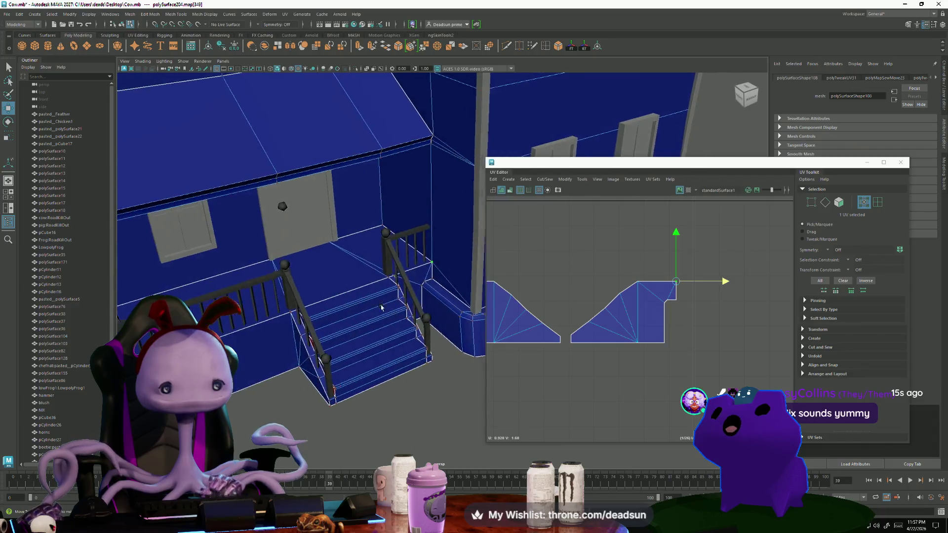
Bring the stair shells into view and select both thin trim strip shells.
scroll(352, 287, "down", 5)
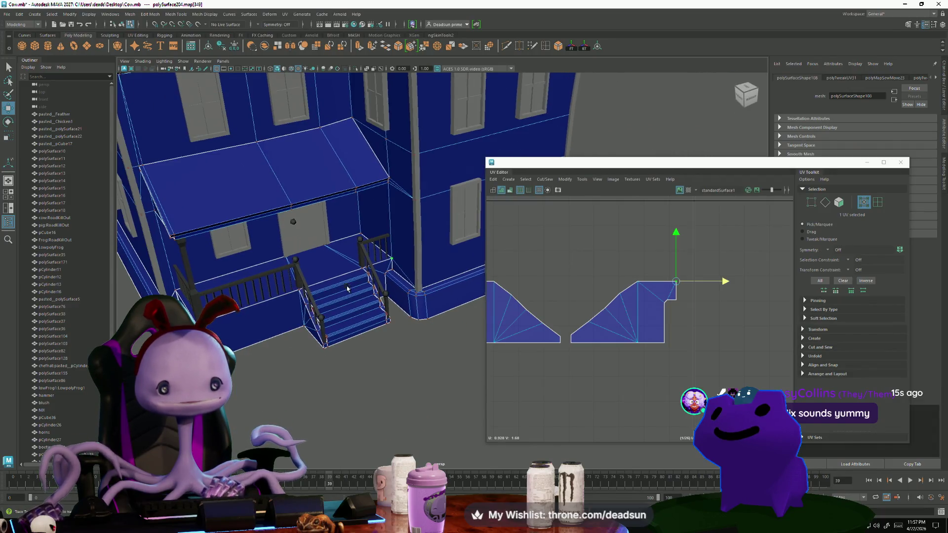
scroll(505, 285, "down", 3)
scroll(504, 284, "up", 2)
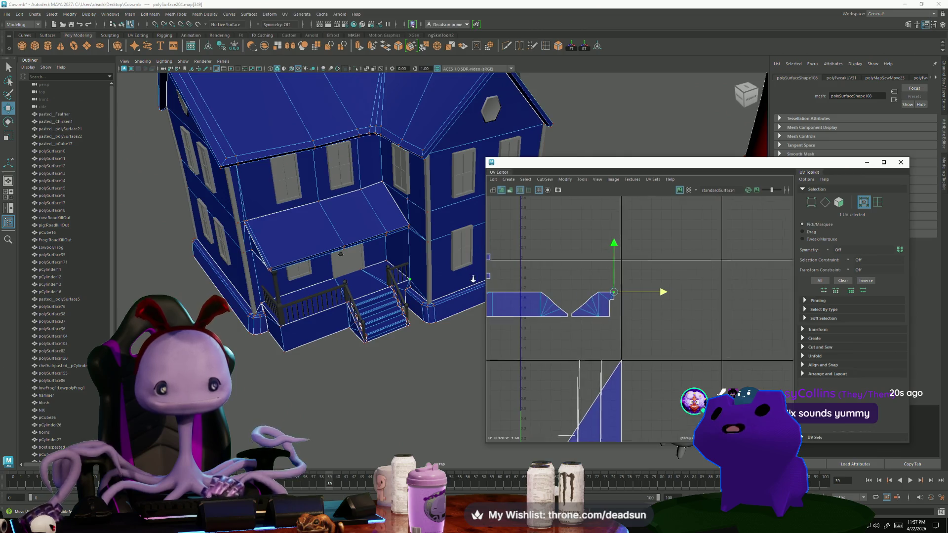
scroll(378, 314, "up", 10)
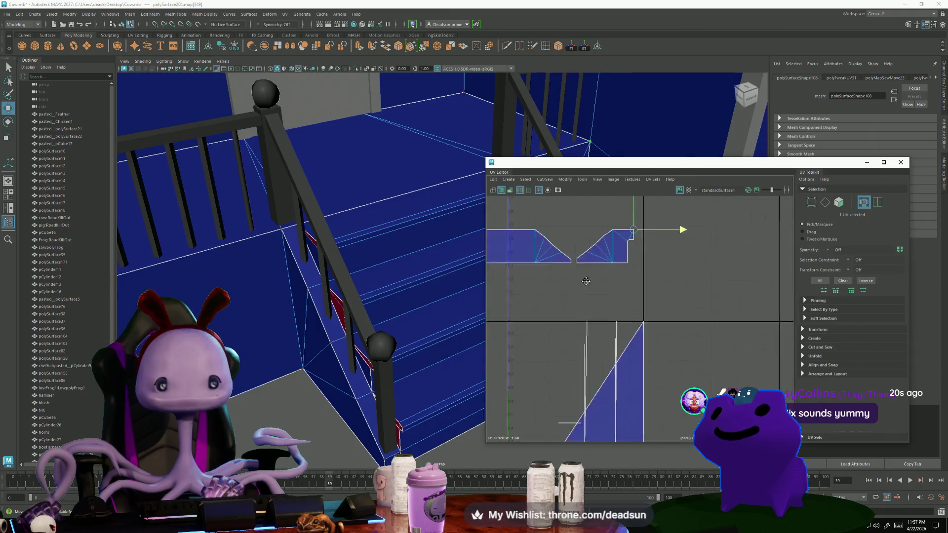
scroll(582, 237, "down", 3)
mouse_move(543, 247)
middle_mouse_down("alt")
mouse_move(510, 225)
mouse_move(548, 293)
middle_mouse_up("alt")
scroll(559, 310, "up", 4)
key("F10")
left_click(547, 304)
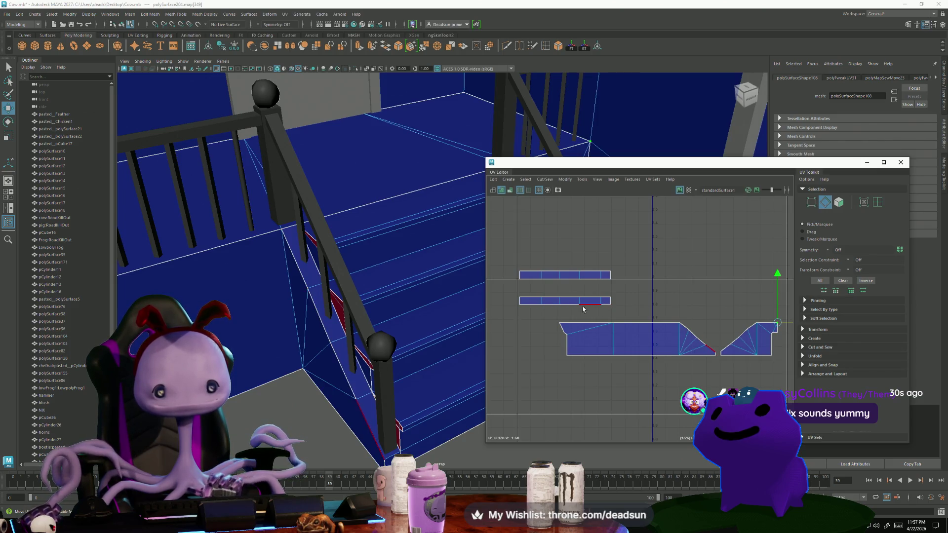
key("F12")
left_click(557, 305)
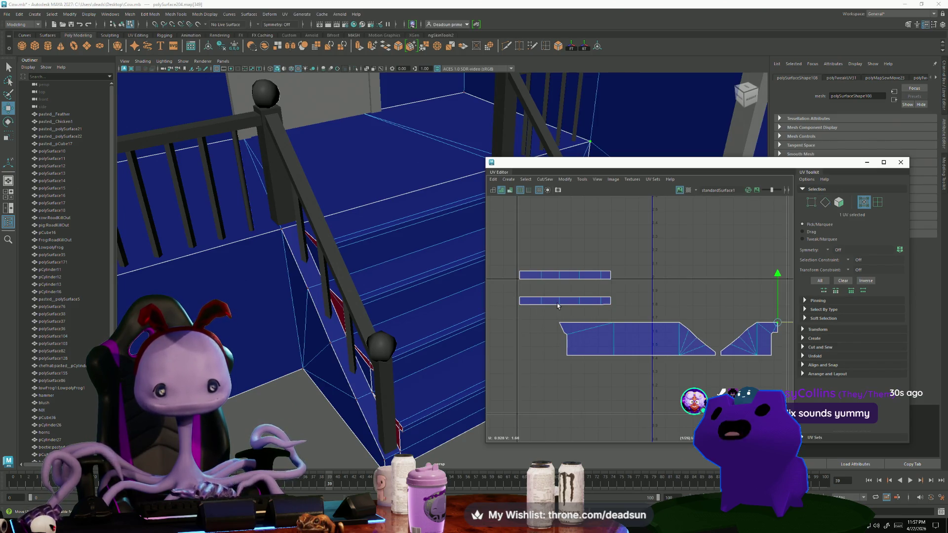
double_click(543, 282)
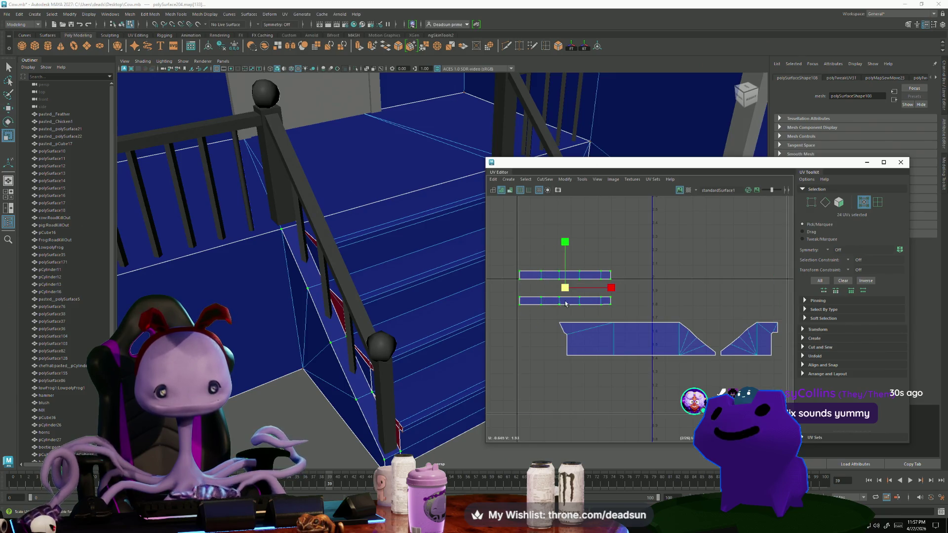
Shrink both strip shells and rotate them about 40° to match the stair slope.
mouse_move(566, 304)
left_mouse_down()
mouse_move(541, 294)
mouse_move(707, 321)
left_mouse_up()
key("w")
key("e")
left_click_drag(723, 361, 691, 363)
Lower both strips onto the sloped edge of the stair shell.
scroll(699, 341, "up", 5)
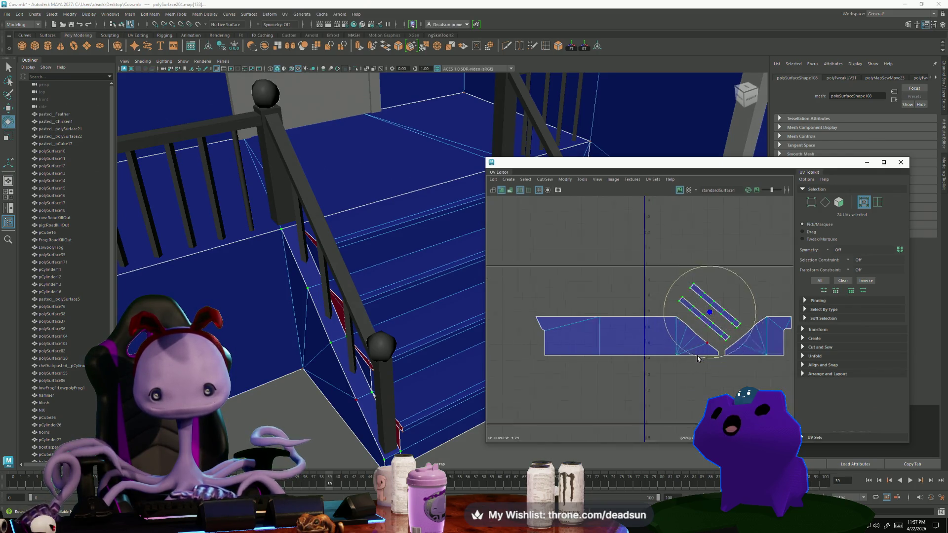
key("w")
left_click_drag(714, 298, 716, 306)
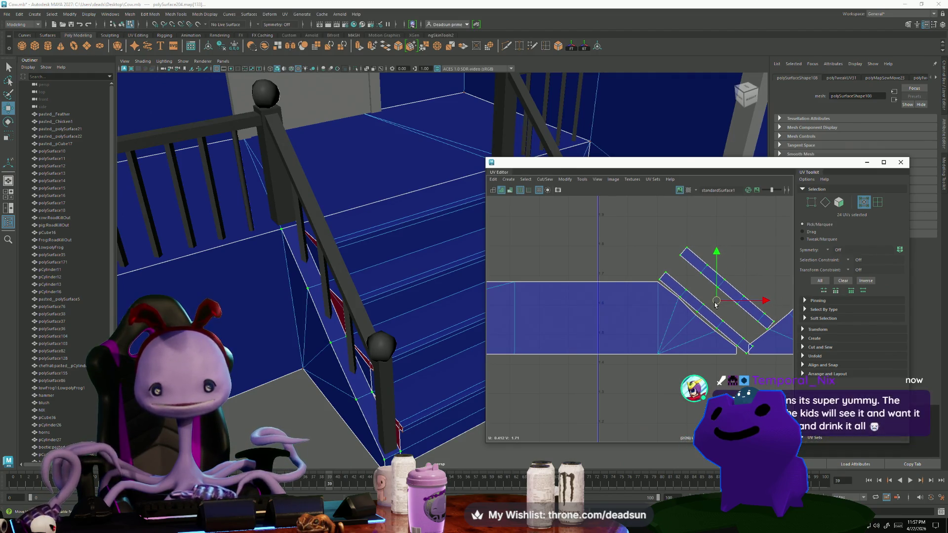
left_click_drag(715, 305, 715, 306)
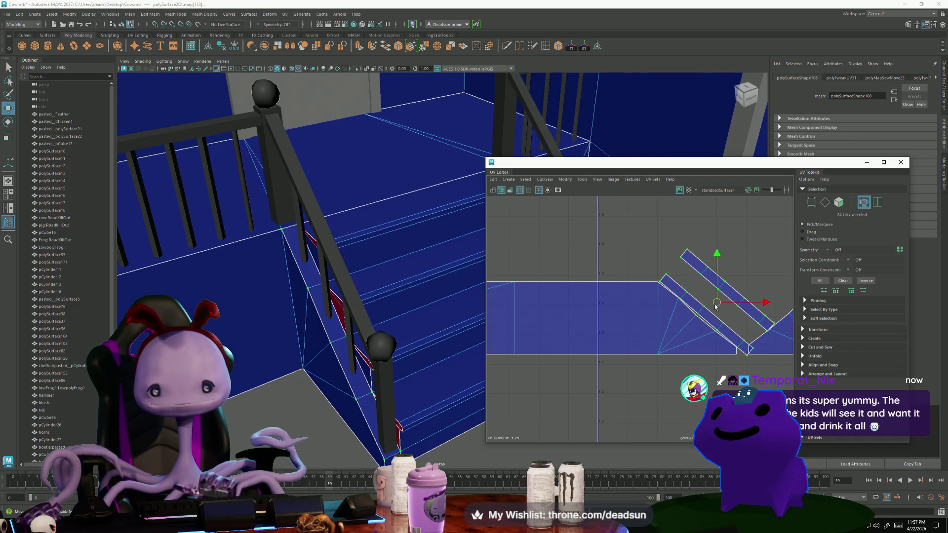
scroll(707, 309, "up", 4)
Rotate one strip shell to follow the right slope and nudge it into place.
mouse_move(648, 295)
right_mouse_down()
mouse_move(646, 277)
mouse_move(648, 285)
right_mouse_up()
left_click(645, 277)
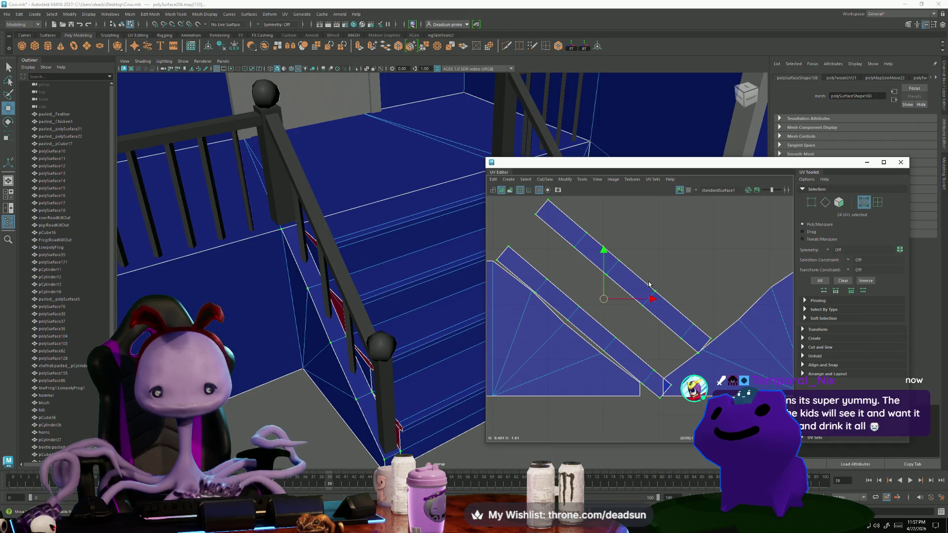
scroll(678, 303, "down", 3)
key("e")
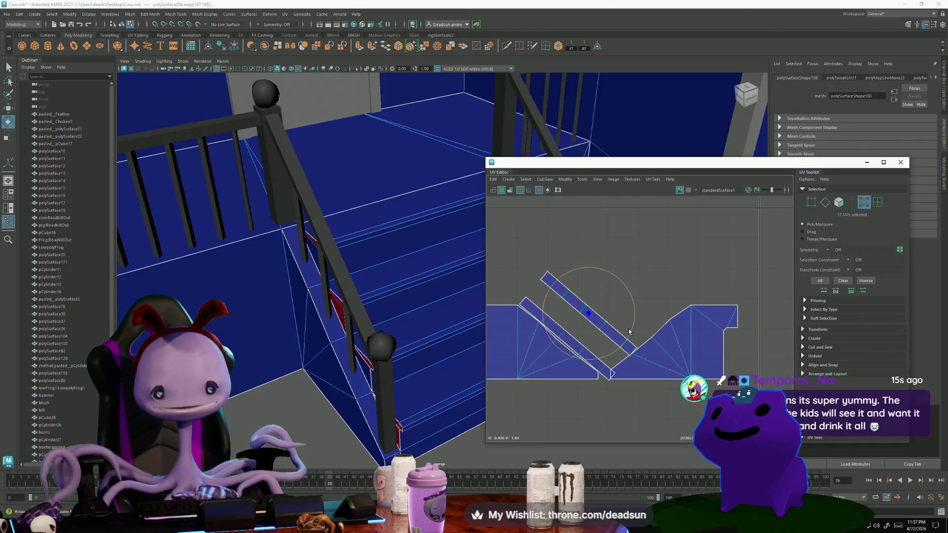
mouse_move(630, 335)
left_mouse_down()
mouse_move(572, 339)
mouse_move(621, 324)
mouse_move(646, 332)
left_mouse_up()
key("w")
key("e")
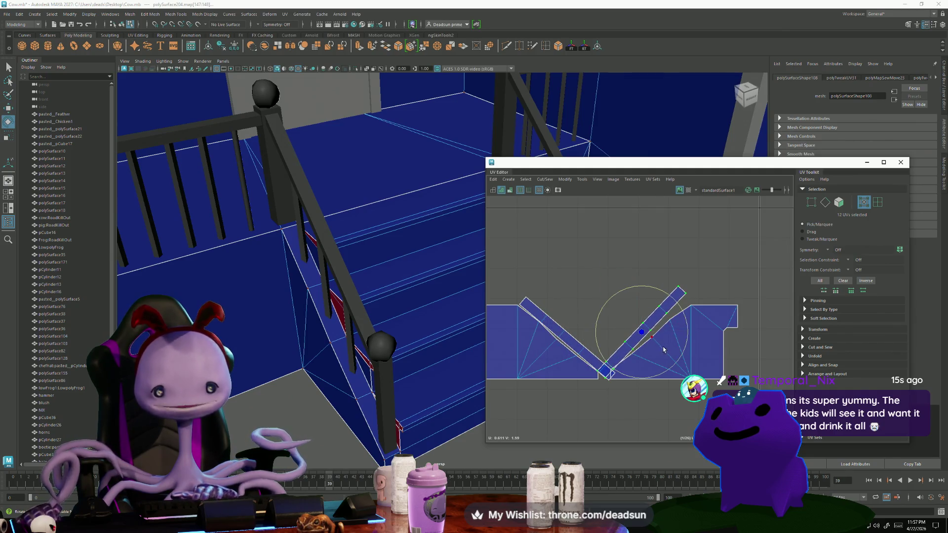
left_click_drag(670, 368, 664, 369)
key("w")
left_click_drag(640, 332, 642, 334)
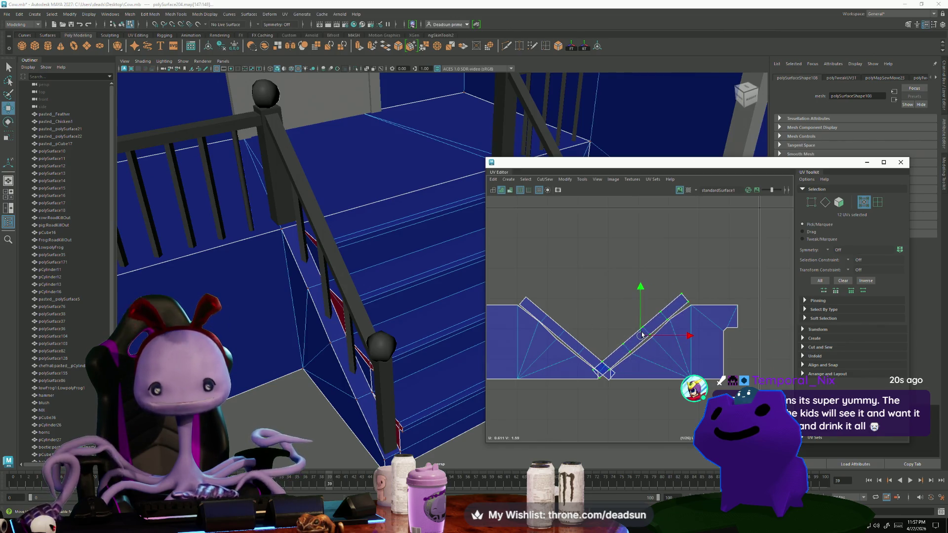
Shift the strip's corner UV right and move a strip UV against the shell edge.
scroll(509, 305, "up", 3)
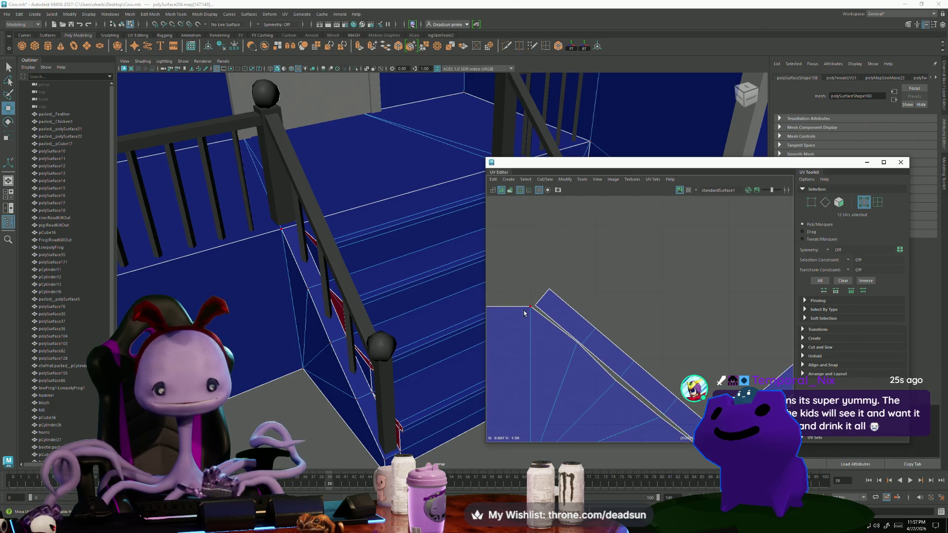
right_click_drag(562, 327, 545, 327)
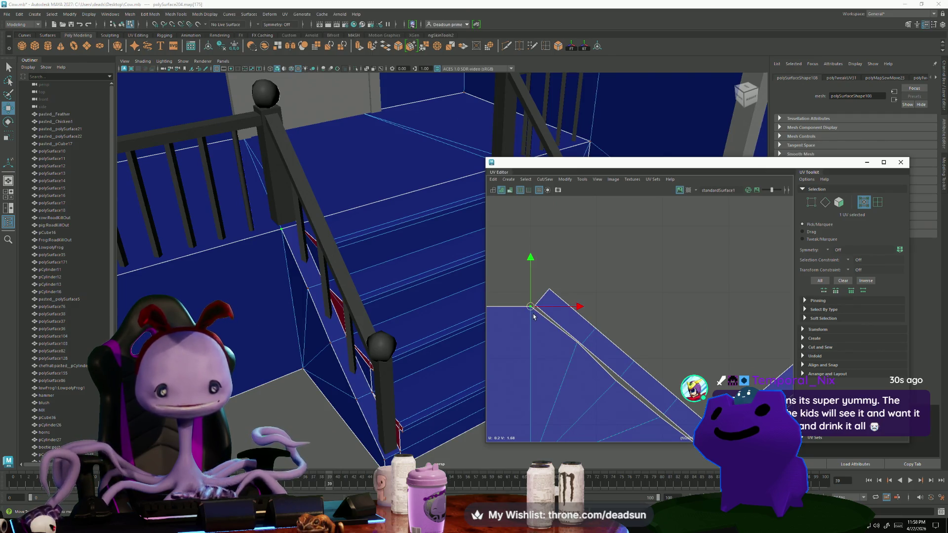
middle_click_drag(533, 314, 538, 313)
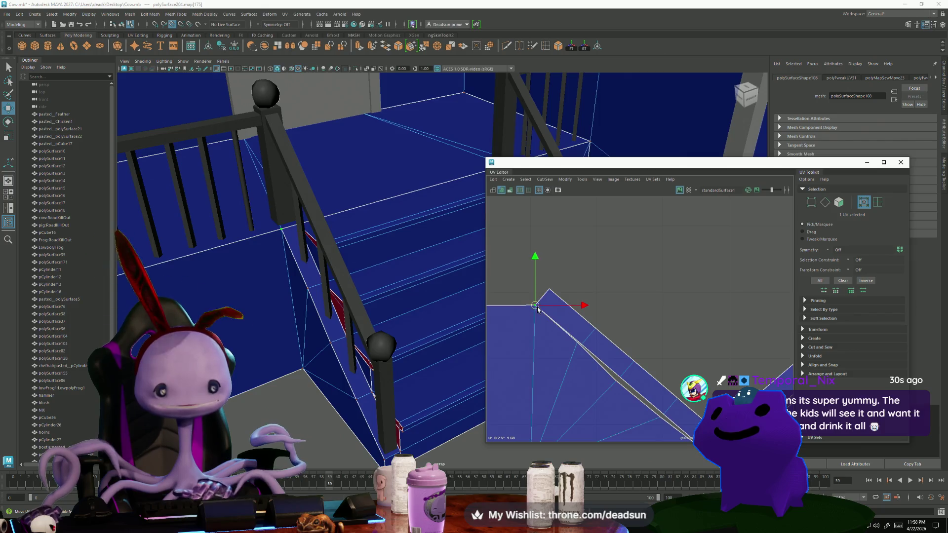
left_click(577, 342)
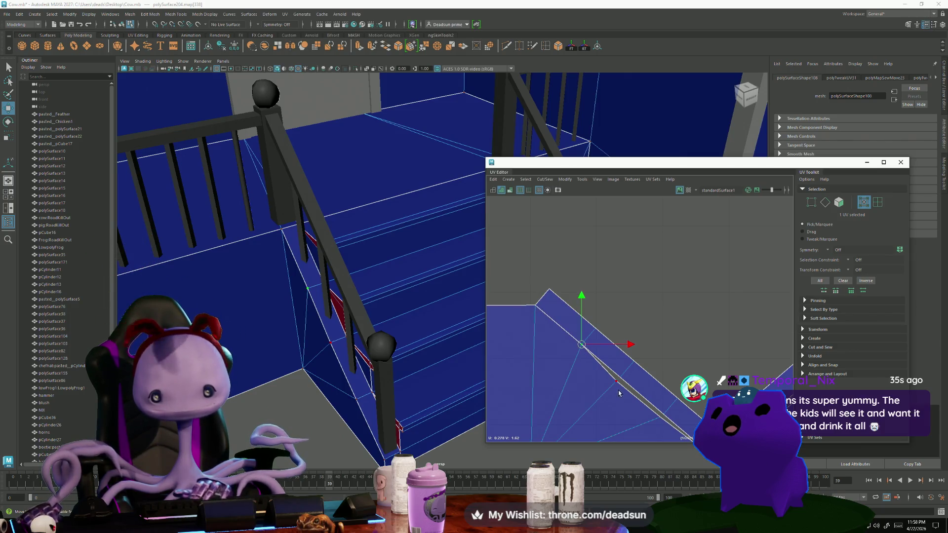
mouse_move(619, 384)
middle_mouse_down("alt")
mouse_move(513, 299)
mouse_move(551, 367)
mouse_move(557, 341)
middle_mouse_up("alt")
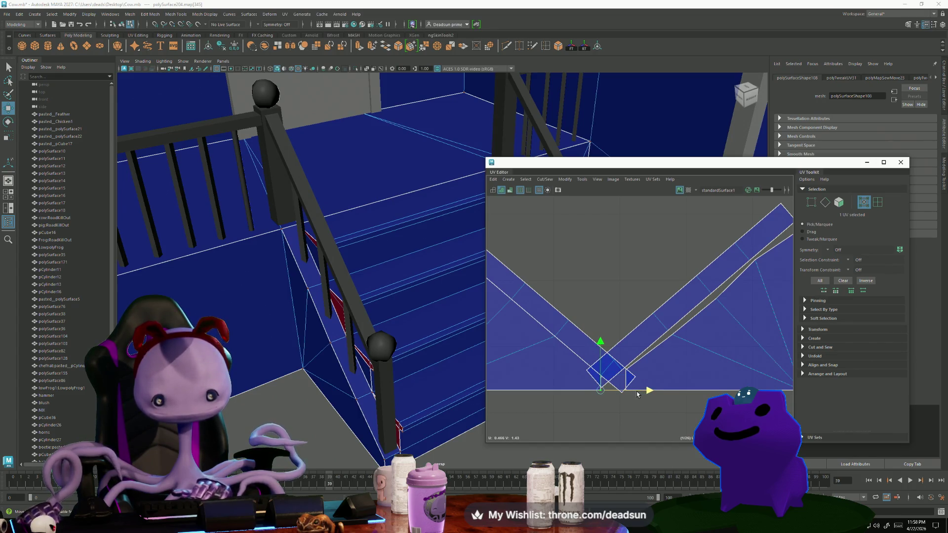
mouse_move(638, 391)
middle_mouse_down("alt")
mouse_move(593, 400)
mouse_move(556, 386)
middle_mouse_up("alt")
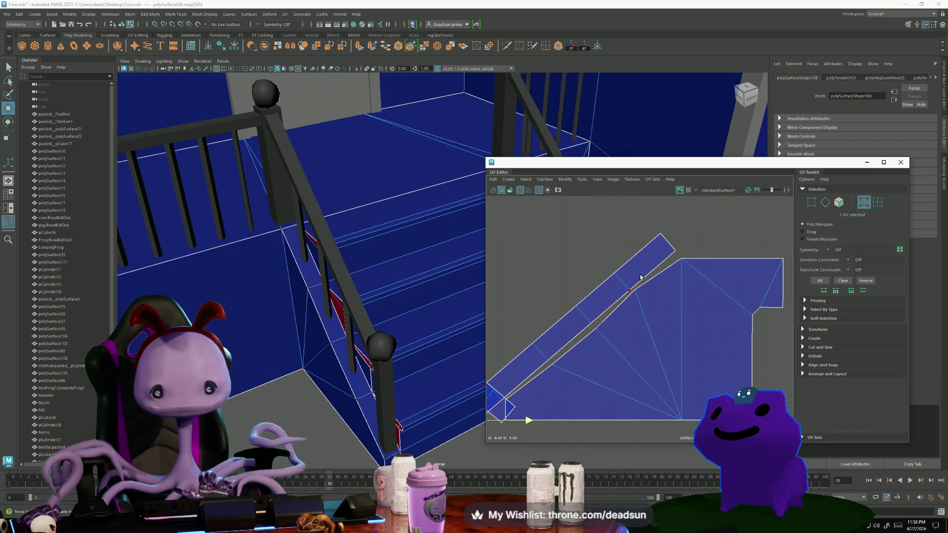
left_click_drag(571, 325, 575, 332)
Pull another strip UV down onto the shell edge, then frame and select the end UVs.
left_click(637, 290)
key("e")
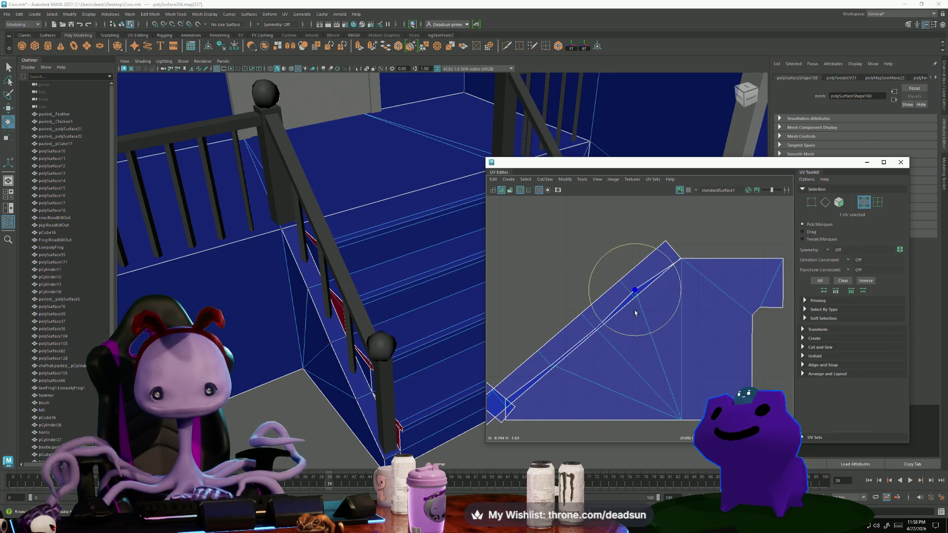
key("w")
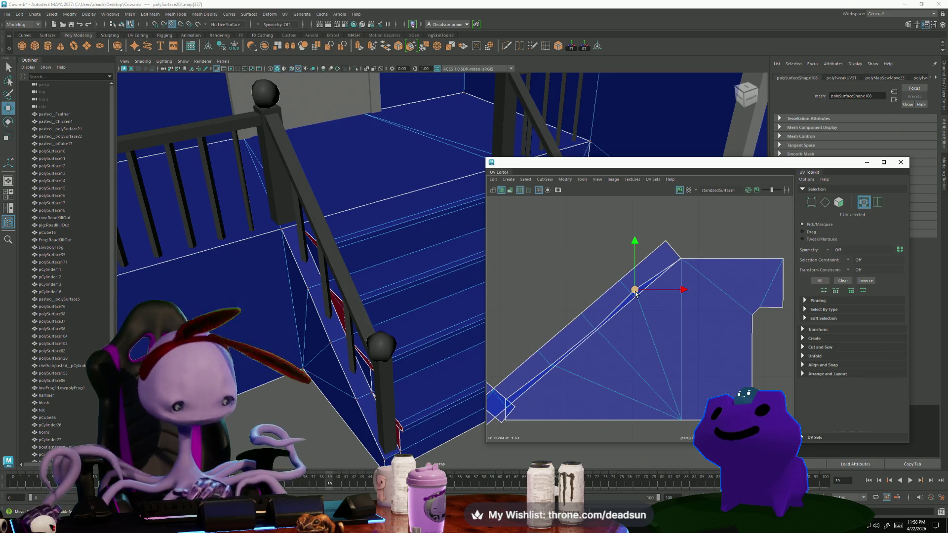
left_click_drag(634, 293, 636, 299)
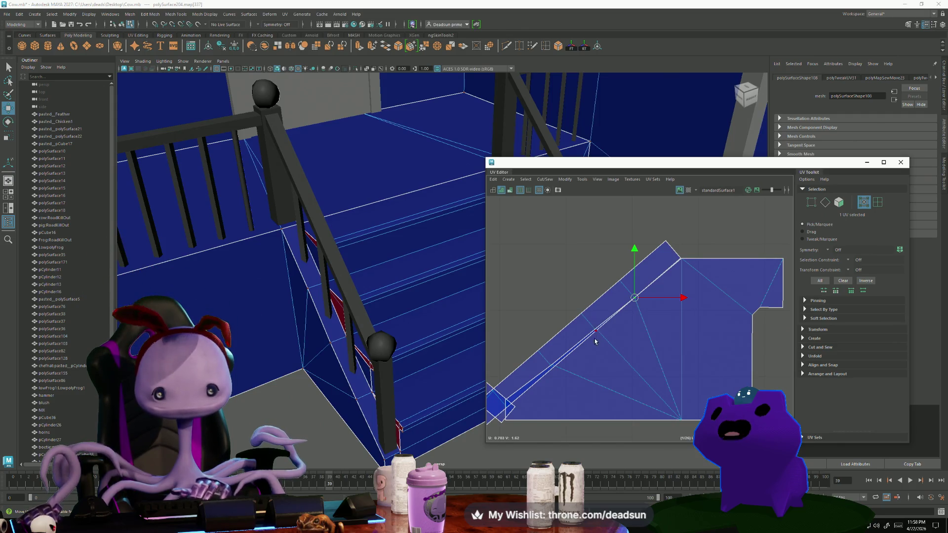
scroll(595, 330, "up", 3)
scroll(596, 335, "up", 2)
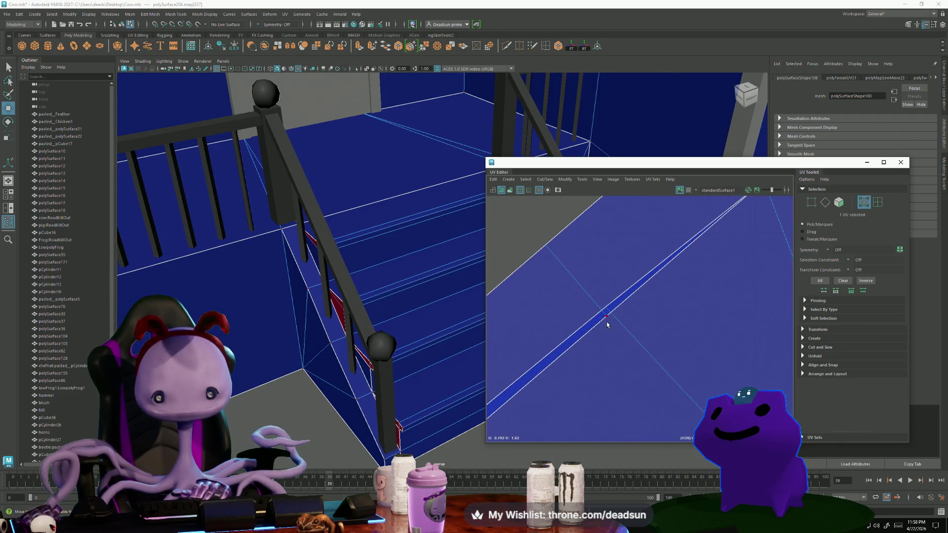
scroll(609, 296, "down", 3)
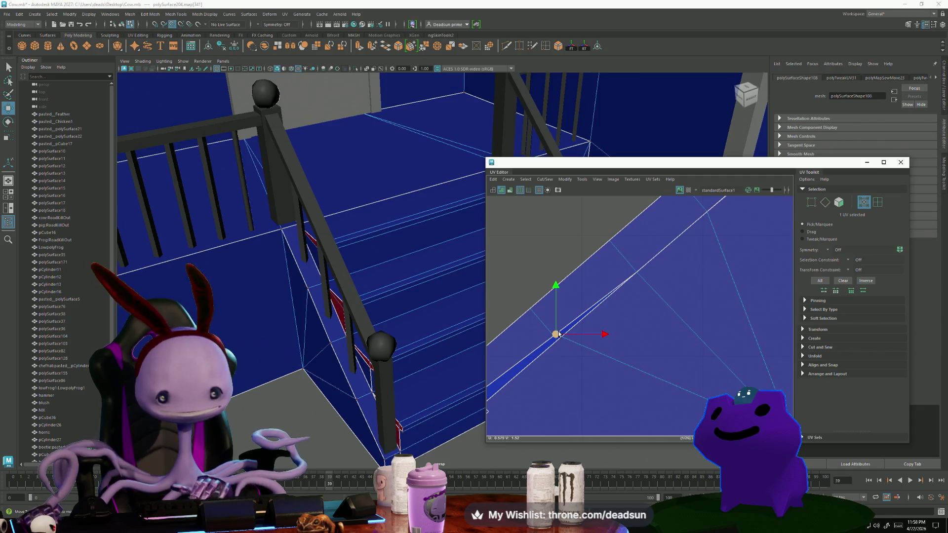
key("f")
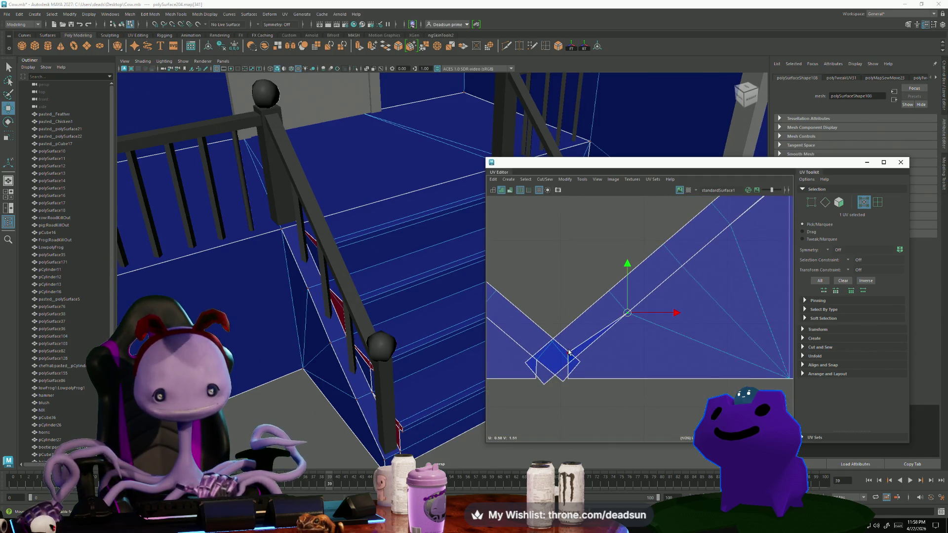
left_click(568, 353)
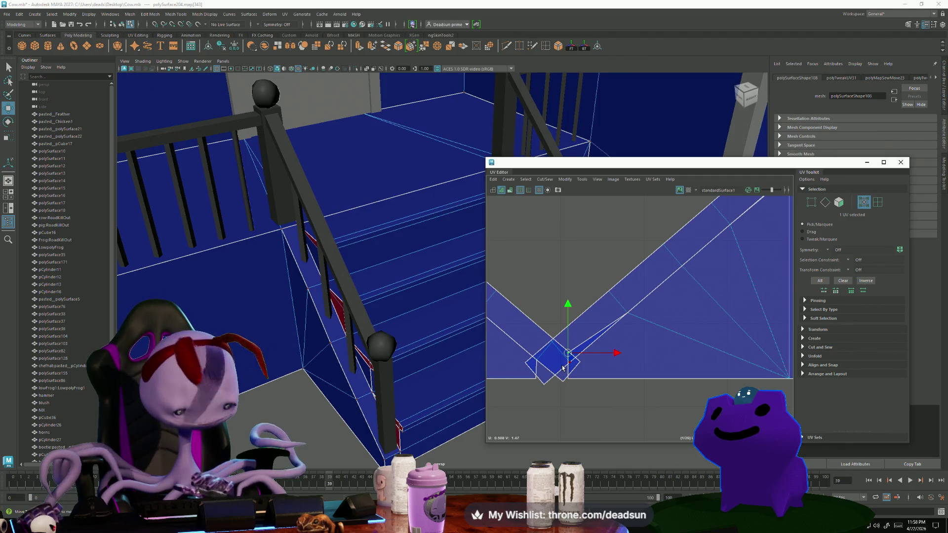
left_click(569, 361)
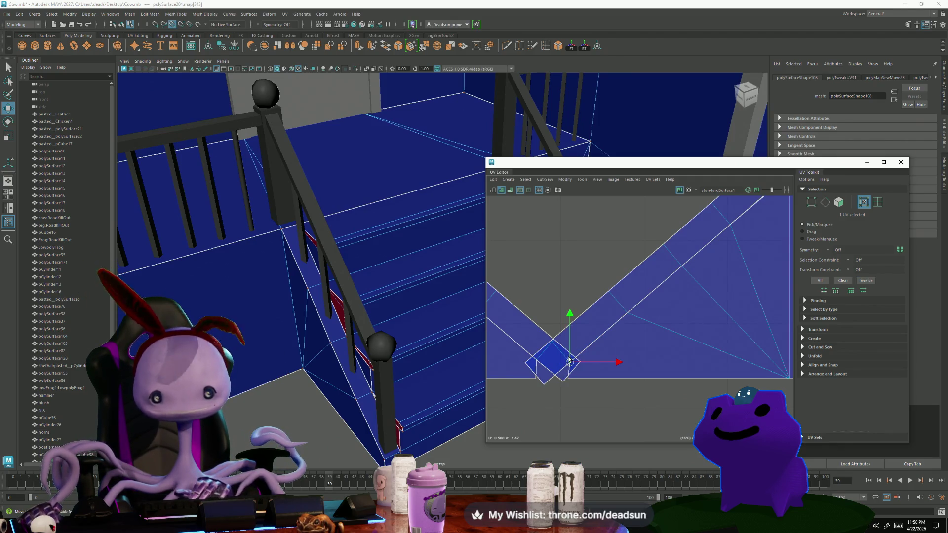
scroll(654, 384, "down", 5)
Join the strip pieces by Move and Sew on the diagonal and vertical seam edges.
right_click_drag(543, 310, 538, 296)
left_click(542, 331)
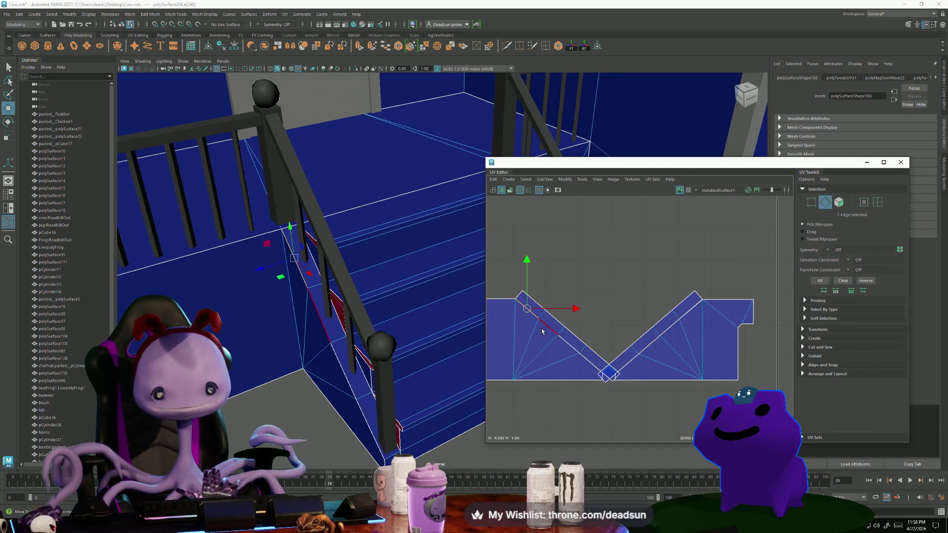
left_click(565, 345, "shift")
left_click(593, 365, "shift")
left_click(649, 356, "shift")
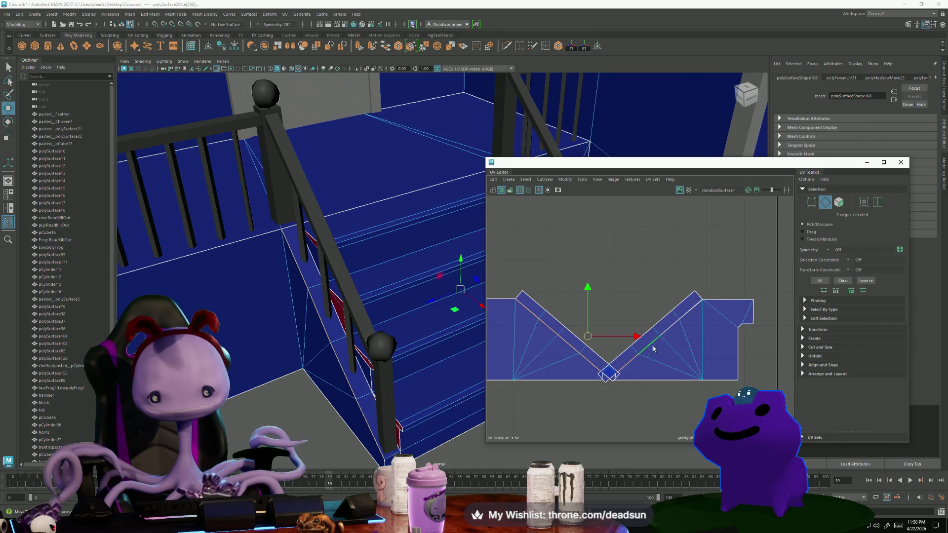
left_click(701, 314, "shift")
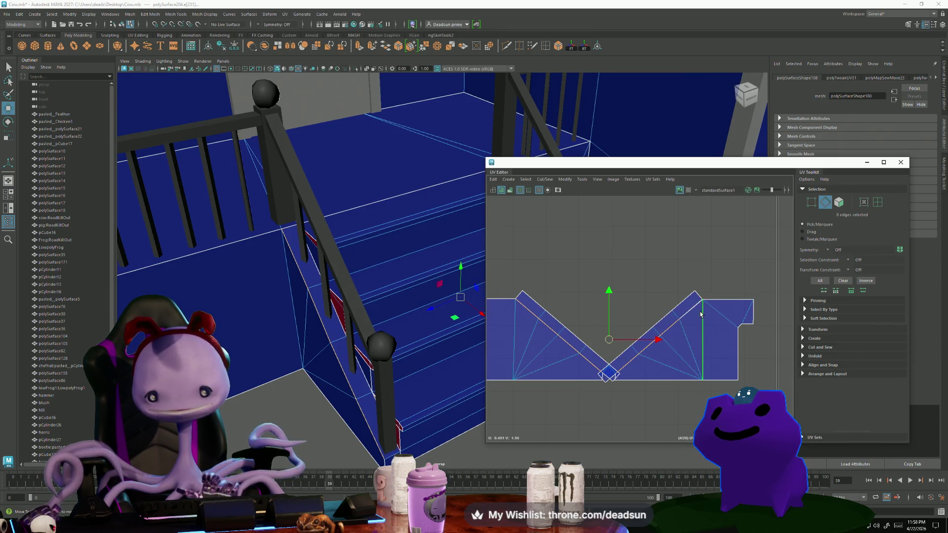
left_click(545, 179)
left_click(567, 250)
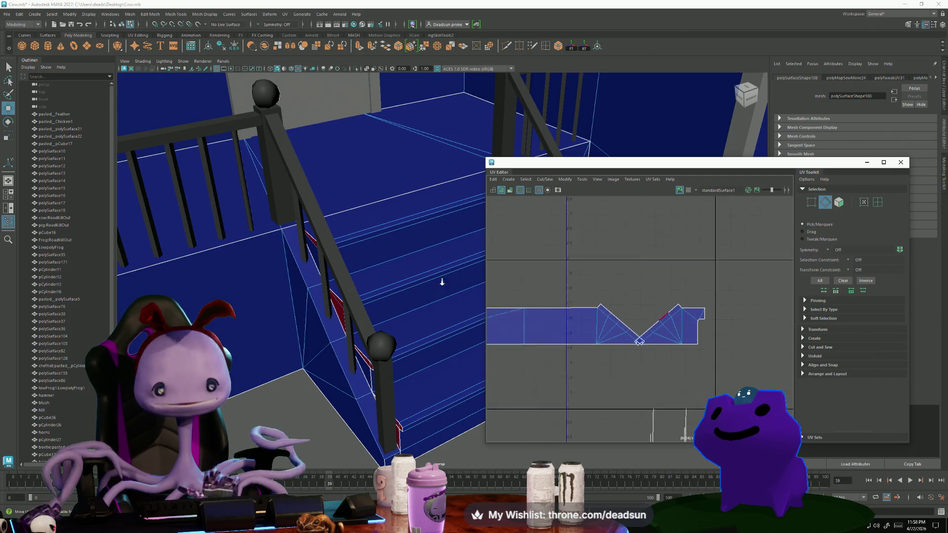
Shift the strip's right-hand UVs slightly right along U.
right_click_drag(595, 323, 626, 327)
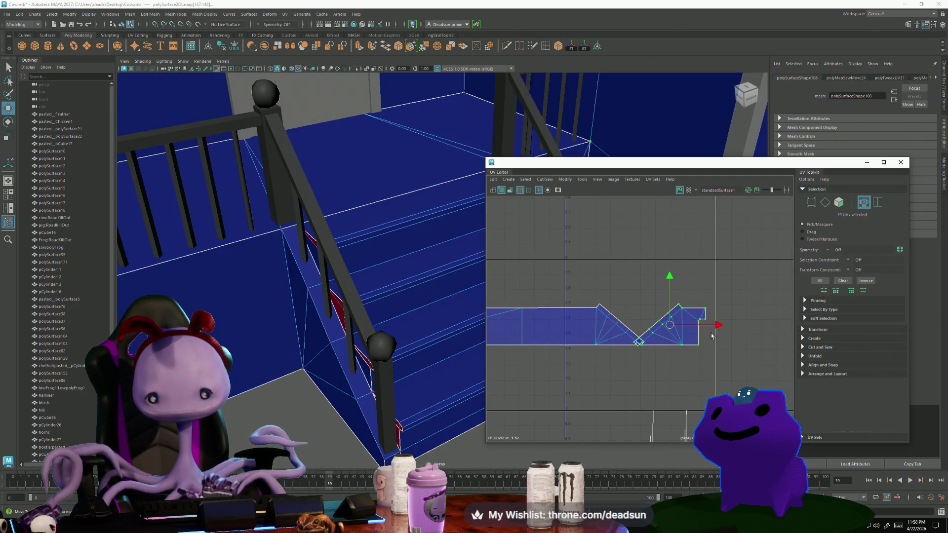
left_click_drag(716, 325, 728, 324)
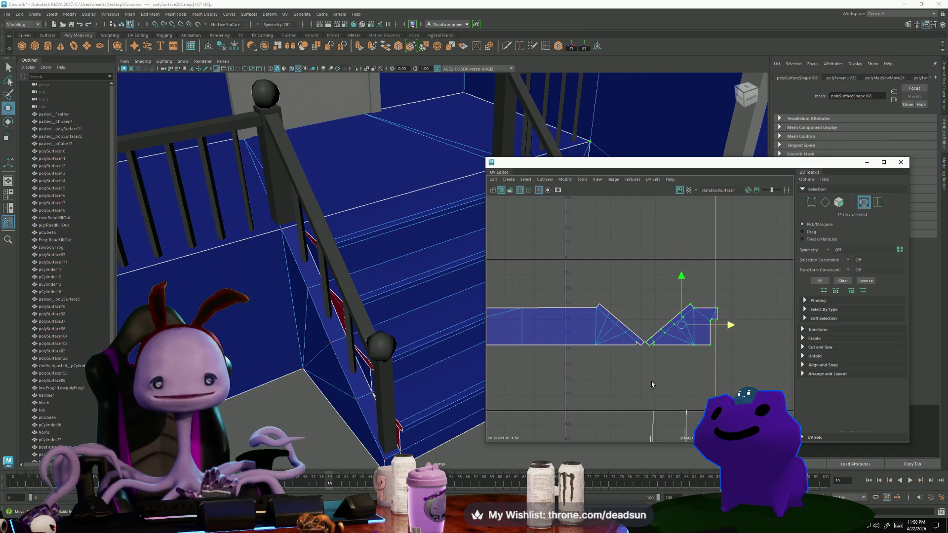
scroll(635, 379, "up", 3)
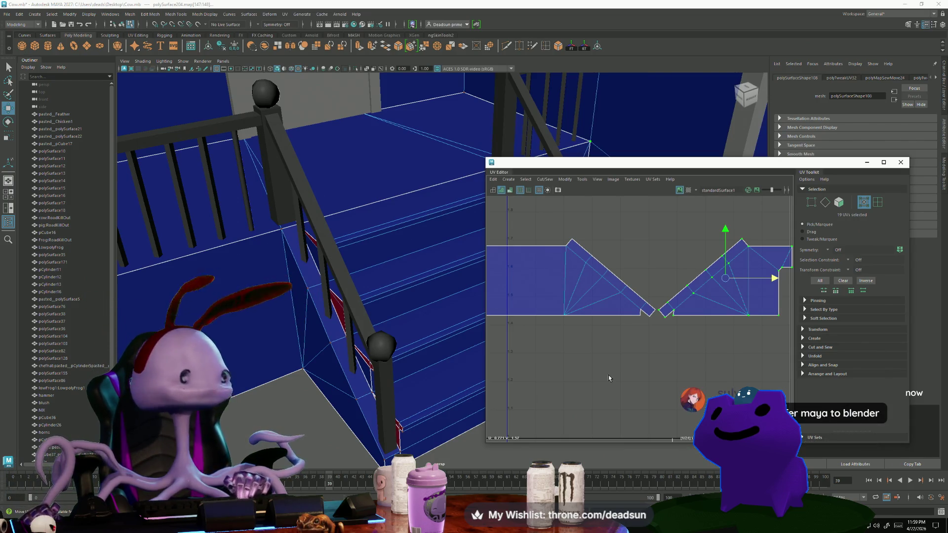
scroll(510, 328, "down", 2)
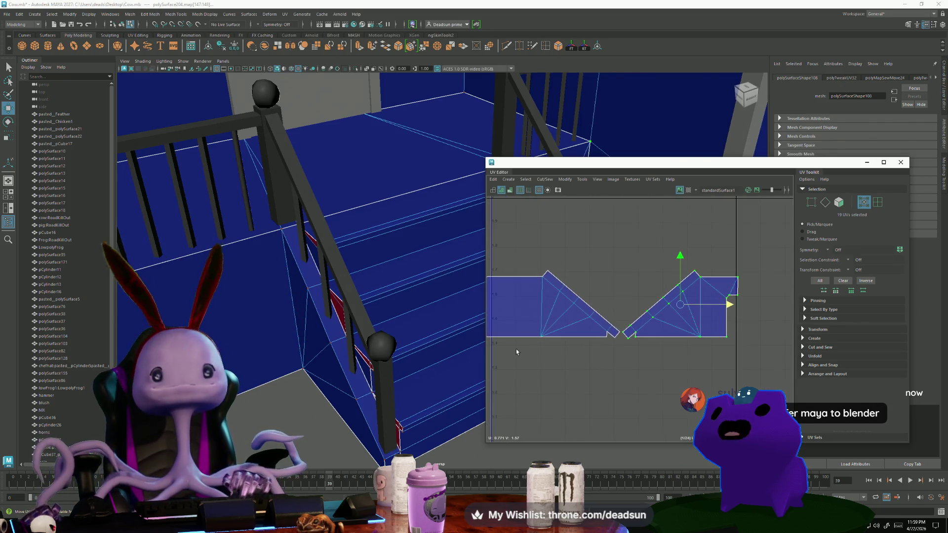
mouse_move(486, 345)
left_mouse_down("alt")
mouse_move(441, 370)
mouse_move(474, 356)
left_mouse_up("alt")
scroll(617, 336, "down", 3)
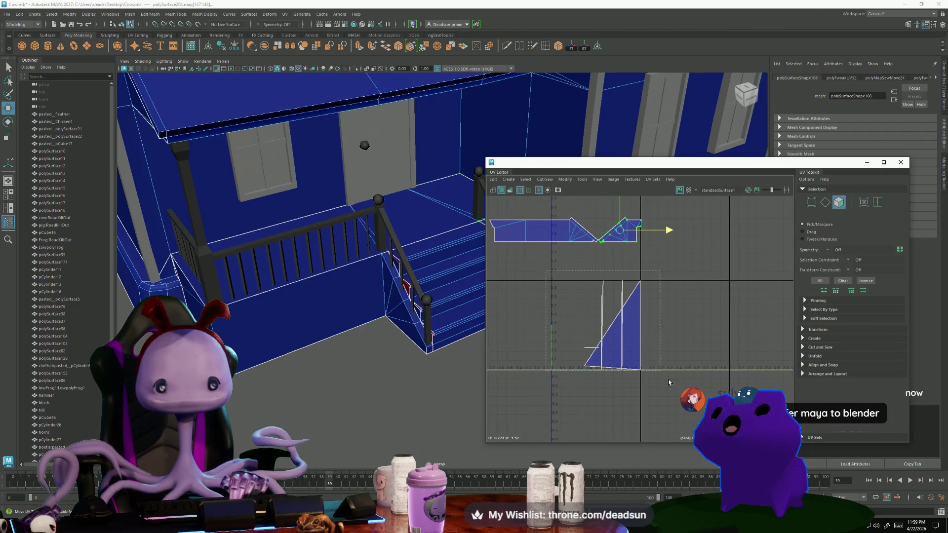
Marquee-select the triangular shell's 26 faces, centre the stair railing, and show the Create menu.
left_click_drag(669, 382, 667, 382)
mouse_move(345, 276)
left_mouse_down("alt")
mouse_move(307, 296)
mouse_move(376, 249)
left_mouse_up("alt")
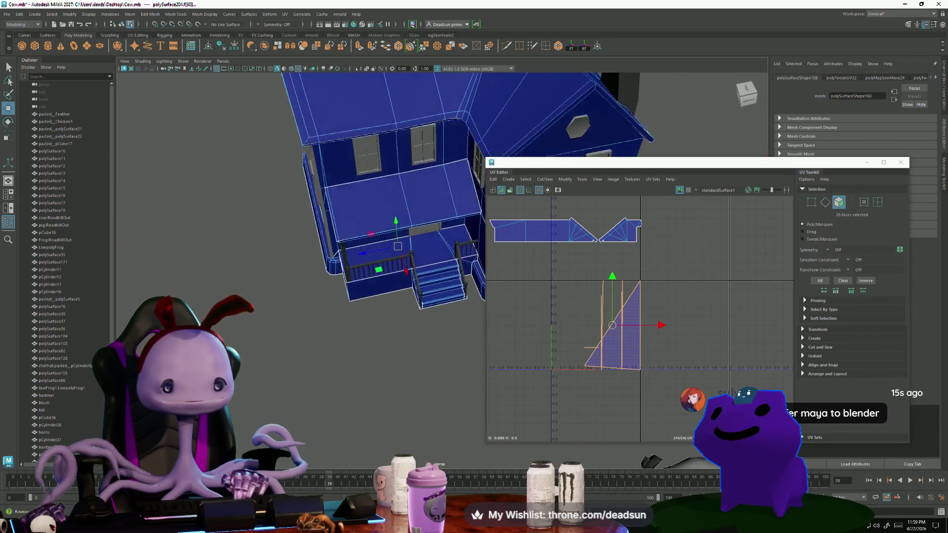
mouse_move(375, 250)
right_mouse_down("alt")
mouse_move(346, 375)
mouse_move(361, 434)
right_mouse_up("alt")
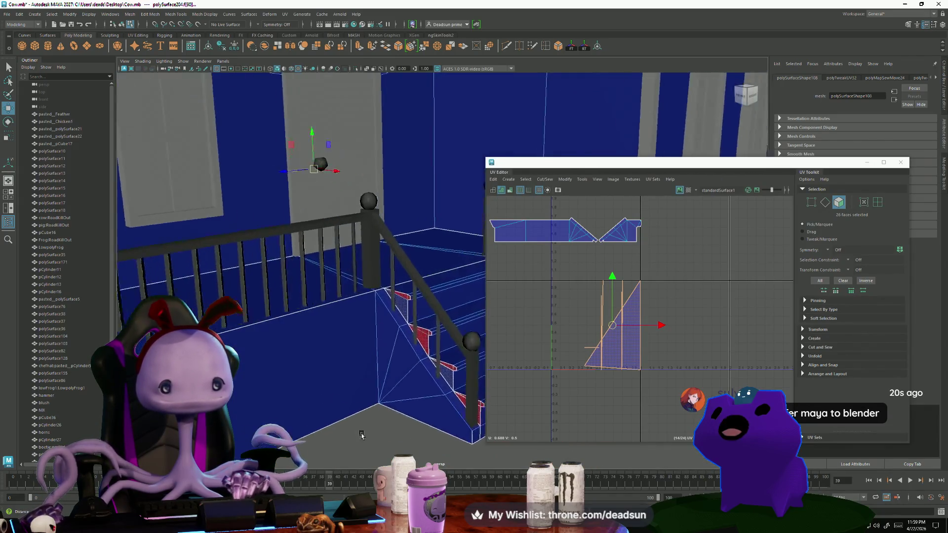
middle_click_drag(362, 435, 488, 424, "alt")
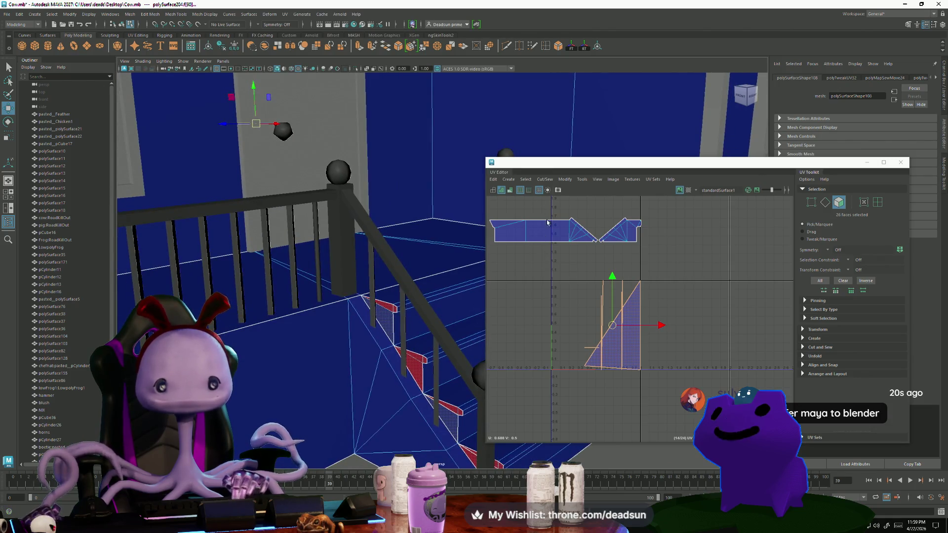
left_click(542, 180)
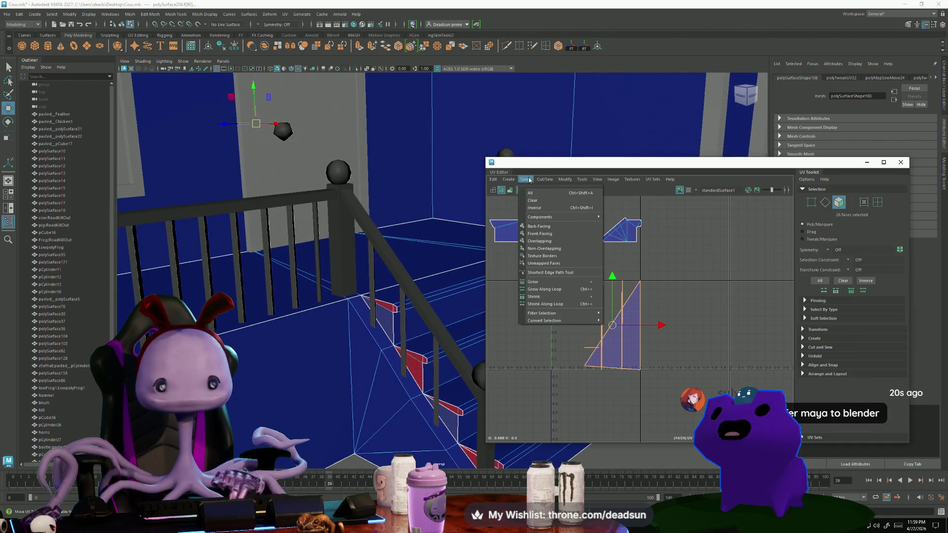
Apply a planar projection to the 26 stair-side faces.
mouse_move(511, 181)
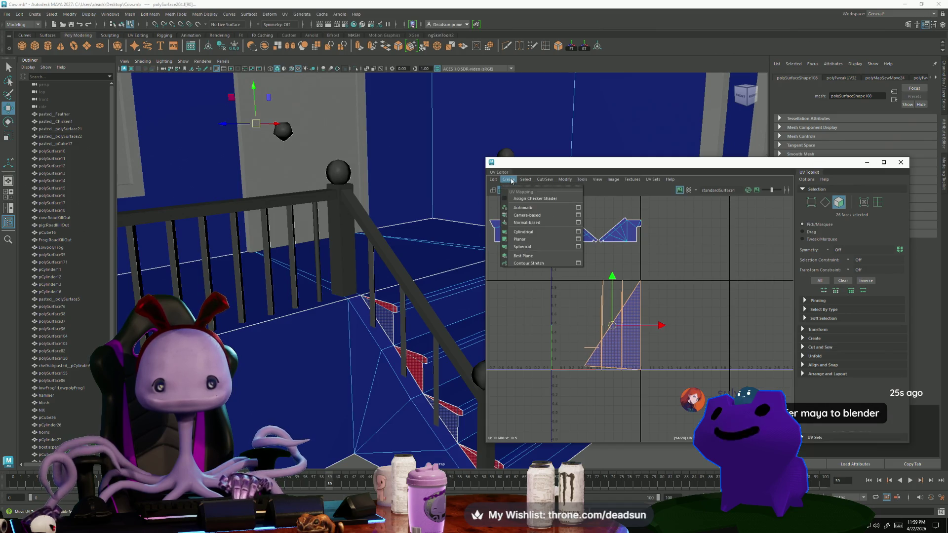
left_click(578, 239)
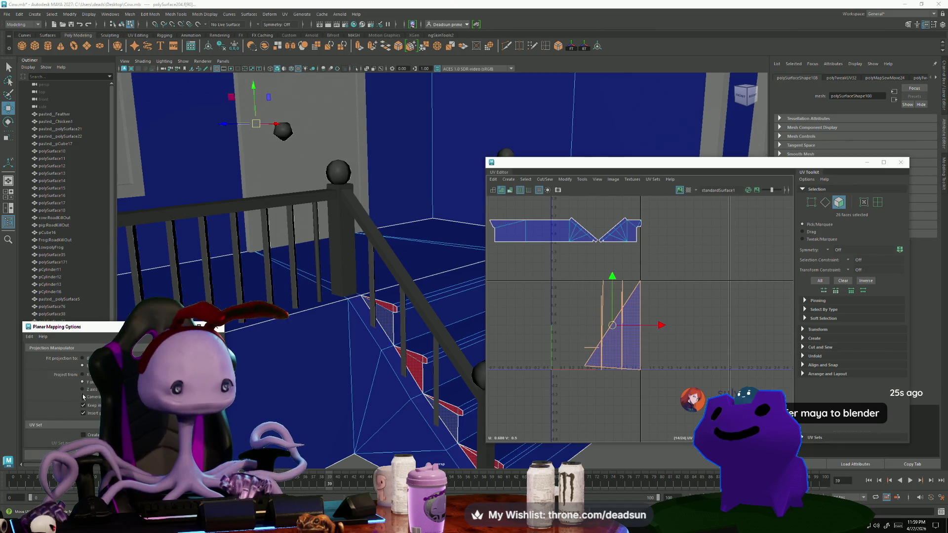
left_click(124, 455)
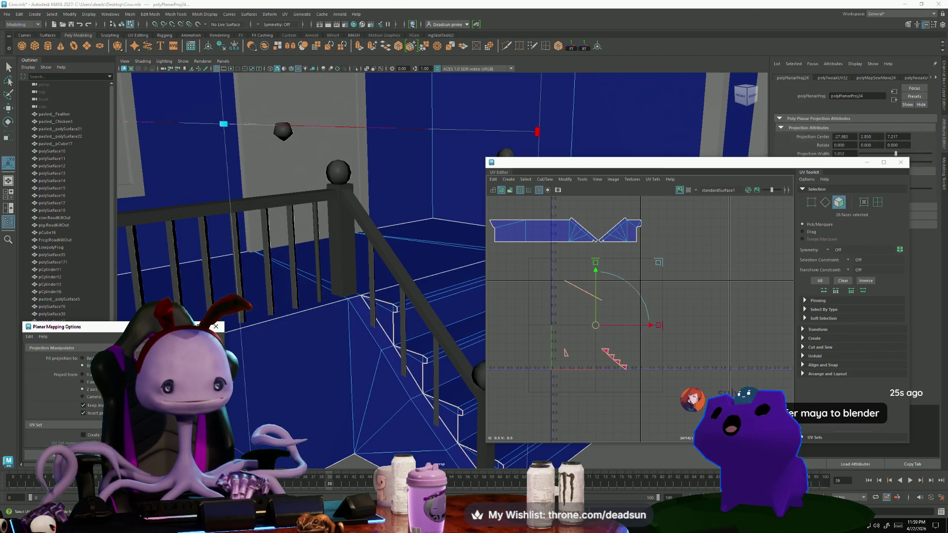
Frame the house from a higher angle and select a single wall face.
key("f")
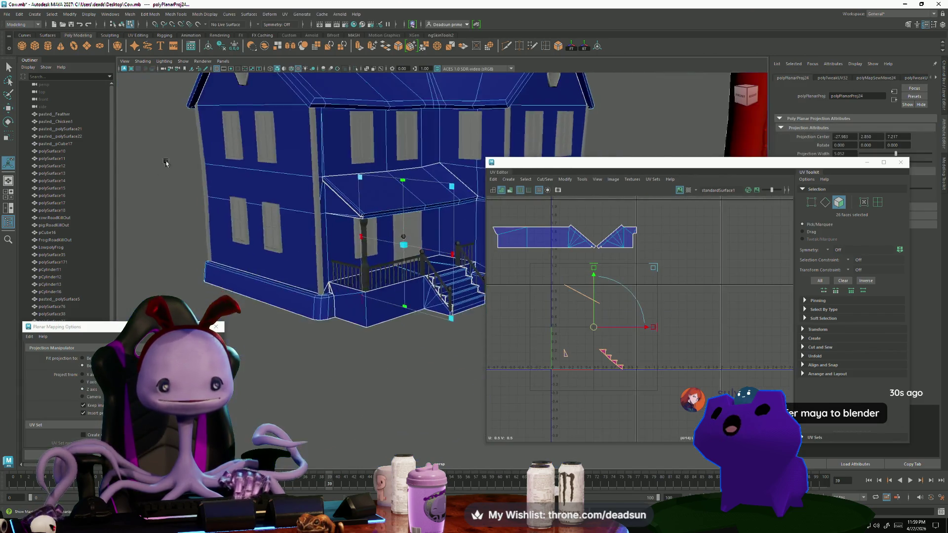
mouse_move(322, 306)
left_mouse_down("alt")
mouse_move(335, 339)
mouse_move(310, 309)
mouse_move(356, 316)
left_mouse_up("alt")
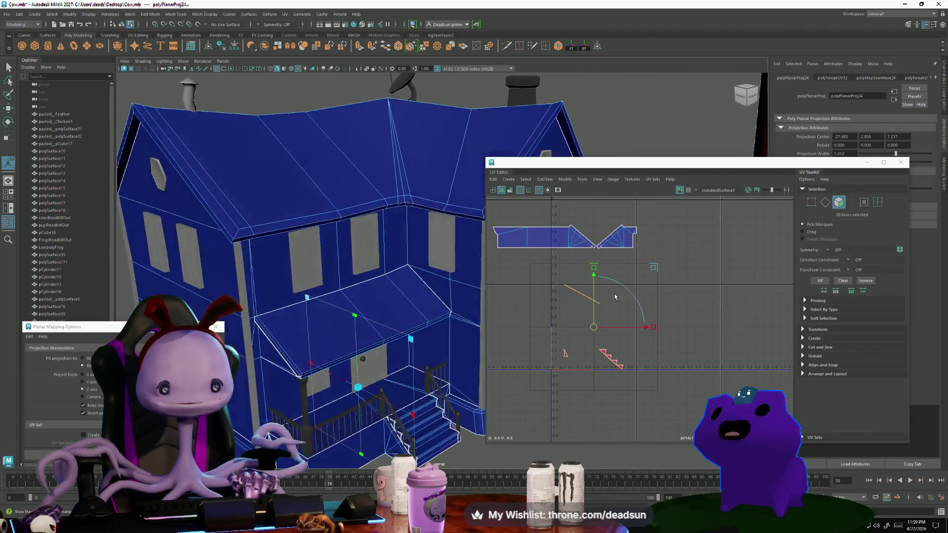
left_click(360, 282)
Select both end UVs of the diagonal wall line and raise it slightly.
key("f")
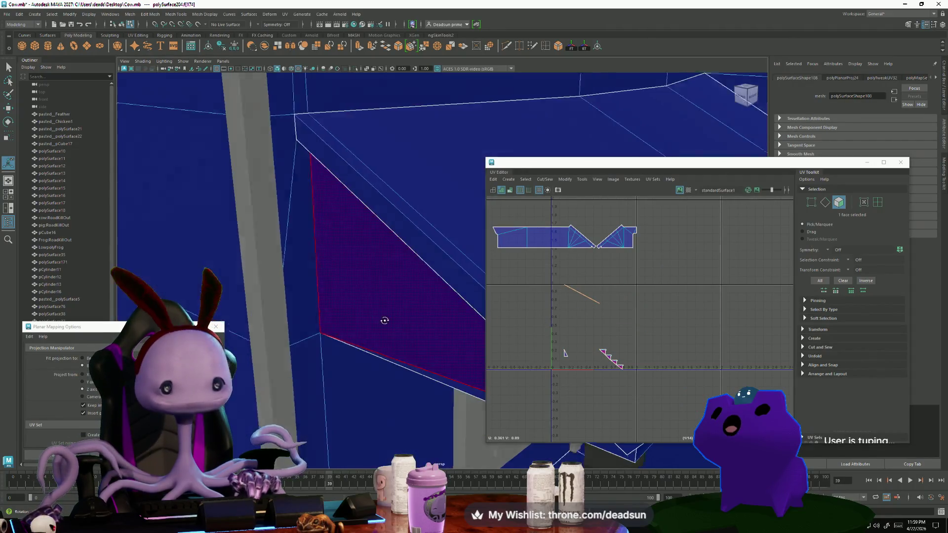
mouse_move(403, 316)
left_mouse_down("alt")
mouse_move(377, 288)
mouse_move(375, 298)
mouse_move(467, 350)
left_mouse_up("alt")
scroll(606, 348, "down", 2)
scroll(606, 348, "up", 4)
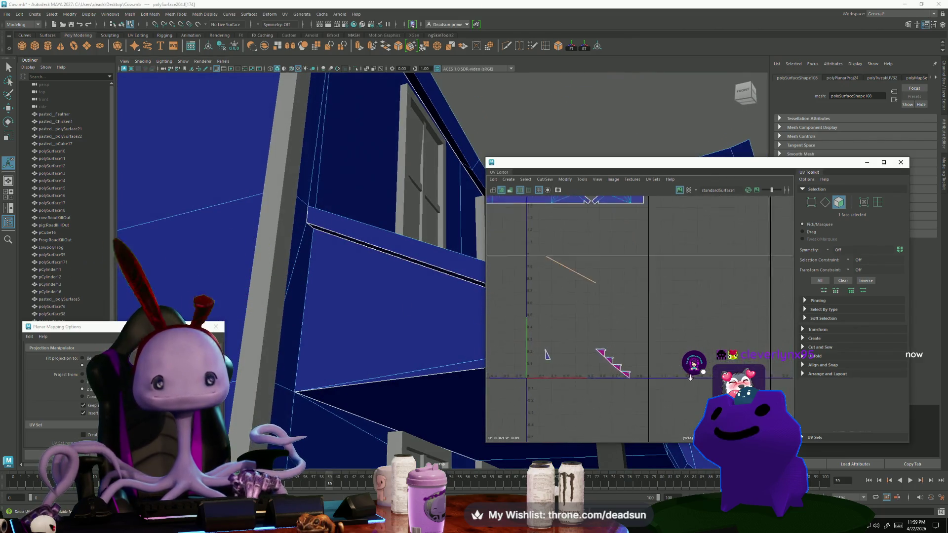
mouse_move(445, 296)
left_mouse_down("alt")
mouse_move(392, 289)
mouse_move(401, 267)
left_mouse_up("alt")
right_click_drag(402, 267, 376, 266)
left_click(417, 275)
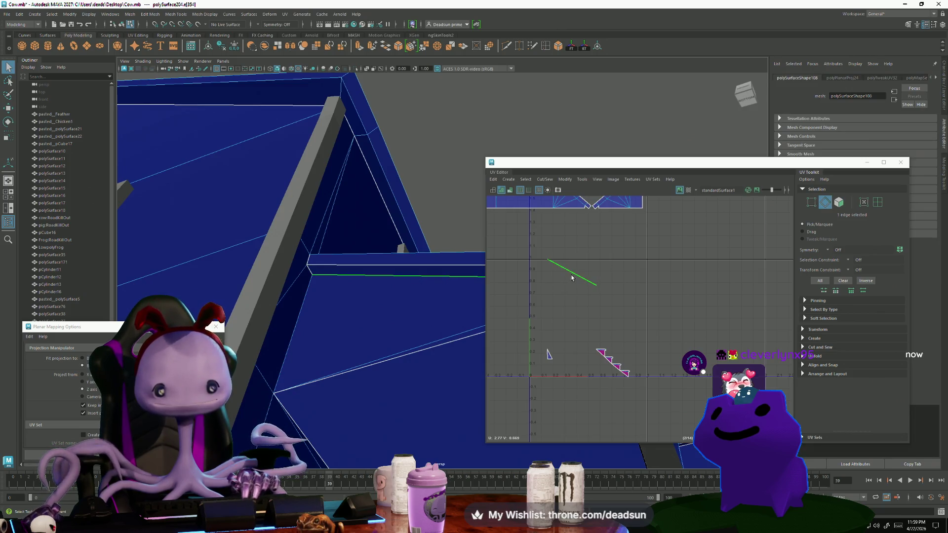
mouse_move(561, 265)
right_mouse_down()
mouse_move(556, 277)
mouse_move(550, 265)
right_mouse_up()
left_click(597, 285)
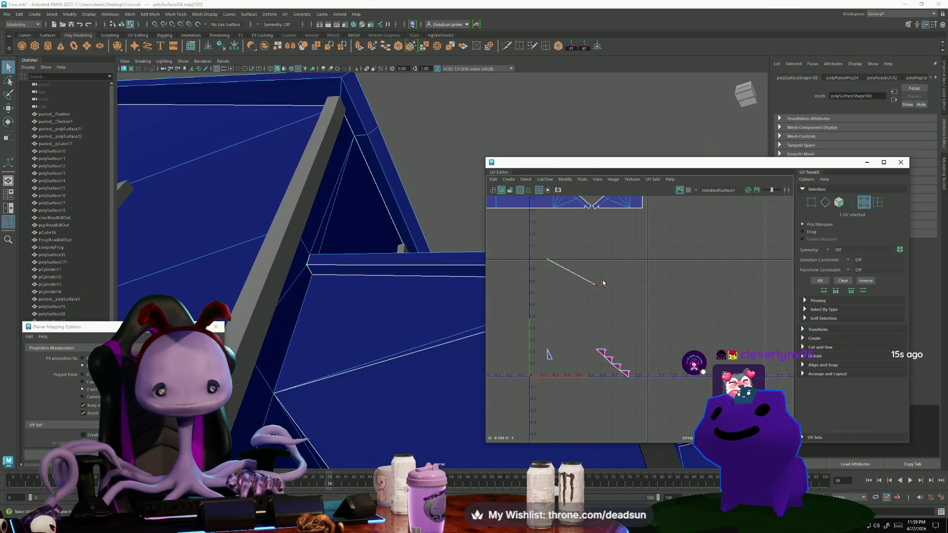
key("w")
left_click(548, 260, "shift")
left_click_drag(570, 228, 574, 223)
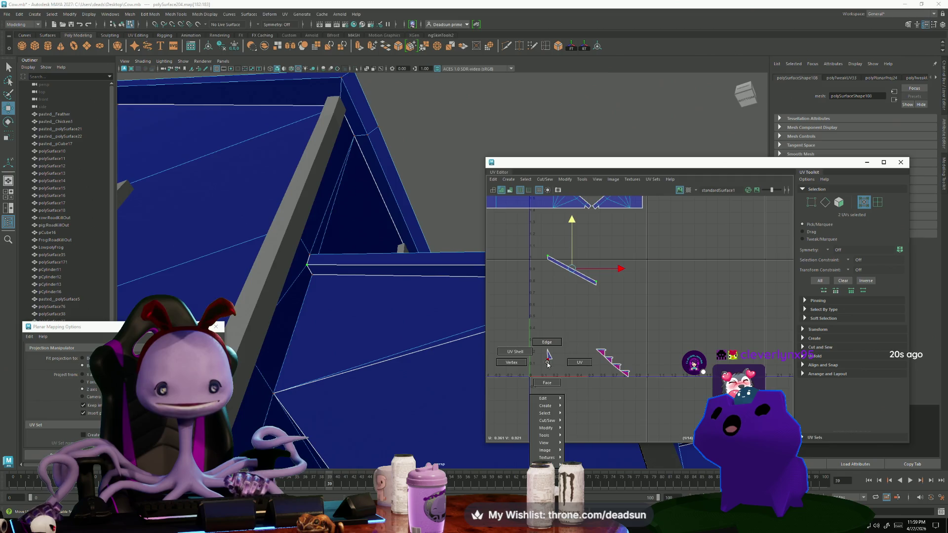
Flip the staircase shell using the UV Modify commands.
mouse_move(634, 380)
left_mouse_down()
mouse_move(602, 358)
mouse_move(638, 366)
left_mouse_up()
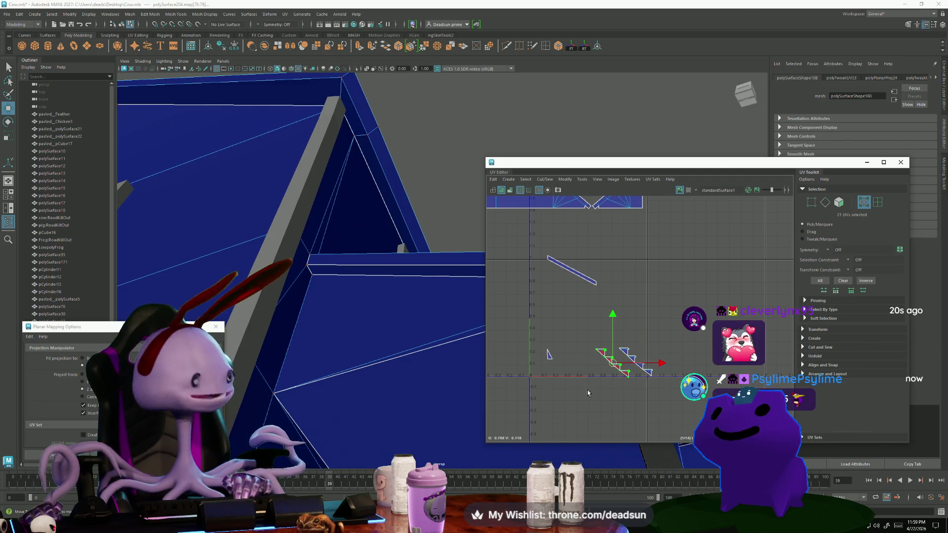
scroll(620, 422, "up", 4)
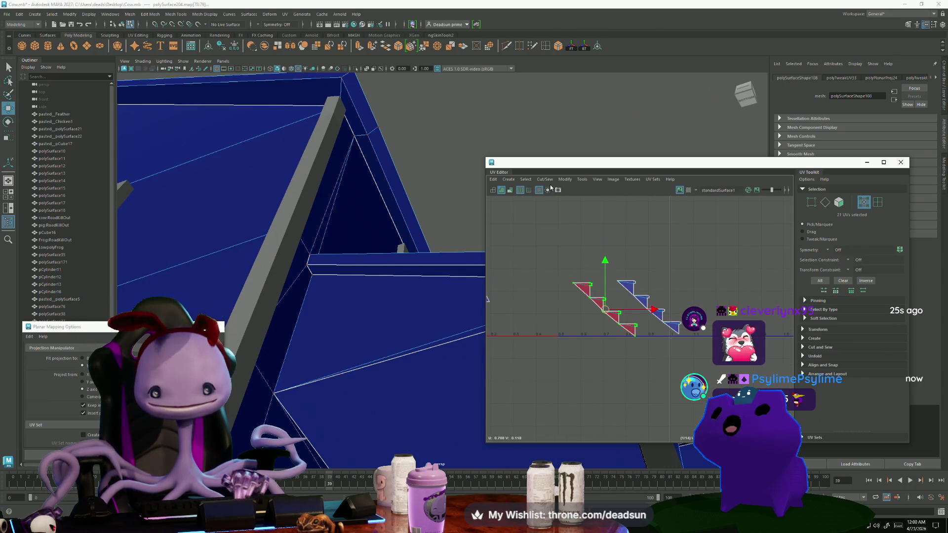
left_click(564, 179)
left_click(569, 215)
scroll(634, 384, "down", 4)
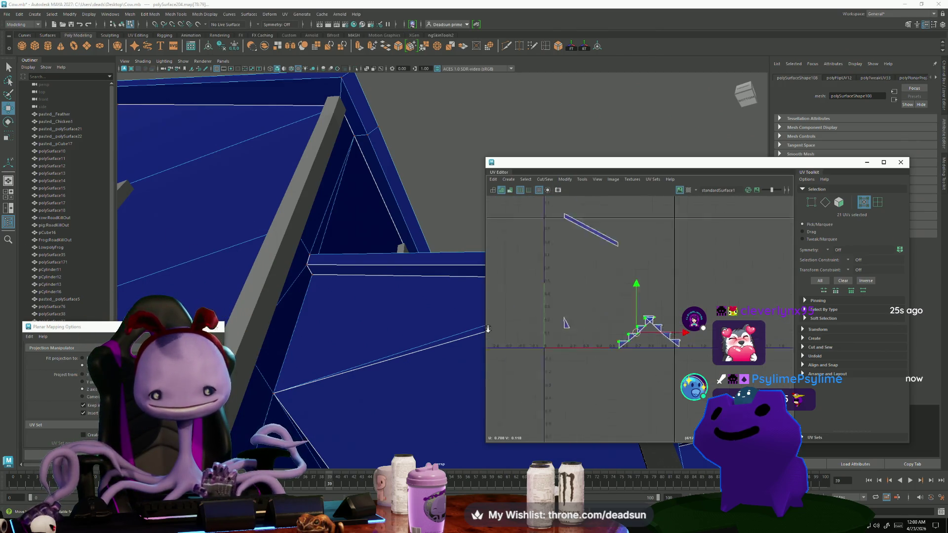
scroll(631, 346, "up", 5)
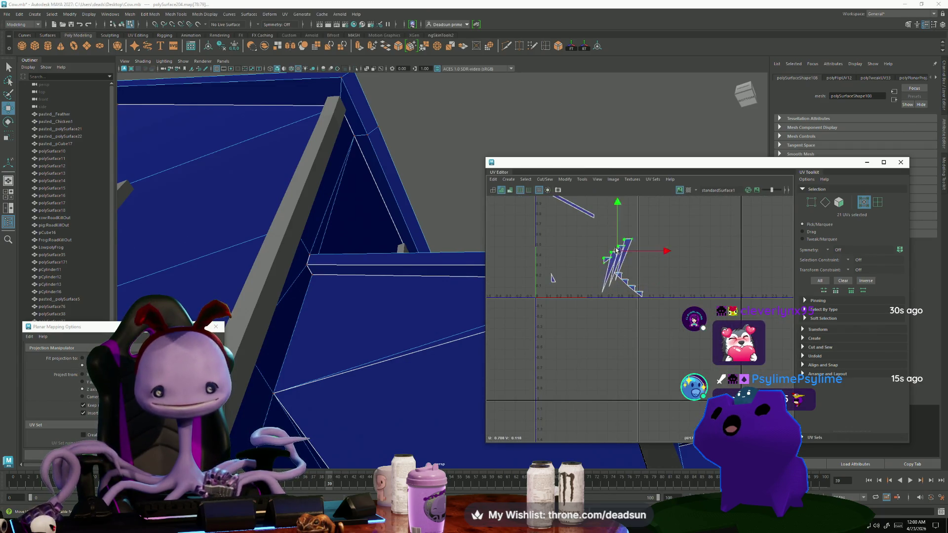
Move the staircase shell's lower-left corner UVs up to meet the neighbouring shell.
left_click_drag(588, 289, 606, 304)
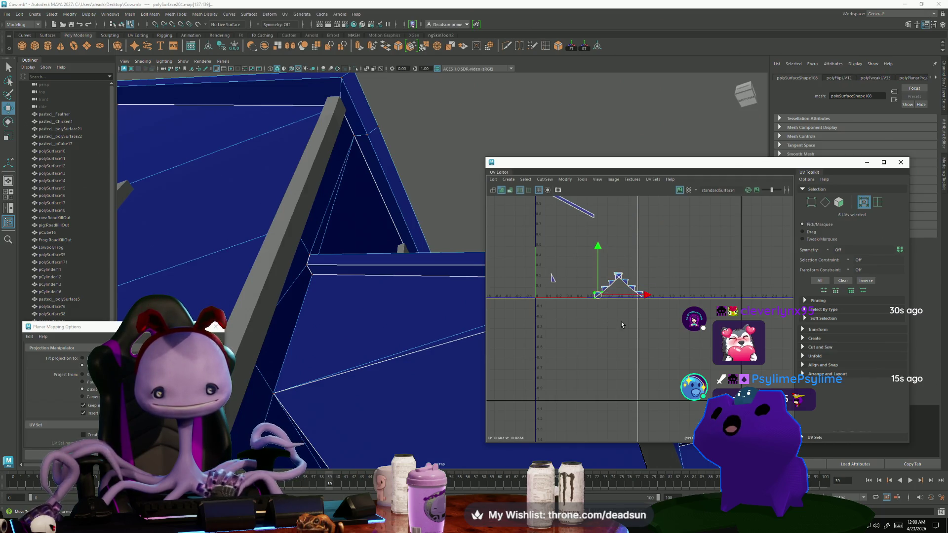
middle_click_drag(621, 322, 649, 411, "alt")
mouse_move(632, 380)
left_mouse_down()
mouse_move(622, 375)
mouse_move(667, 375)
left_mouse_up()
scroll(647, 363, "up", 5)
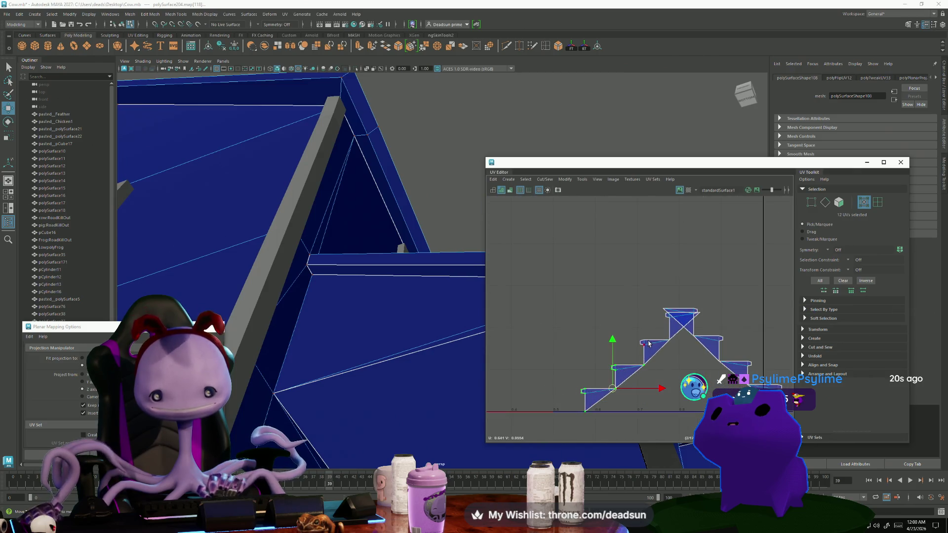
scroll(708, 363, "down", 5)
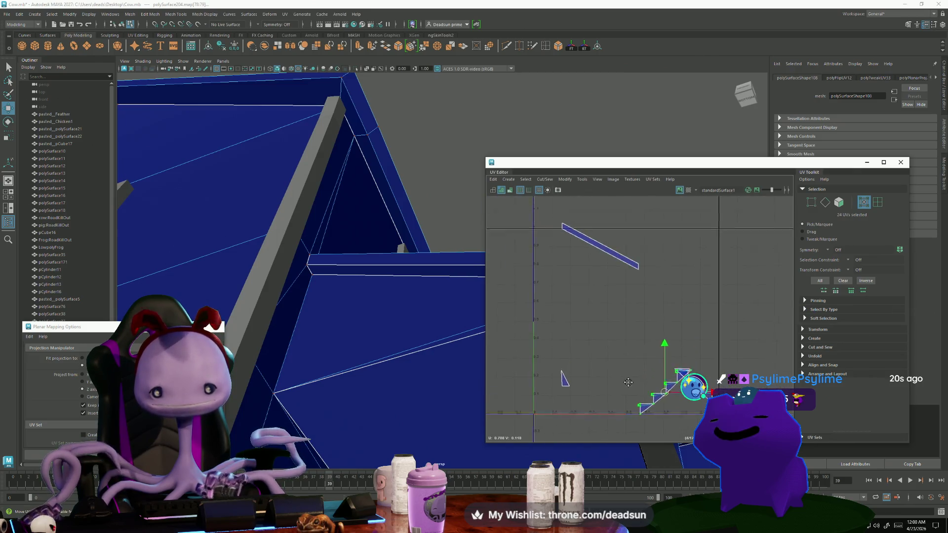
middle_click_drag(639, 223, 666, 366, "alt")
left_click_drag(666, 365, 688, 272)
middle_click_drag(690, 351, 669, 313, "alt")
Move the whole staircase shell into the notch so its stepped edge lines up.
right_click_drag(669, 313, 616, 323, "alt")
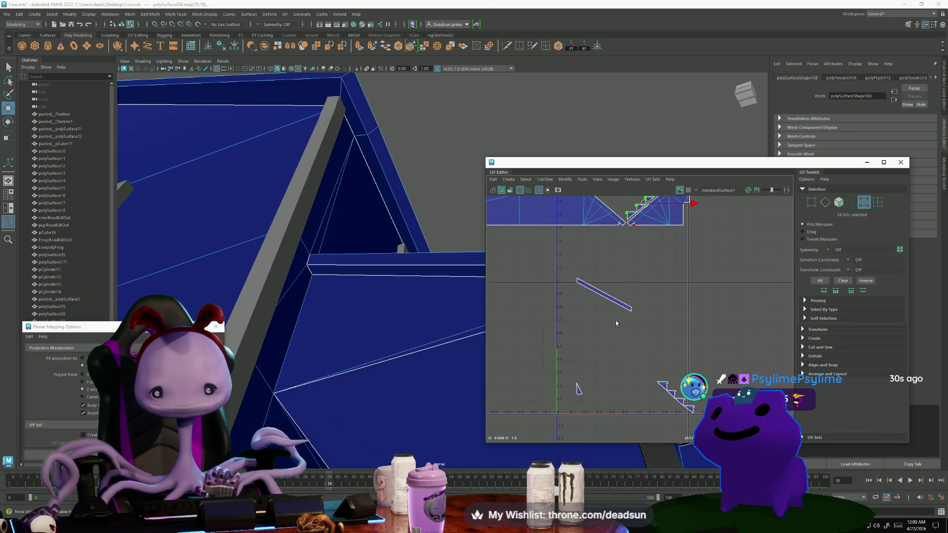
left_click_drag(628, 356, 722, 427)
left_click_drag(675, 396, 606, 224)
middle_click_drag(606, 225, 643, 350, "alt")
mouse_move(646, 346)
left_mouse_down()
mouse_move(645, 311)
mouse_move(612, 333)
left_mouse_up()
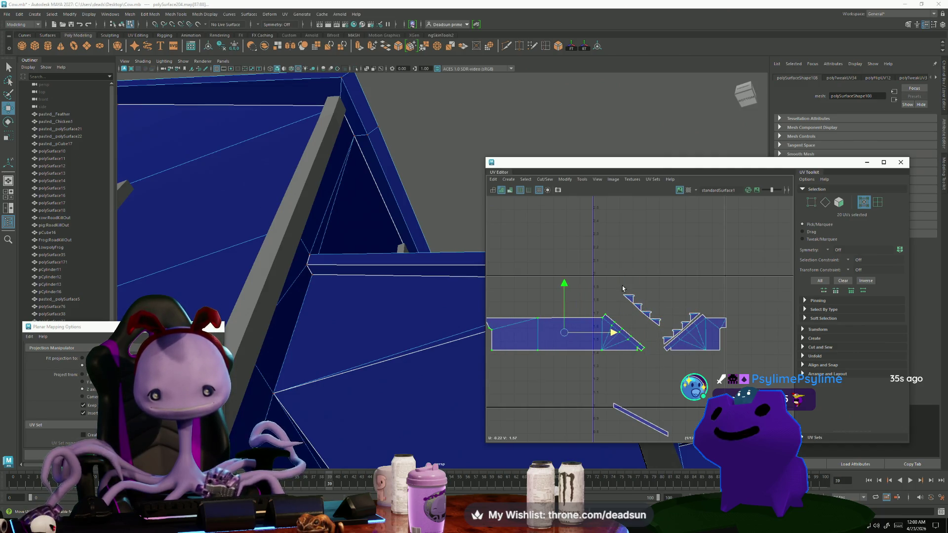
mouse_move(623, 289)
left_mouse_down()
mouse_move(652, 318)
mouse_move(607, 328)
left_mouse_up()
scroll(651, 319, "up", 5)
Select the UVs along the stair shell's top step edge.
scroll(593, 310, "up", 4)
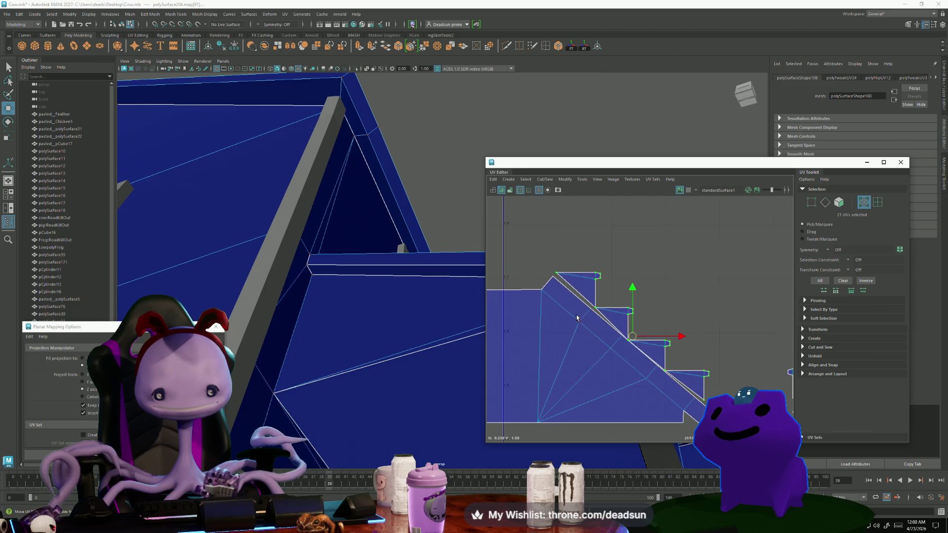
key("ctrl+F10")
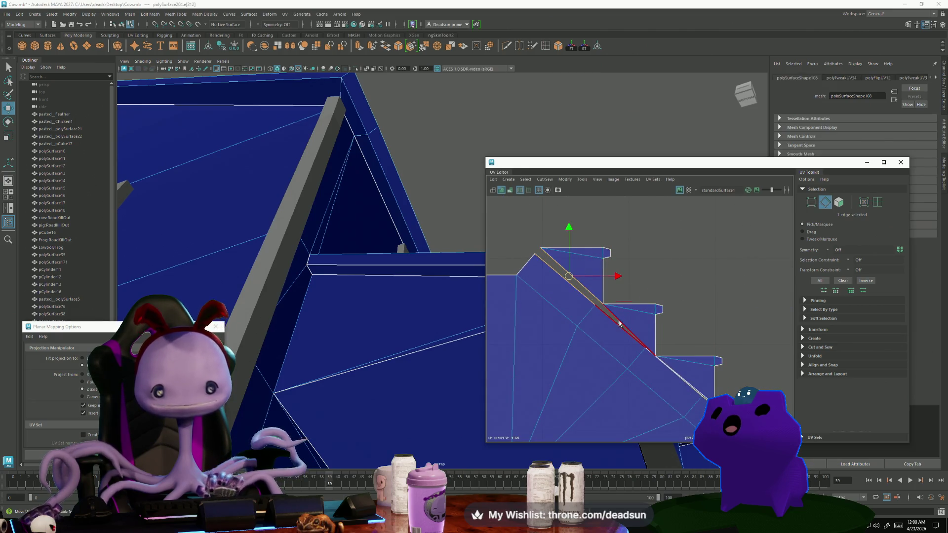
middle_click_drag(676, 388, 682, 378, "alt")
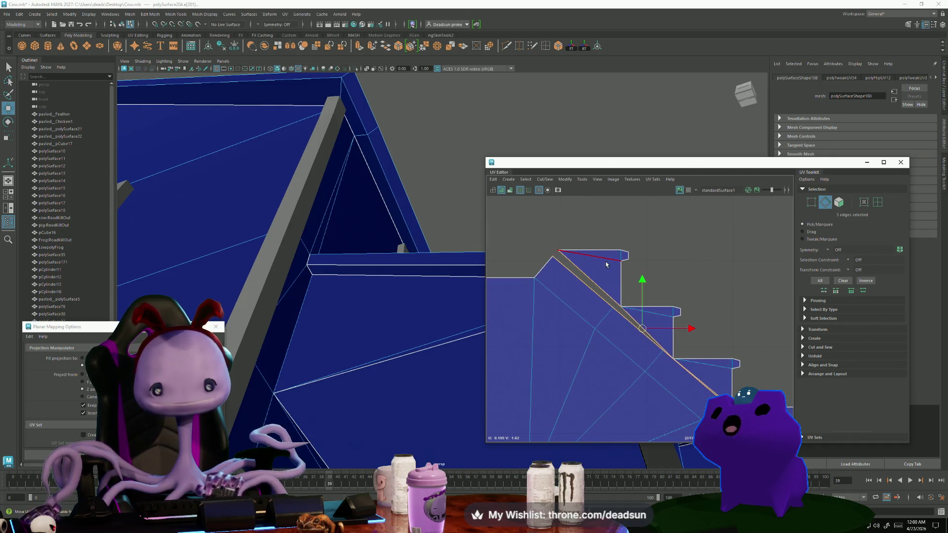
left_click(607, 257)
key("ctrl+z")
key("ctrl+z")
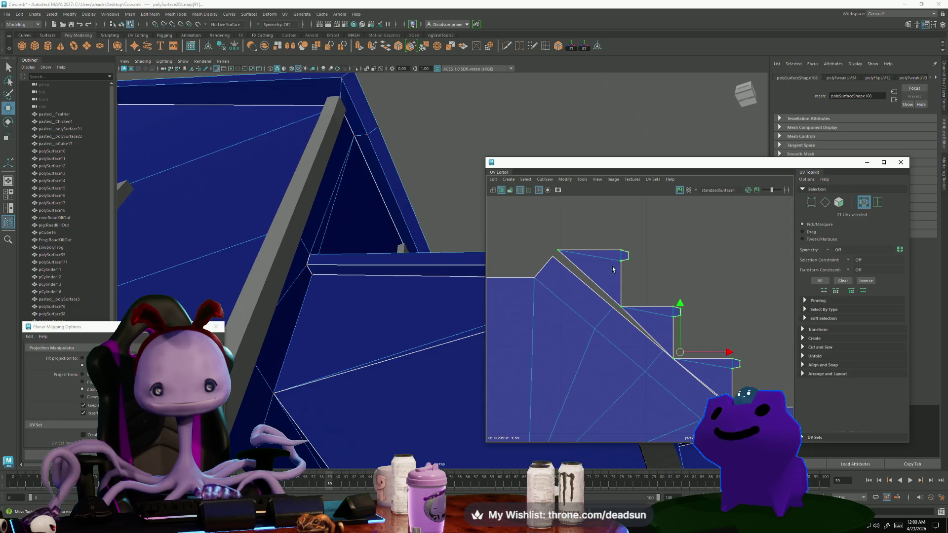
left_click(620, 251)
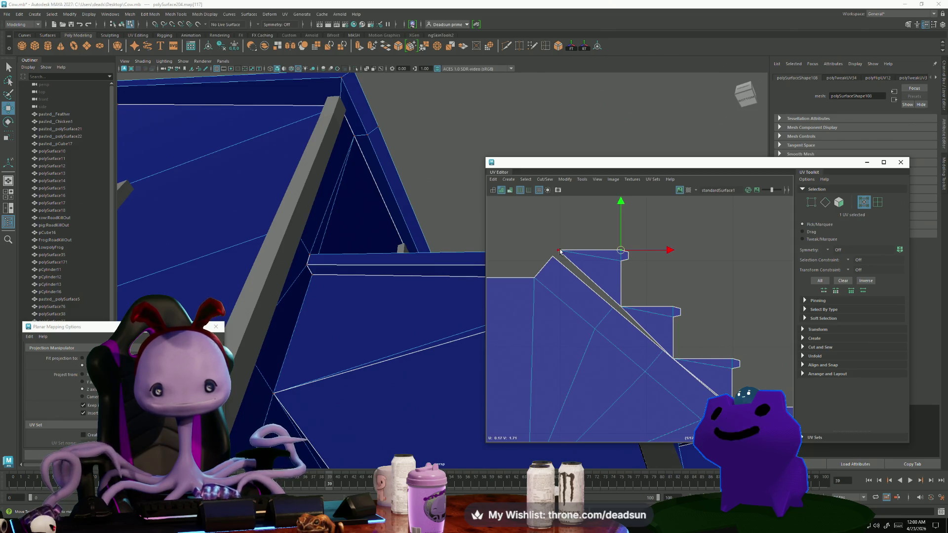
left_click_drag(555, 237, 635, 264)
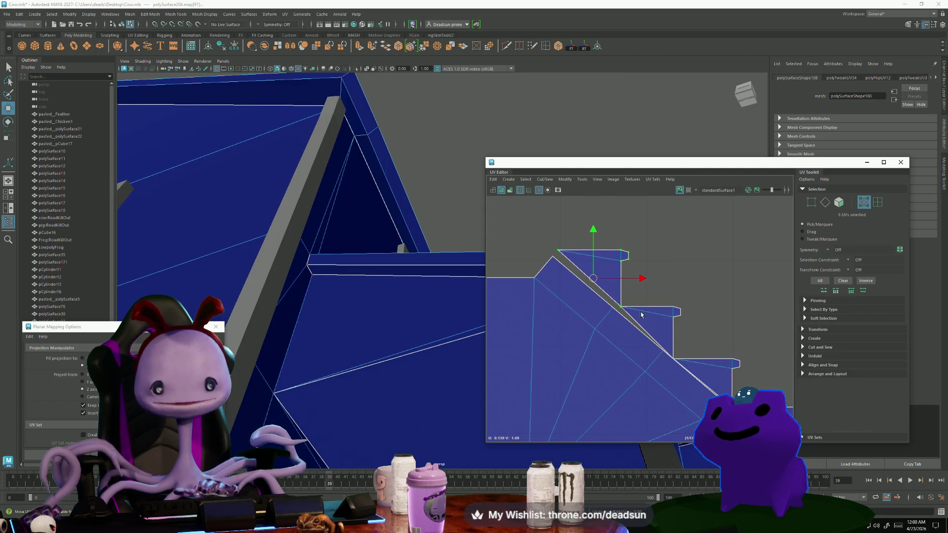
Scale the selected top-step UVs slightly toward their pivot.
scroll(640, 315, "up", 3)
scroll(605, 314, "down", 3)
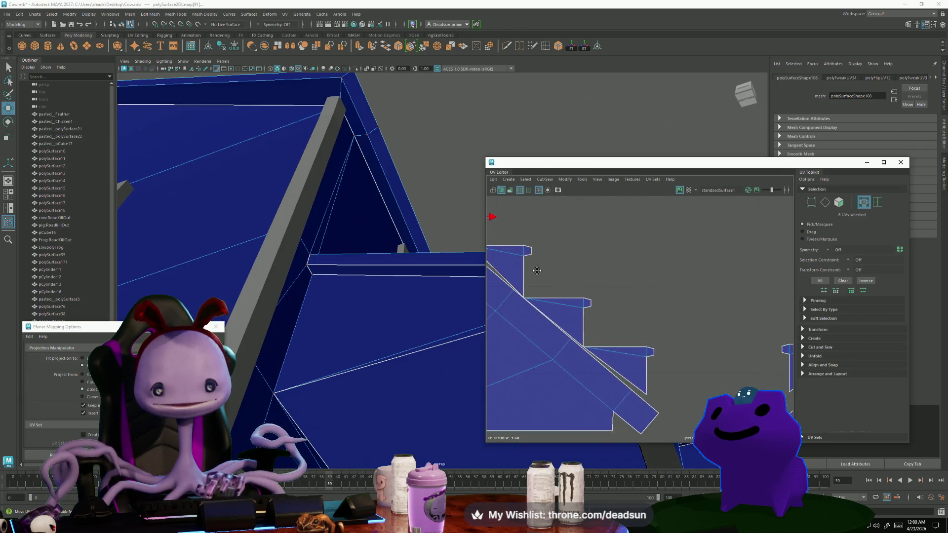
middle_click_drag(596, 309, 610, 315, "alt")
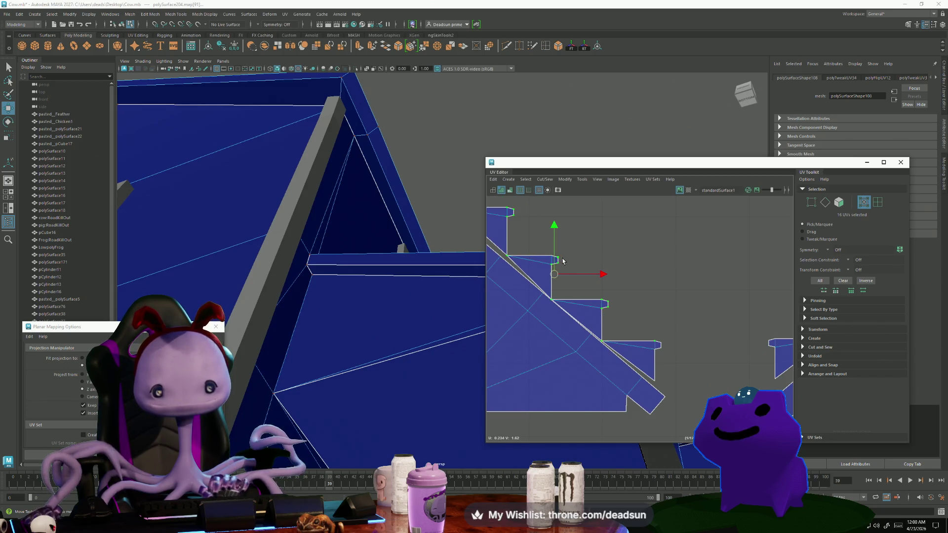
scroll(539, 331, "down", 2)
scroll(539, 331, "down", 1)
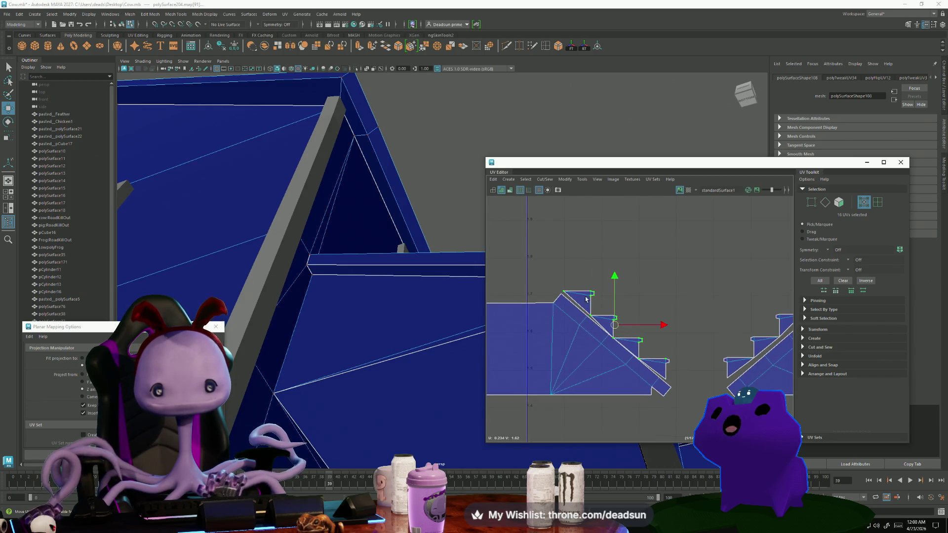
key("e")
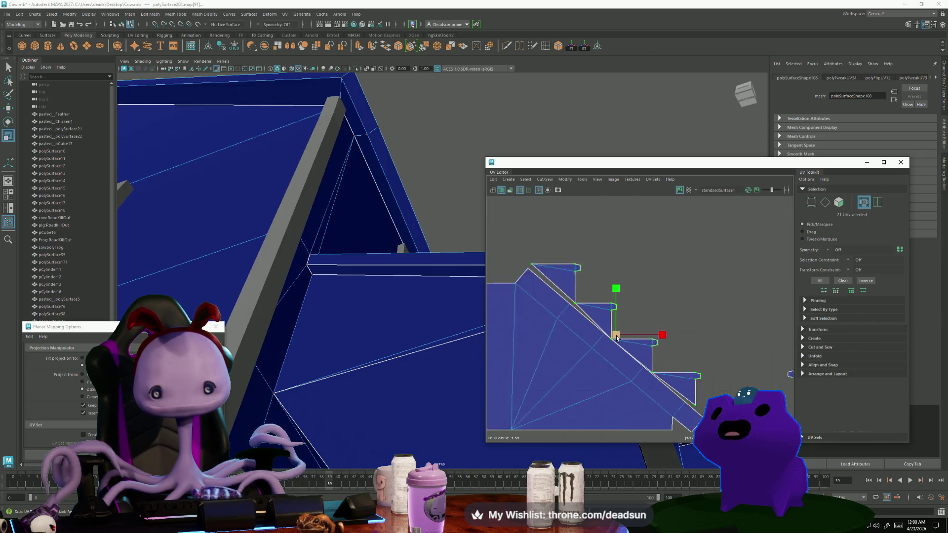
scroll(617, 337, "up", 2)
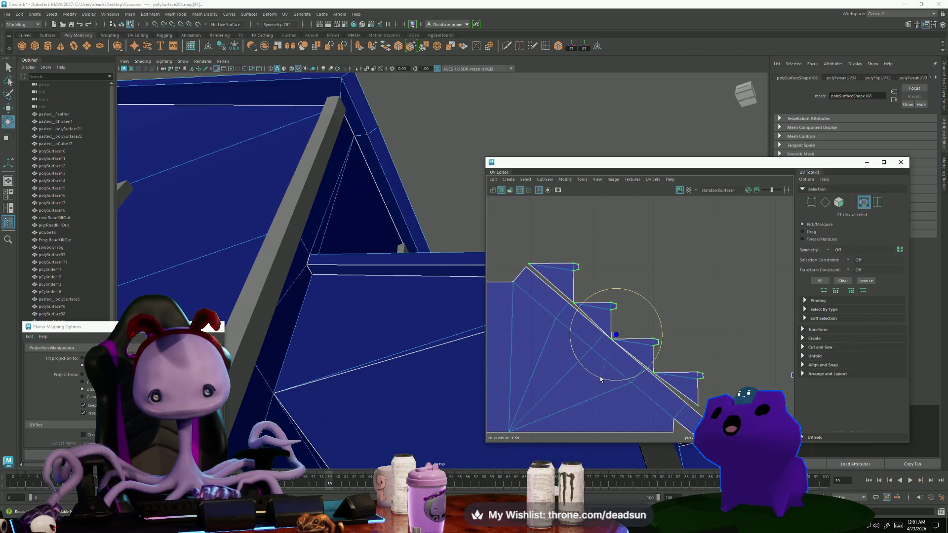
key("r")
left_click_drag(613, 339, 613, 333)
key("w")
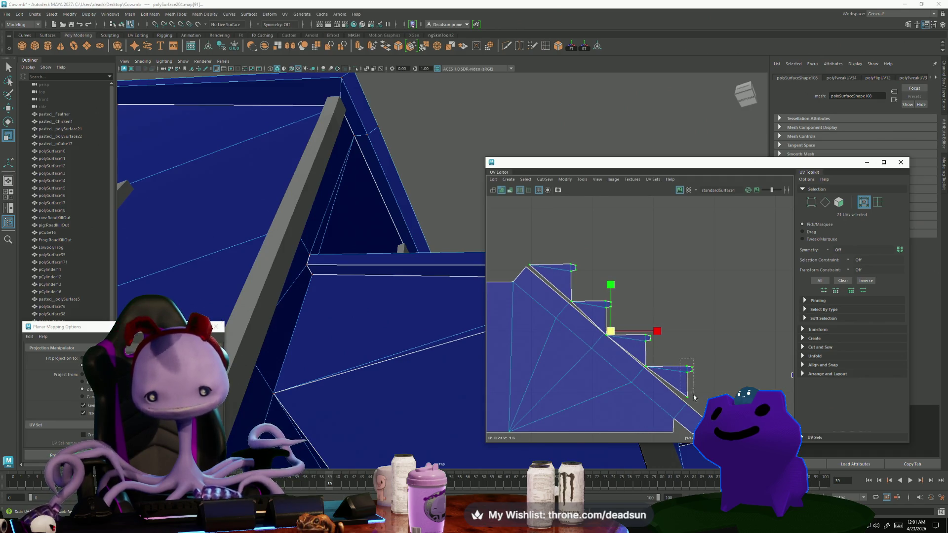
key("w")
Pull the lower-step and top-left corner UVs flush against the sloped edge, closing the grey seam.
left_click_drag(705, 405, 690, 390)
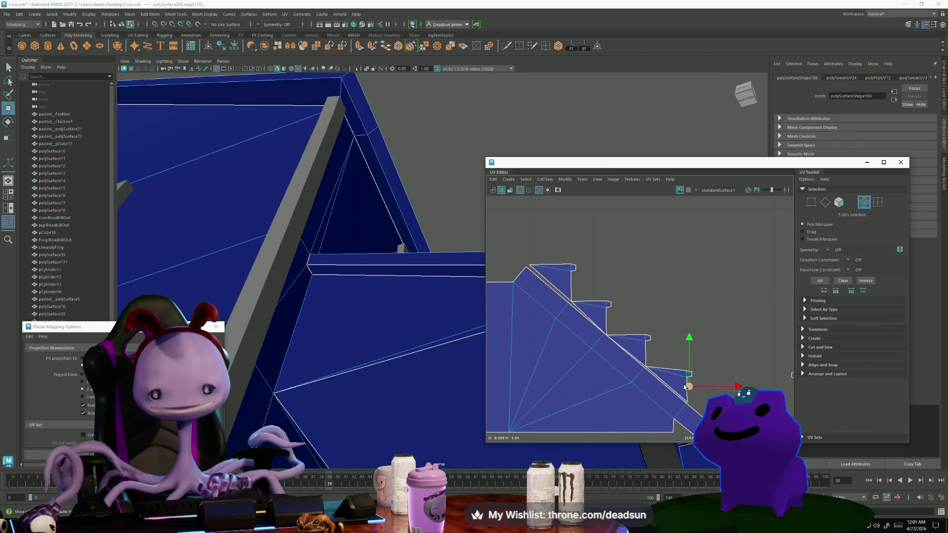
scroll(688, 390, "up", 5)
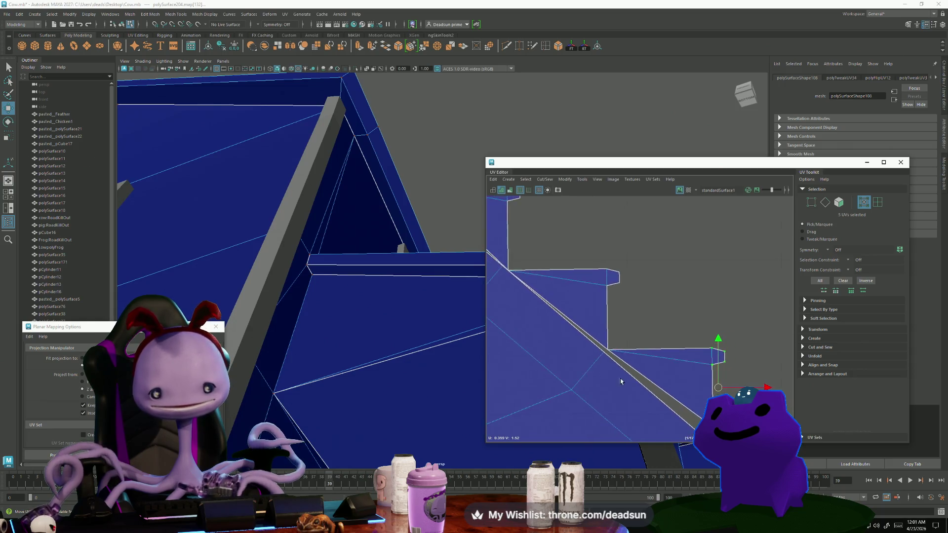
middle_click_drag(621, 381, 581, 330, "alt")
right_click_drag(660, 368, 676, 380)
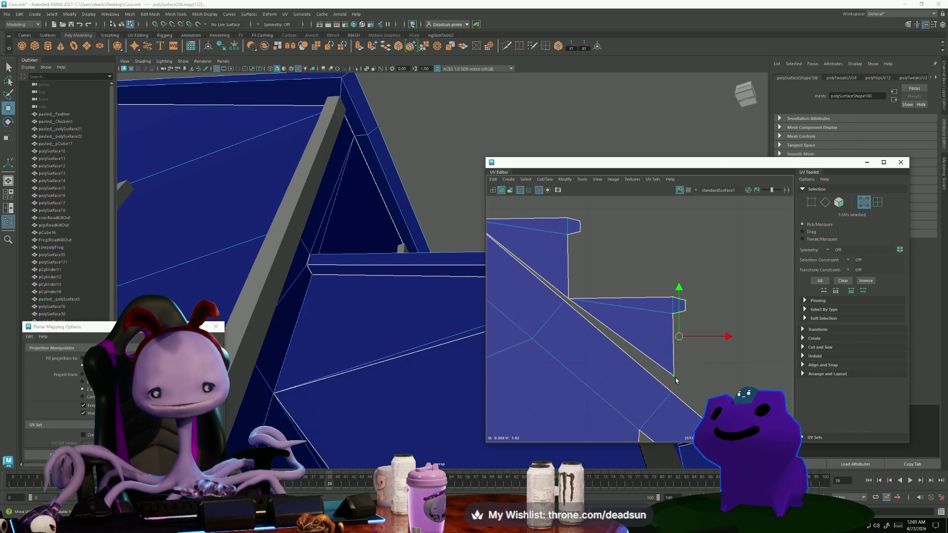
left_click_drag(677, 376, 674, 393)
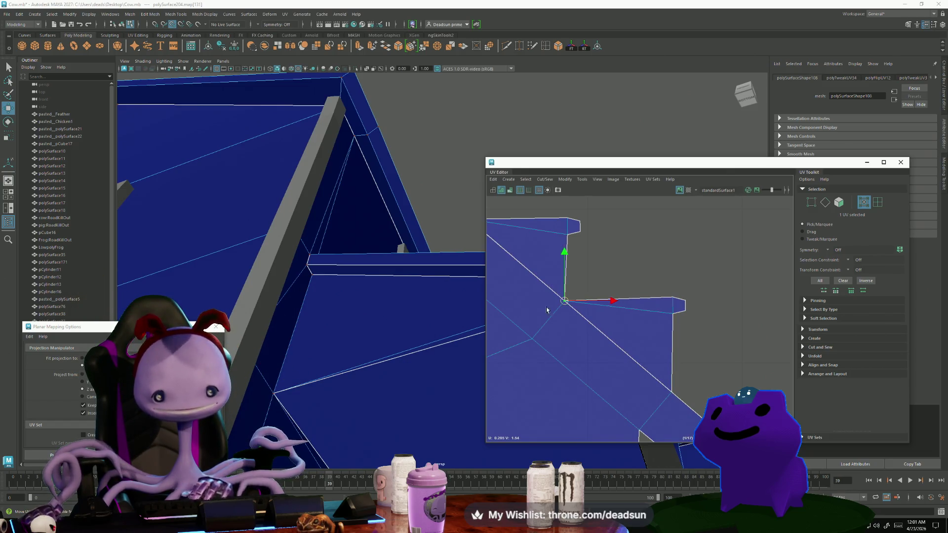
key("ctrl+z")
middle_click_drag(569, 303, 594, 329, "alt")
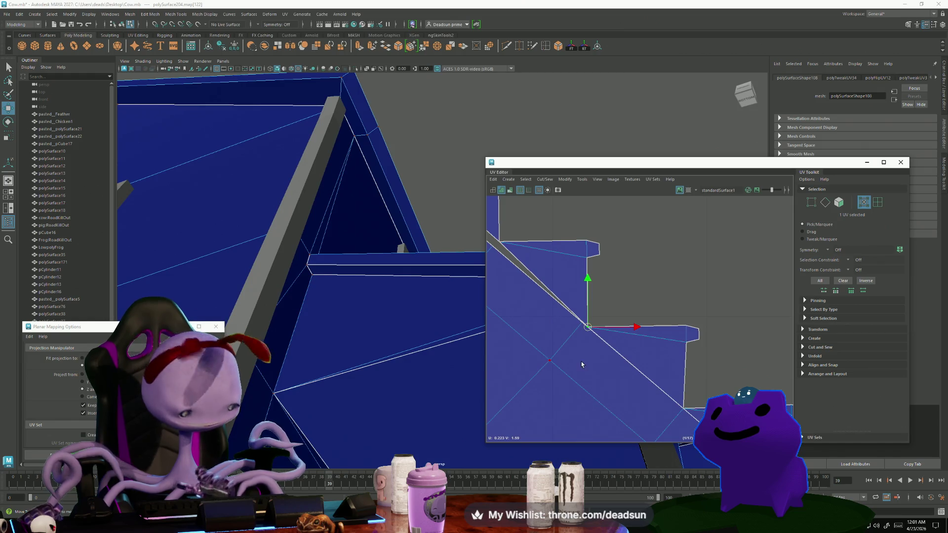
key("ctrl+z")
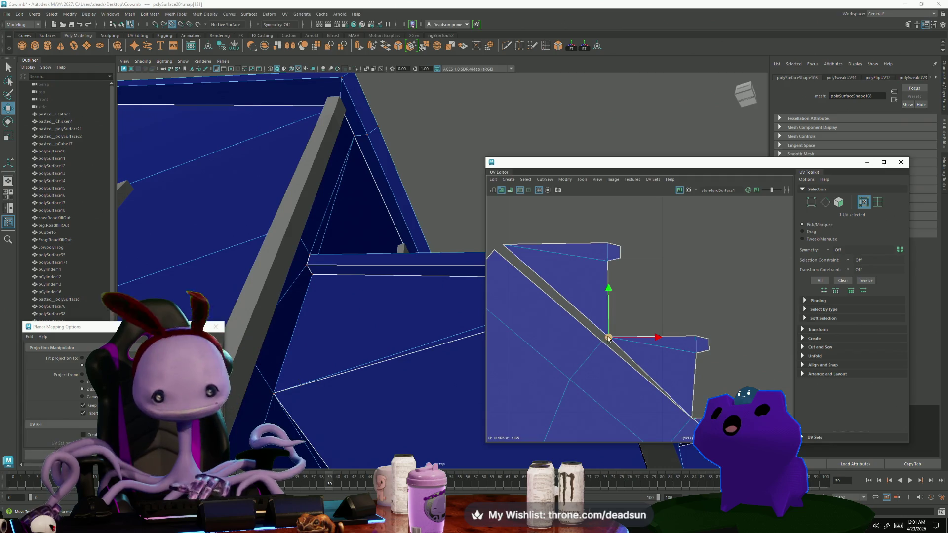
left_click_drag(609, 338, 602, 341)
left_click(495, 249)
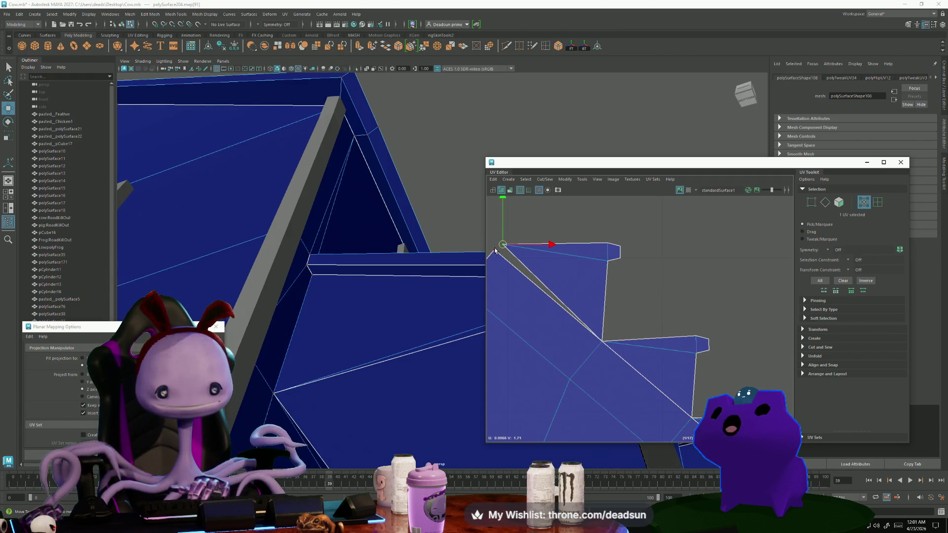
mouse_move(492, 252)
left_mouse_down()
mouse_move(504, 252)
mouse_move(496, 250)
left_mouse_up()
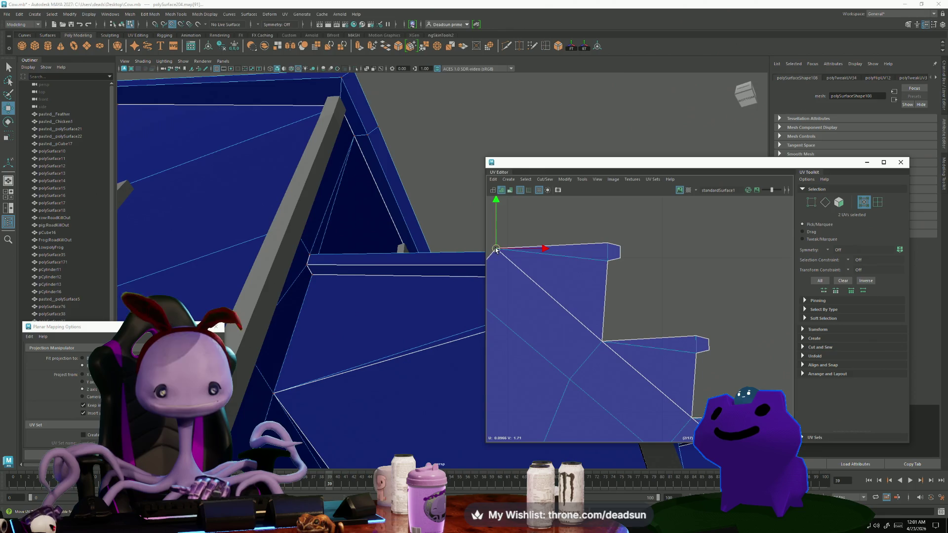
Select the edges along the diagonal seam in edge mode.
key("F10")
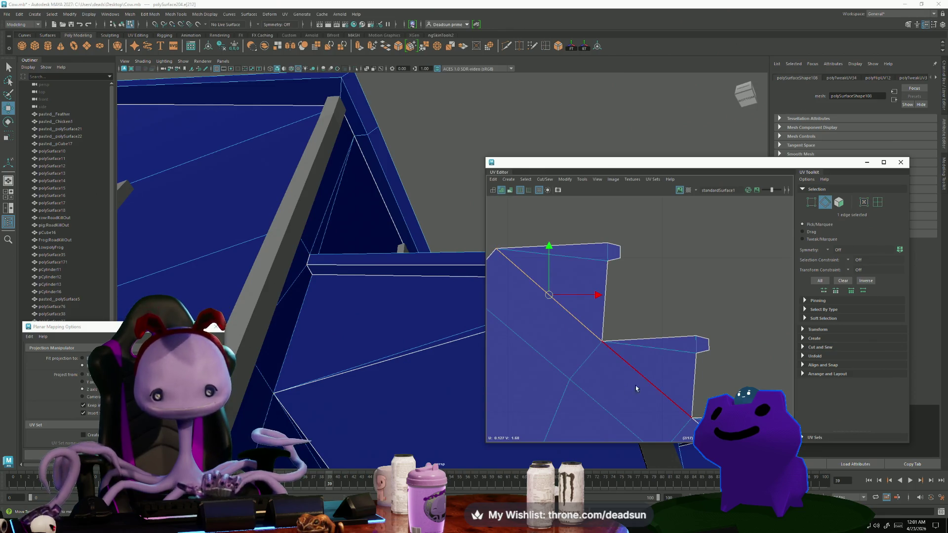
middle_click_drag(578, 336, 546, 307, "alt")
left_click(546, 307)
left_click(616, 334, "shift")
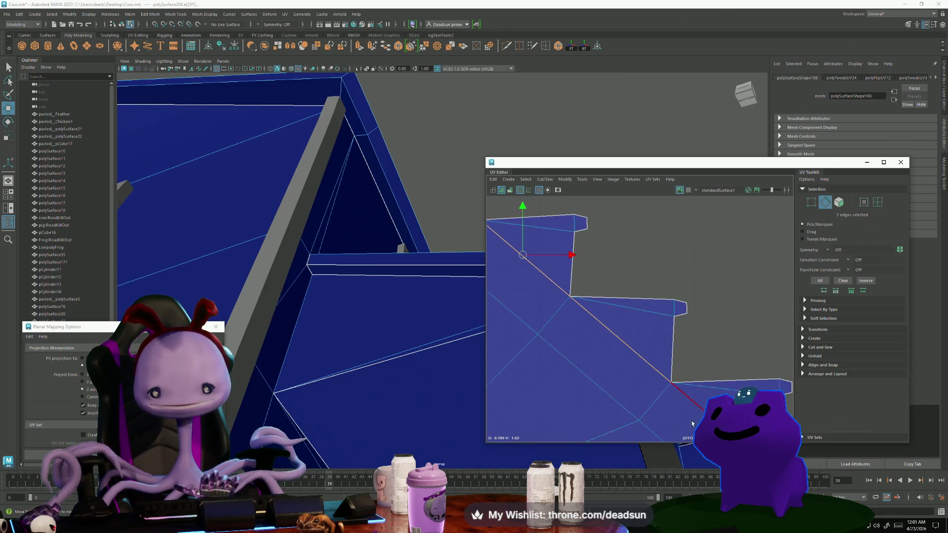
scroll(592, 346, "down", 3)
mouse_move(592, 385)
middle_mouse_down("alt")
mouse_move(566, 359)
mouse_move(686, 355)
middle_mouse_up("alt")
Move and sew the shells together along the selected diagonal seam.
scroll(566, 359, "up", 1)
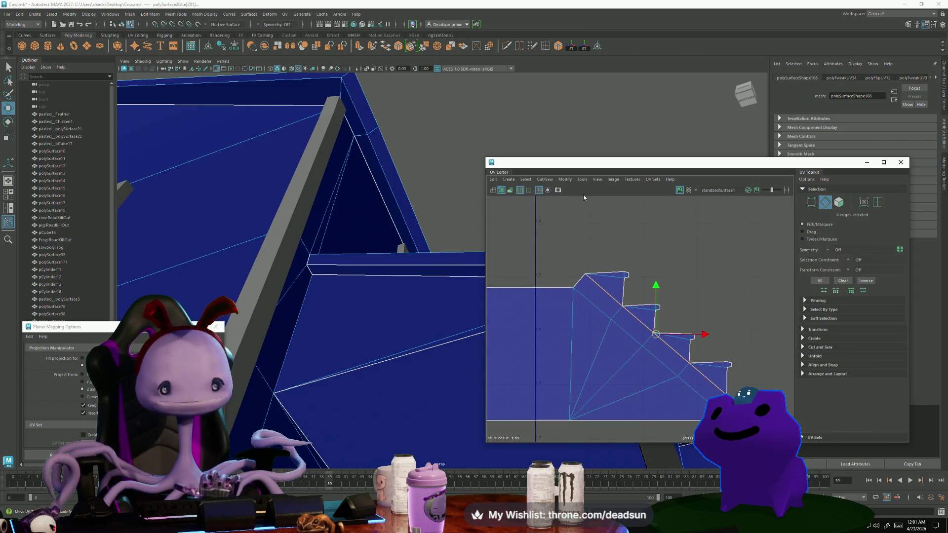
left_click(545, 179)
left_click(566, 255)
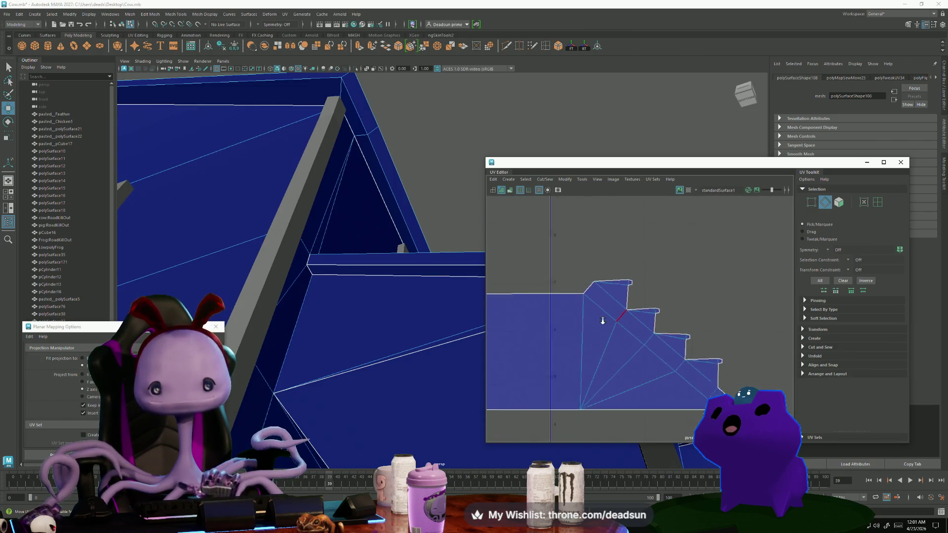
Convert one step edge to its UVs and shift them right and up.
scroll(590, 336, "up", 4)
right_click_drag(543, 340, 524, 365)
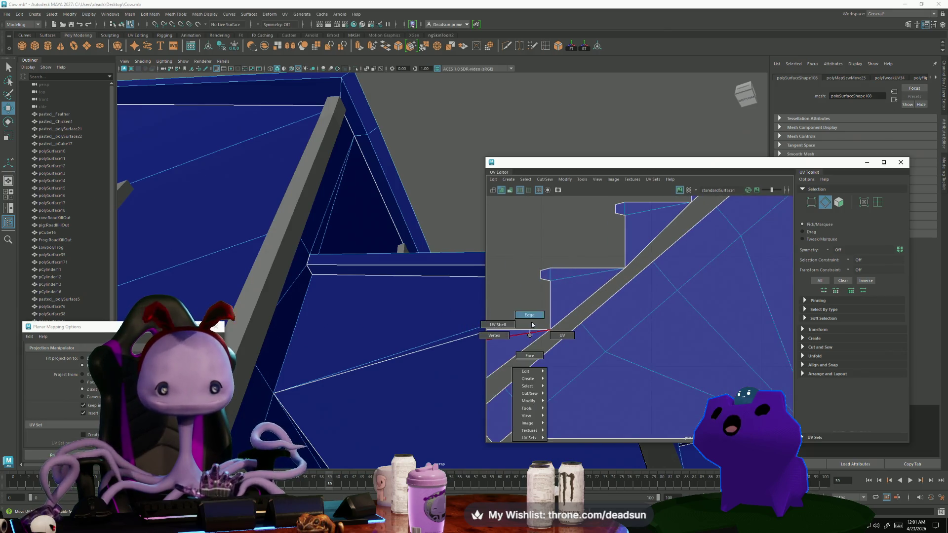
left_click(511, 363)
scroll(592, 361, "down", 4)
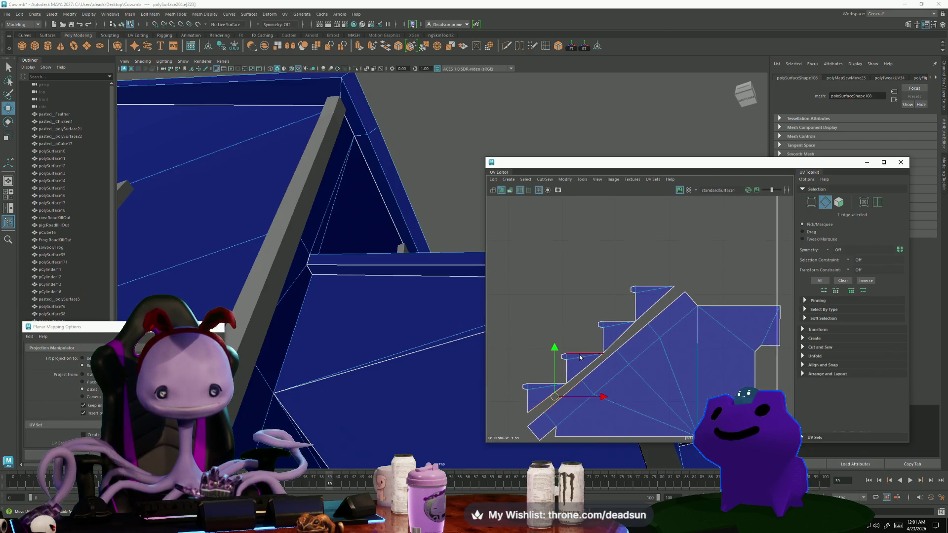
key("ctrl+F12")
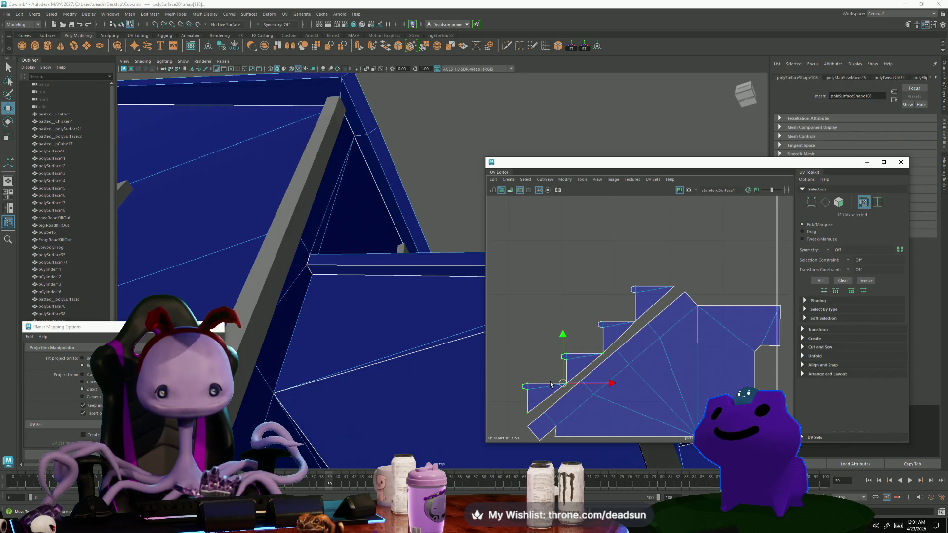
scroll(641, 351, "up", 2)
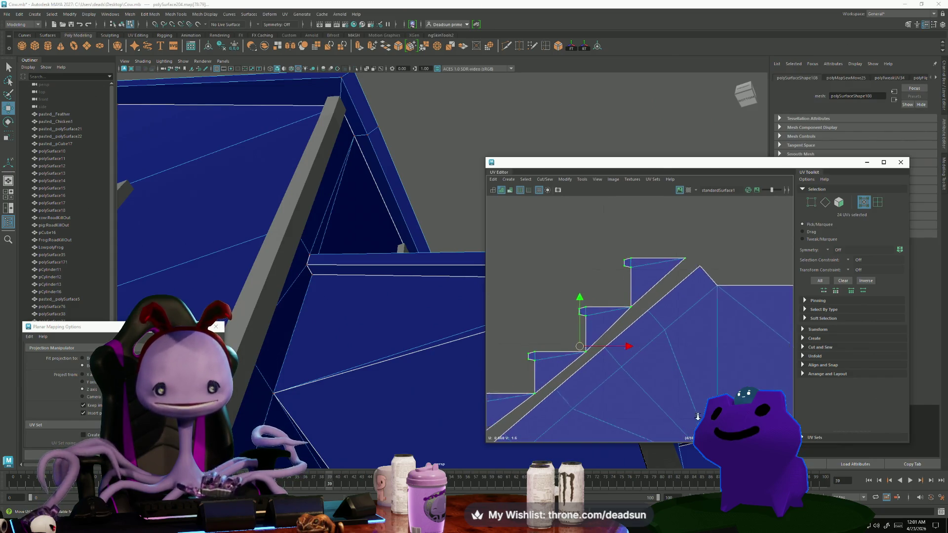
key("r")
key("w")
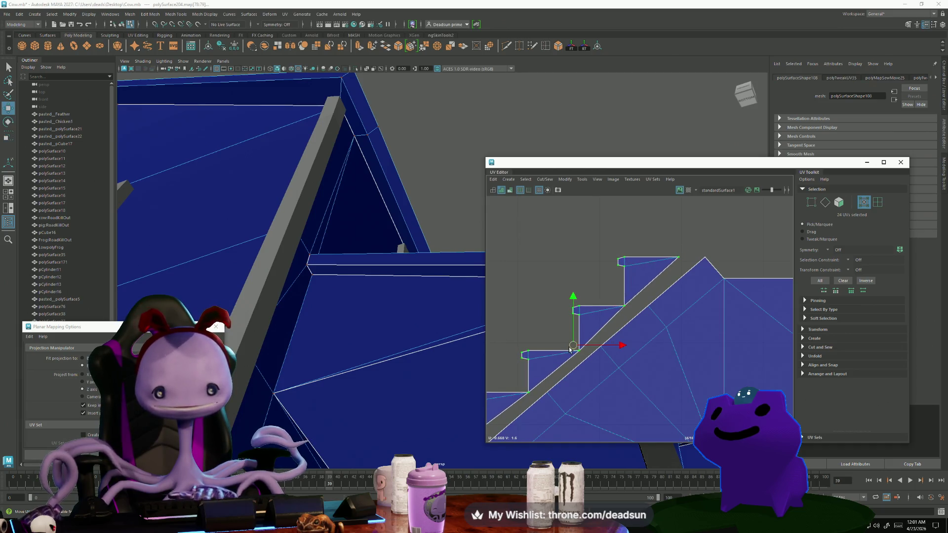
left_click_drag(571, 348, 593, 342)
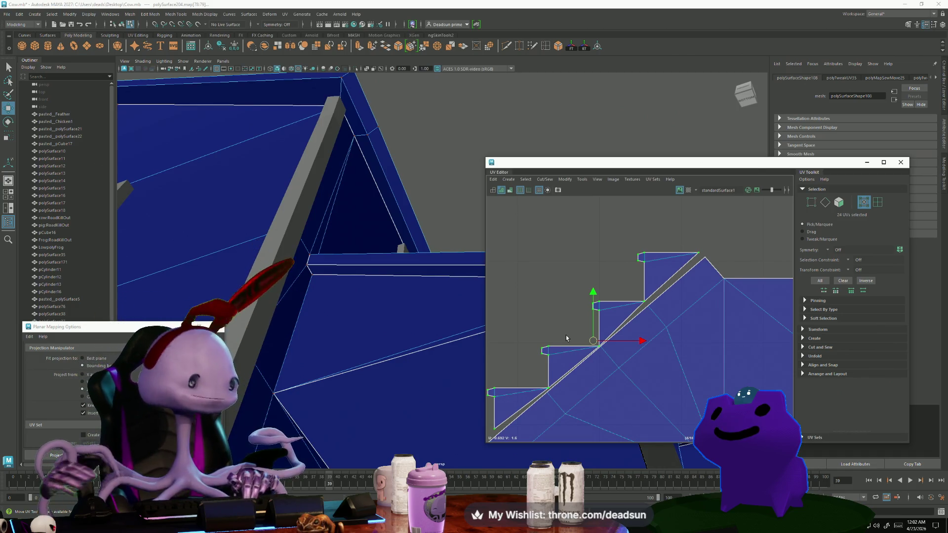
Select the diagonal seam UVs plus the step corner UVs and spread them slightly apart.
scroll(638, 302, "up", 3)
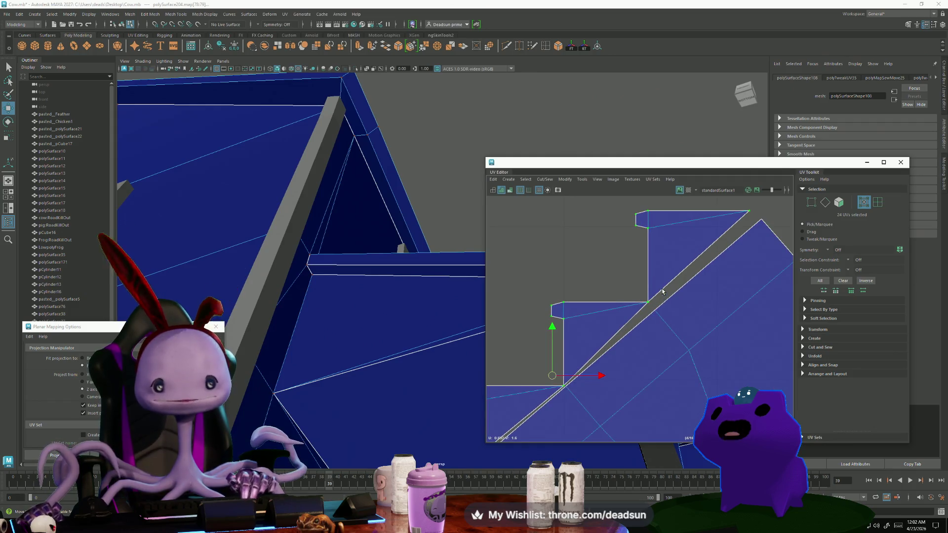
right_click_drag(661, 282, 666, 262)
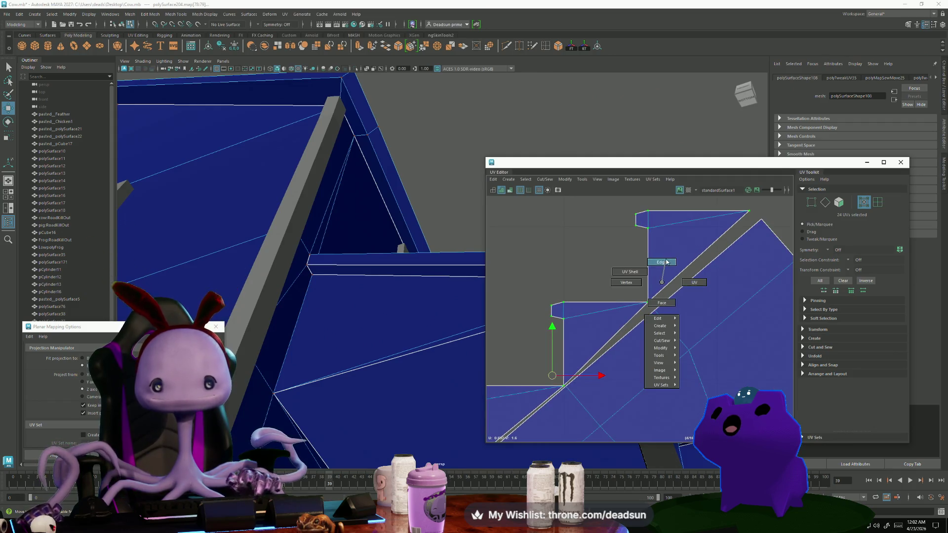
left_click(693, 257)
middle_click_drag(706, 254, 656, 304, "alt")
left_click(657, 302, "shift")
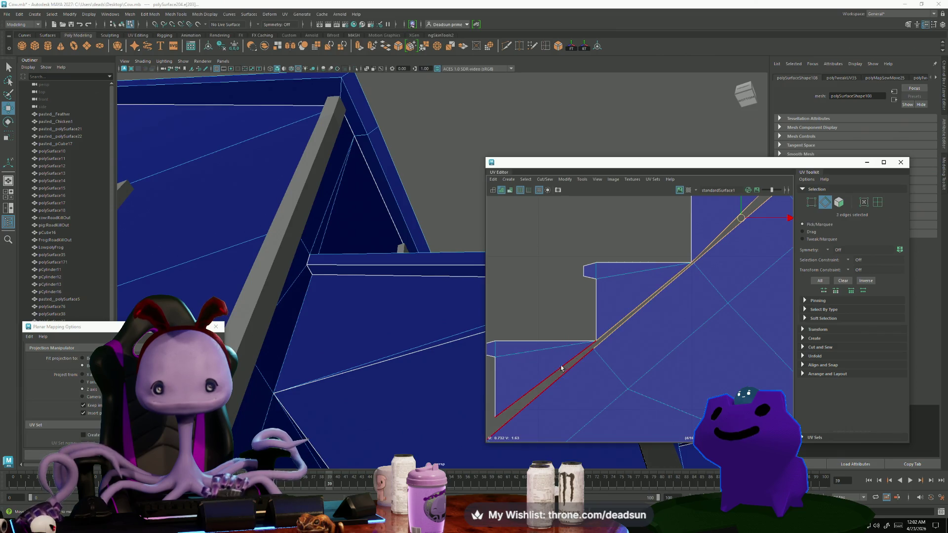
scroll(624, 387, "down", 3)
key("F12")
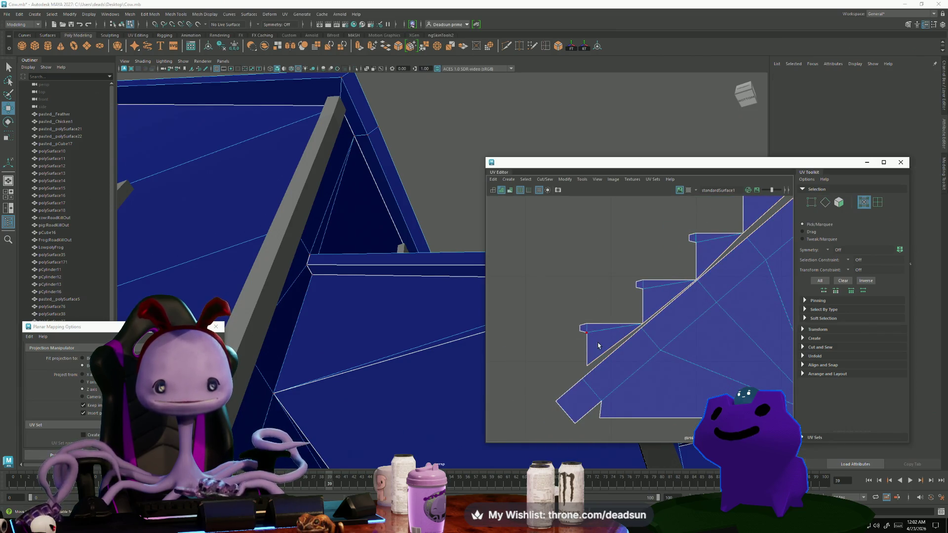
middle_click_drag(647, 310, 608, 375, "alt")
key("r")
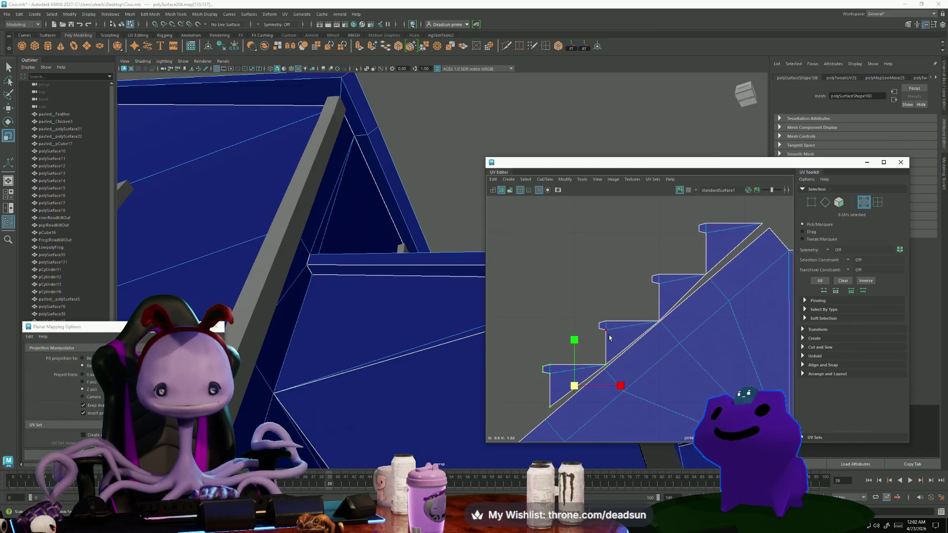
left_click(611, 336, "shift")
left_click(669, 285, "shift")
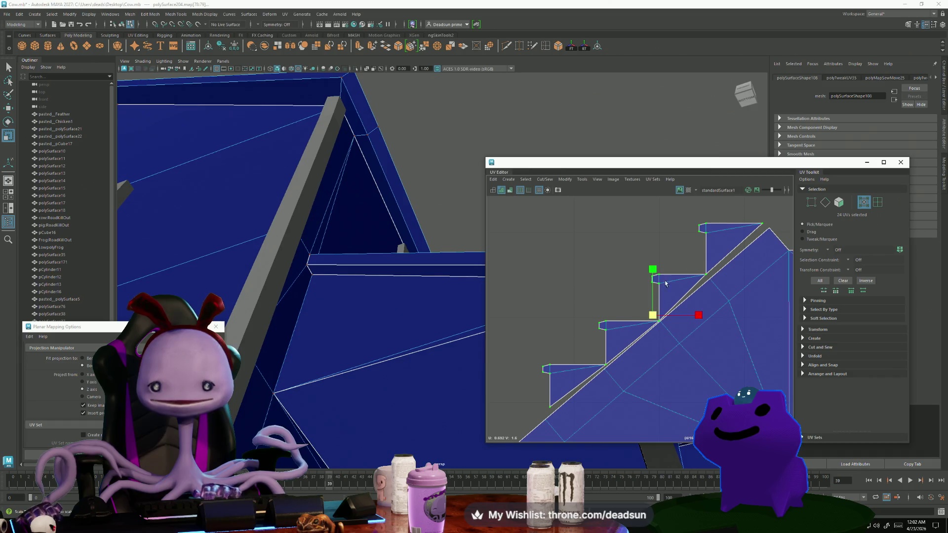
left_click_drag(655, 318, 655, 318)
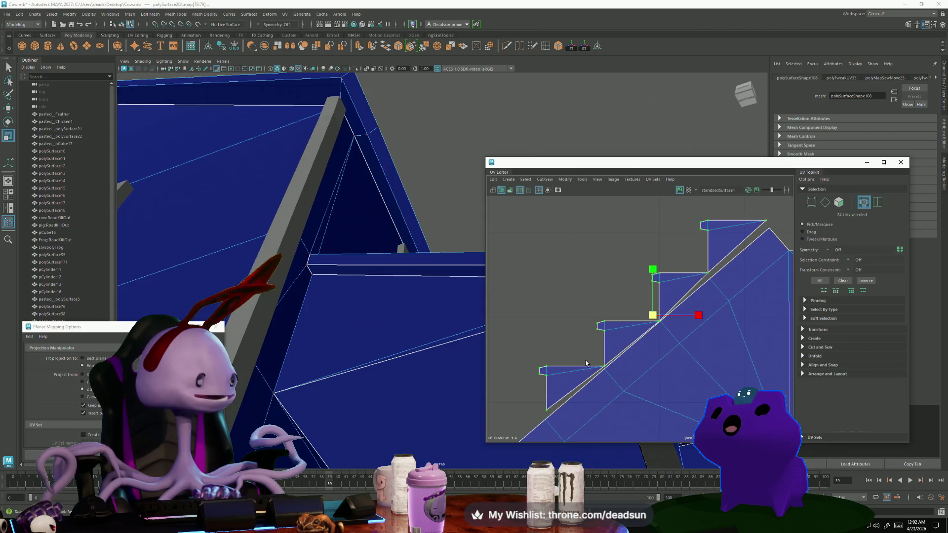
Cut the stair UVs along the three selected diagonal edges.
key("F10")
left_click(575, 389)
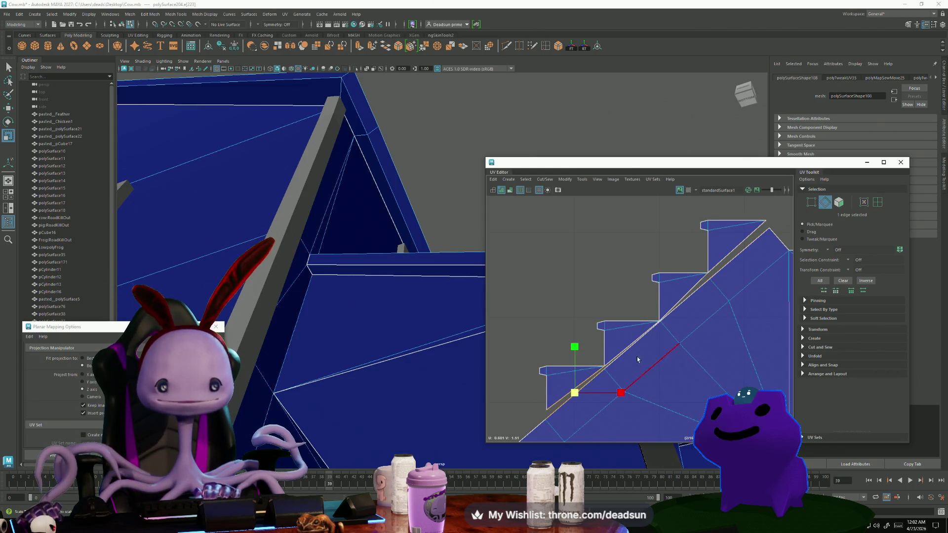
left_click(632, 349)
left_click(678, 306, "shift")
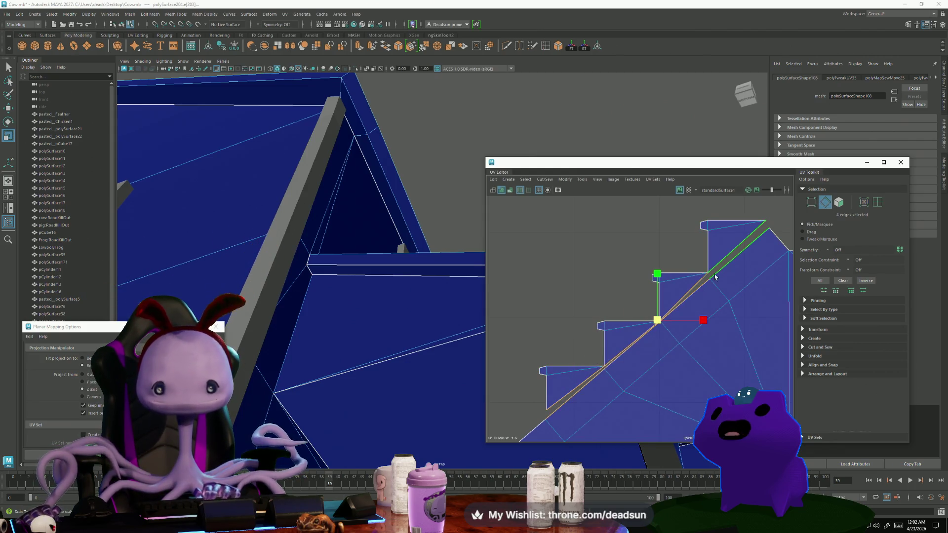
left_click(547, 179)
left_click(568, 252)
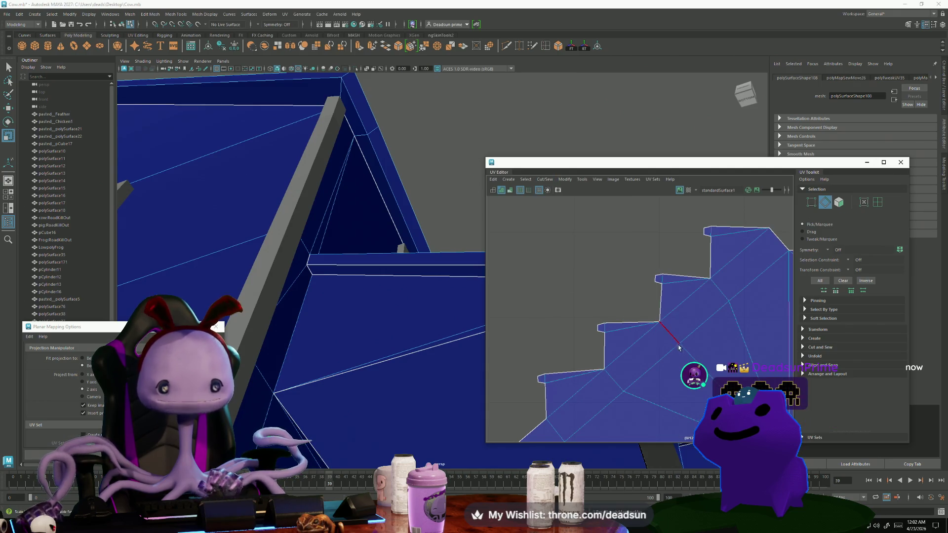
scroll(595, 357, "down", 3)
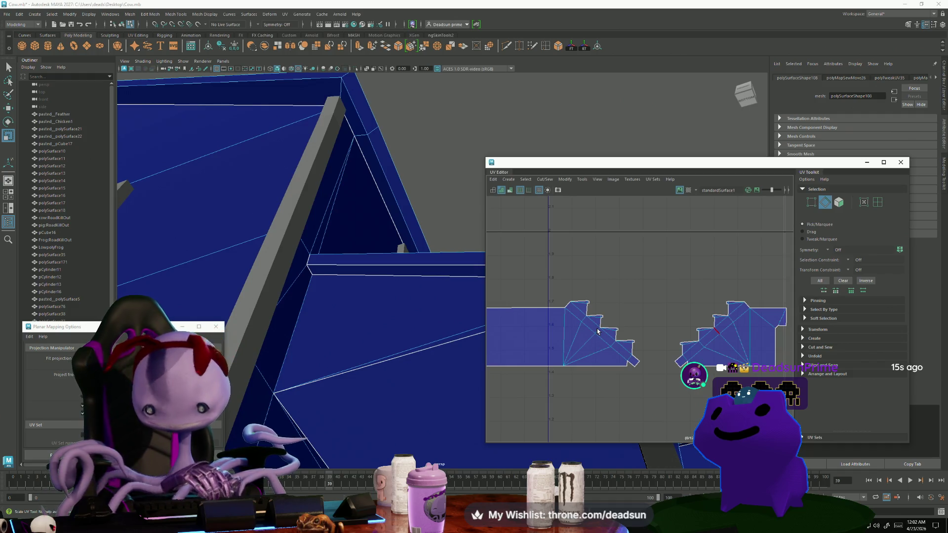
Slide the small stair shell against the large one and place both in the upper left.
scroll(666, 341, "down", 5)
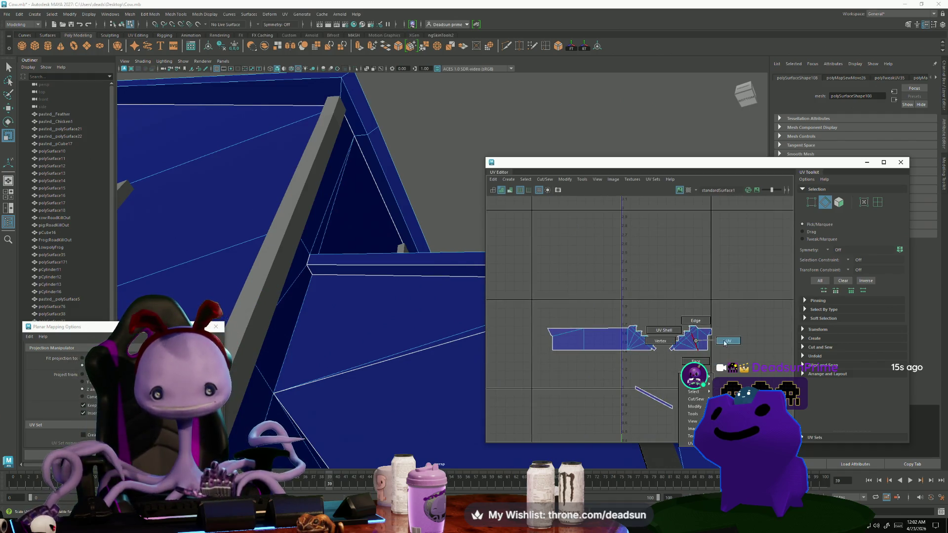
left_click(691, 348)
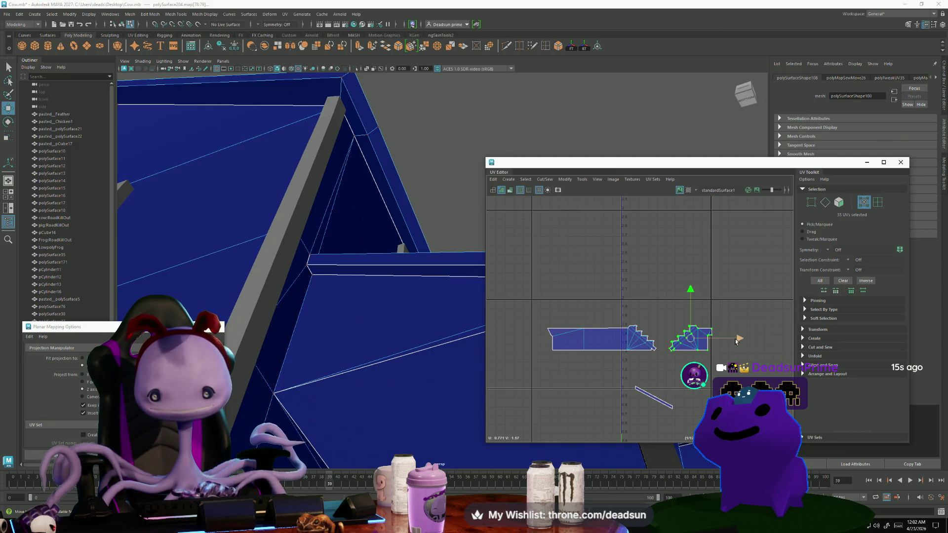
left_click_drag(735, 341, 725, 340)
scroll(529, 366, "down", 3)
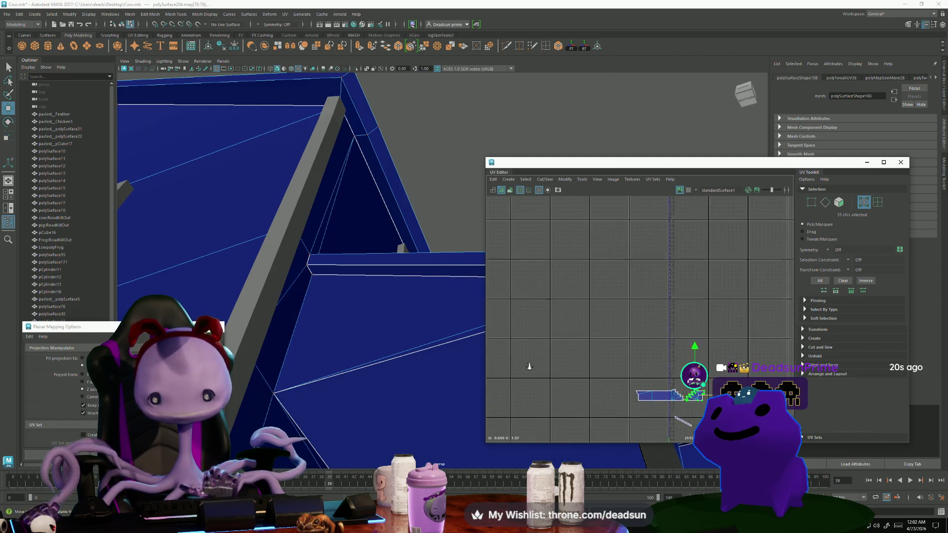
mouse_move(529, 366)
middle_mouse_down("alt")
mouse_move(578, 290)
mouse_move(569, 325)
mouse_move(515, 322)
mouse_move(585, 333)
middle_mouse_up("alt")
Rotate the thin trim strip's four UVs upright and shrink it slightly.
right_click_drag(533, 280, 557, 283)
left_click_drag(763, 275, 774, 288)
key("e")
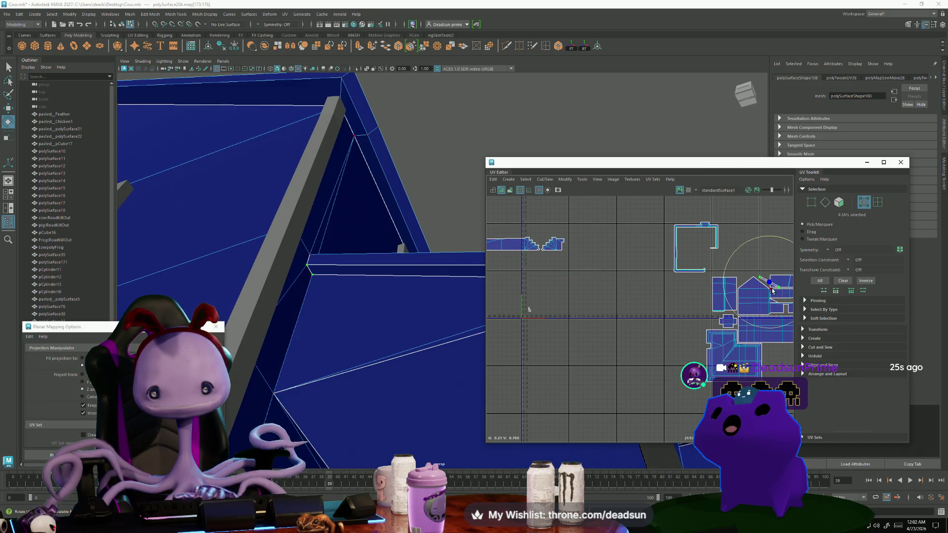
left_click_drag(774, 327, 722, 326)
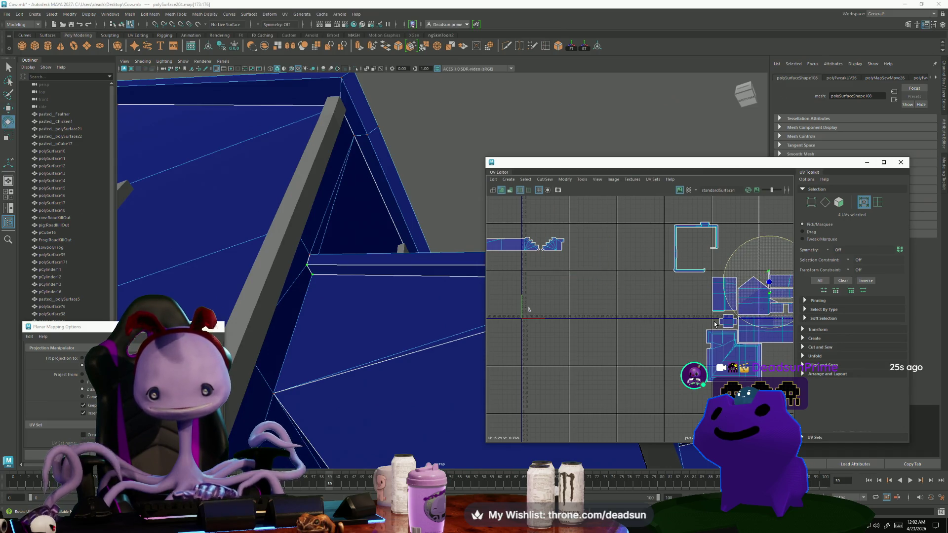
key("f")
key("r")
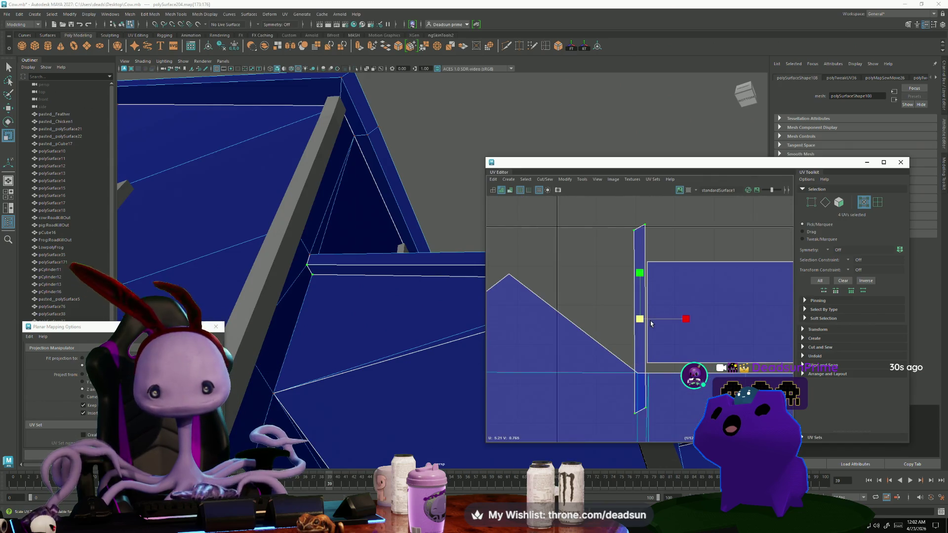
mouse_move(651, 323)
left_mouse_down()
mouse_move(620, 324)
mouse_move(635, 312)
left_mouse_up()
key("w")
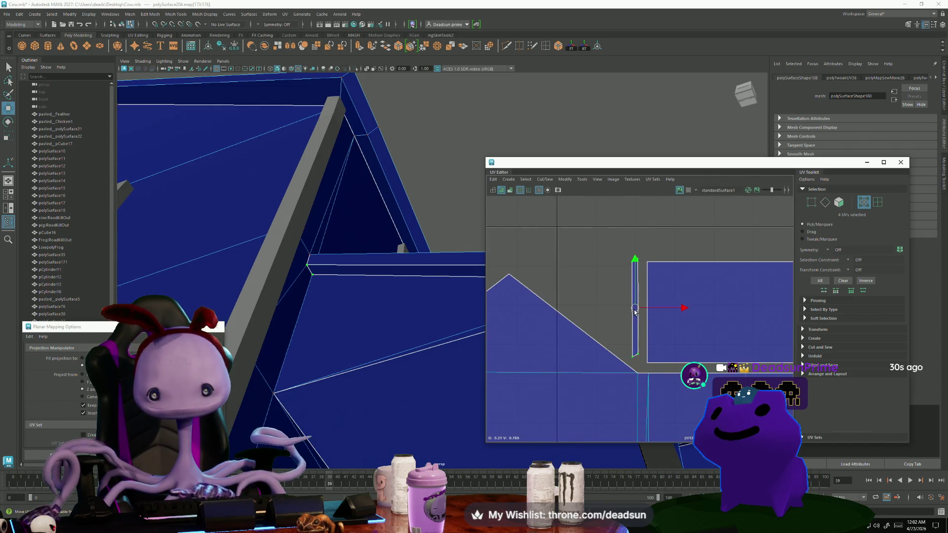
Select the strip's edge, then the wall shell's diagonal gable and left vertical edges.
key("F10")
left_click(636, 316)
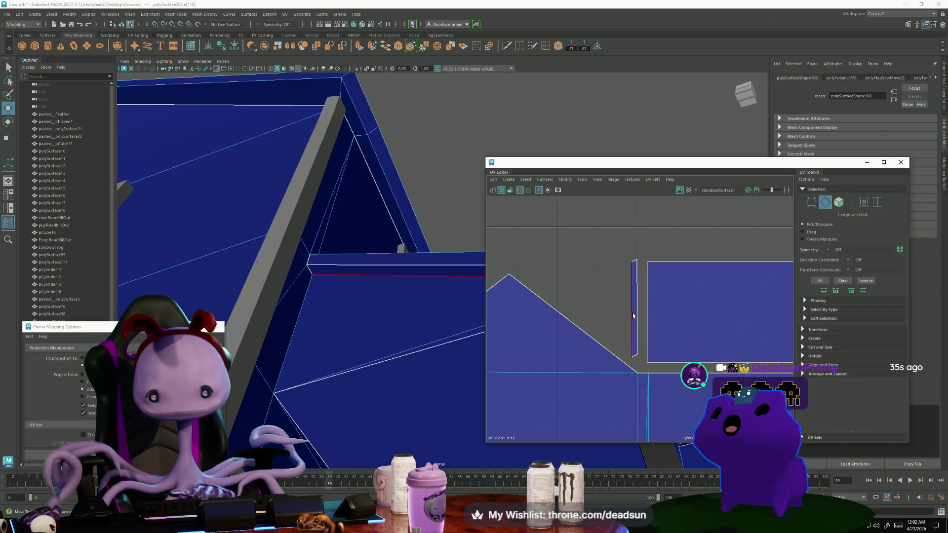
left_click(445, 275)
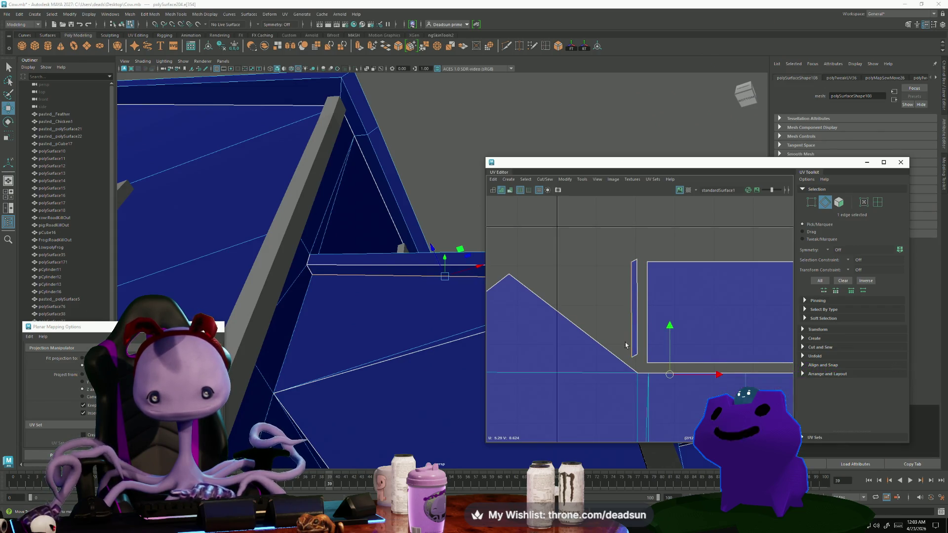
middle_click_drag(762, 345, 664, 330, "alt")
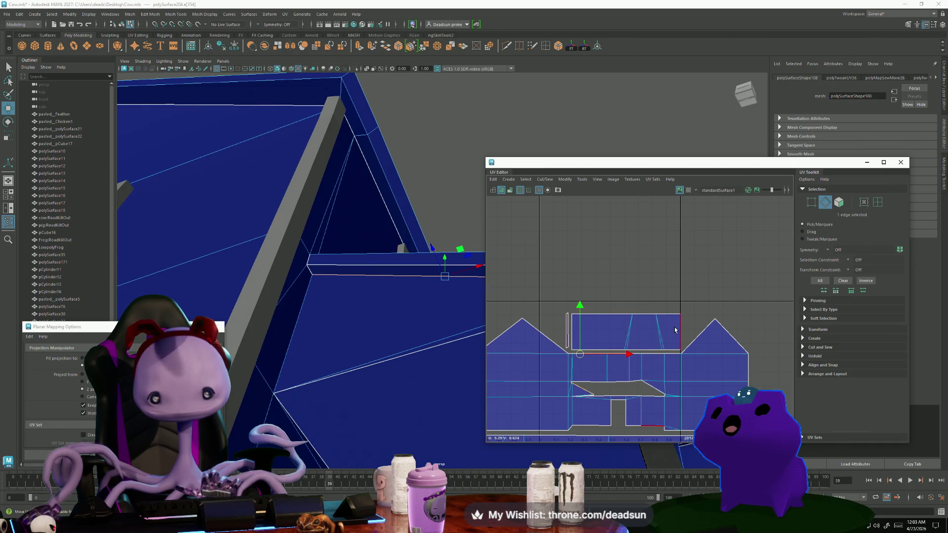
left_click(616, 329)
left_click(576, 325)
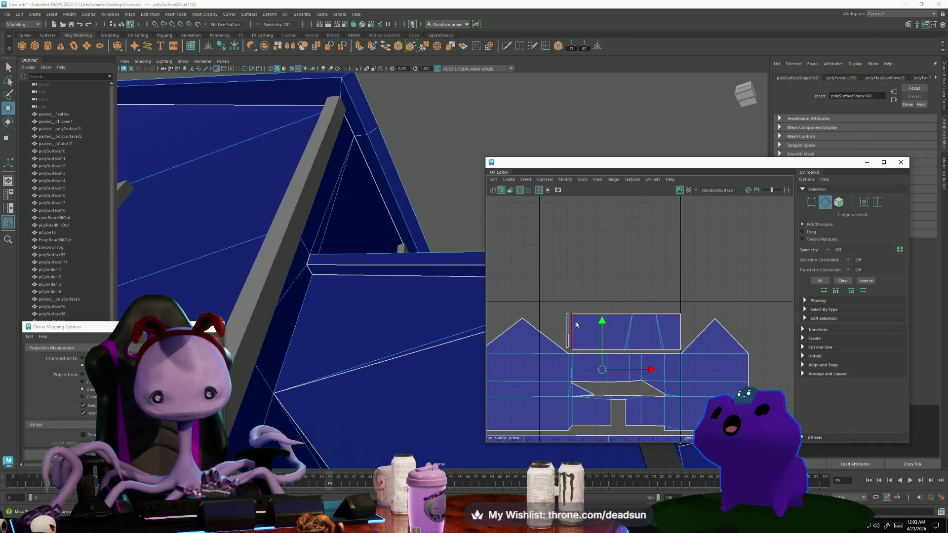
scroll(615, 417, "down", 5)
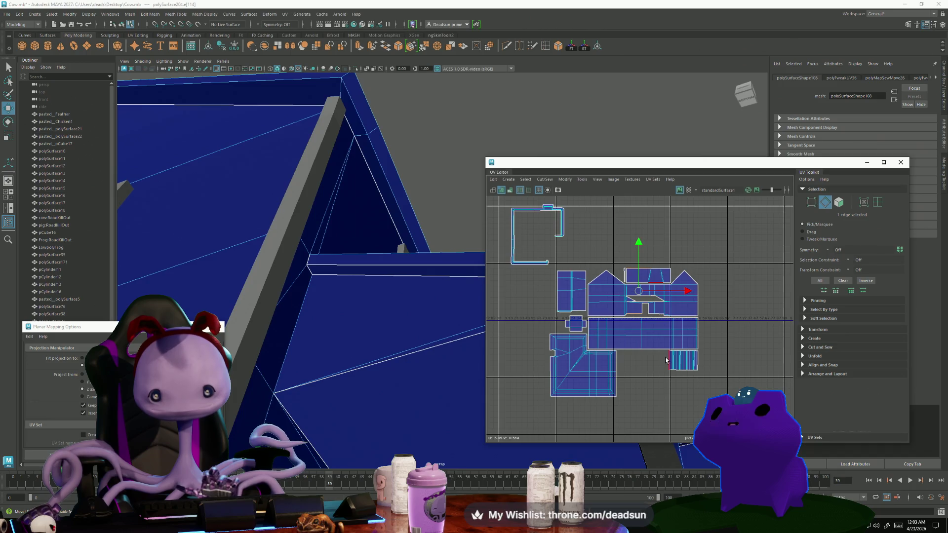
scroll(617, 278, "up", 2)
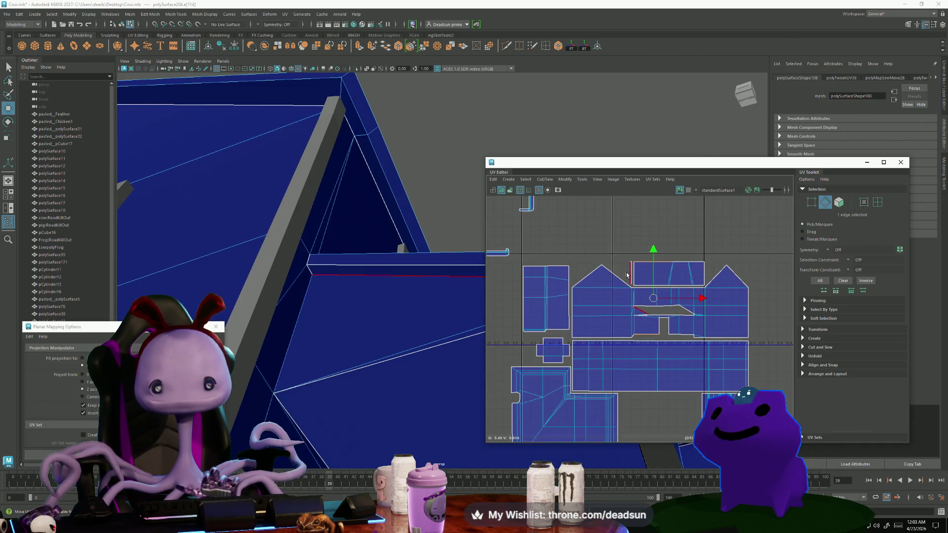
scroll(627, 277, "up", 5)
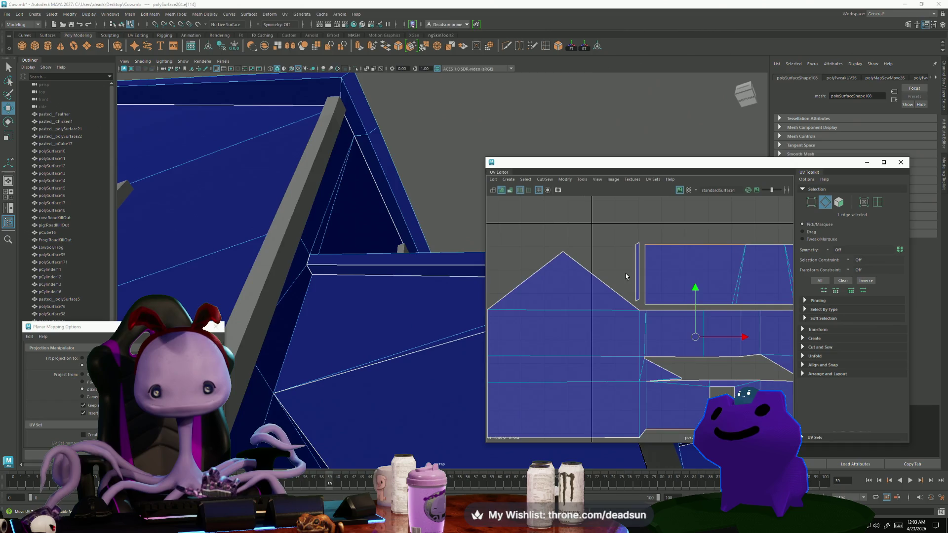
Move the thin strip toward the diagonal edge and rotate it onto the diagonal.
right_click_drag(630, 279, 642, 315, "ctrl")
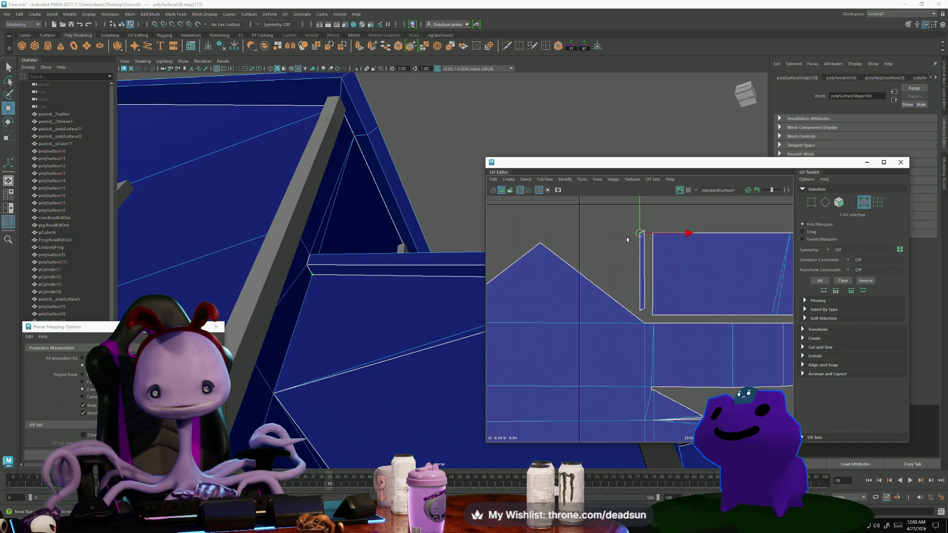
left_click_drag(642, 292, 647, 320)
left_click_drag(641, 270, 693, 370)
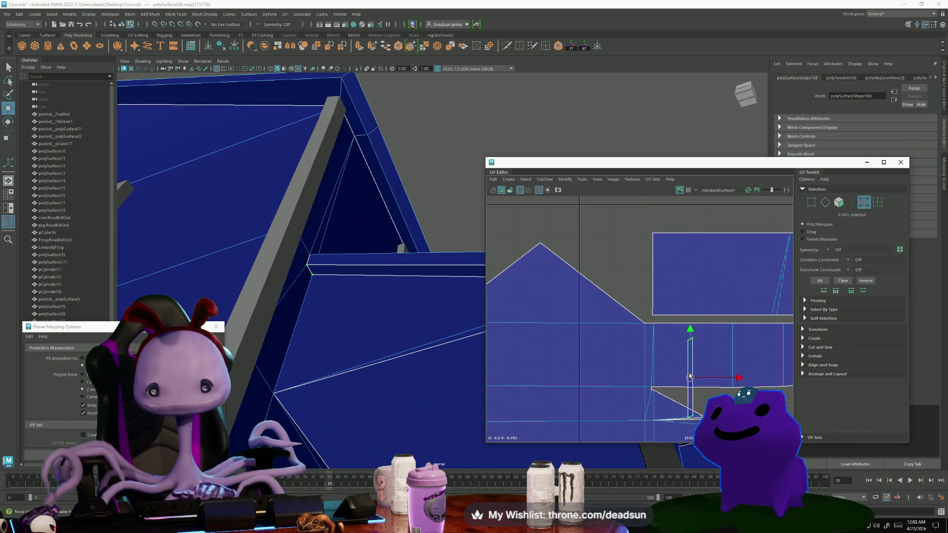
key("e")
left_click_drag(694, 417, 714, 413)
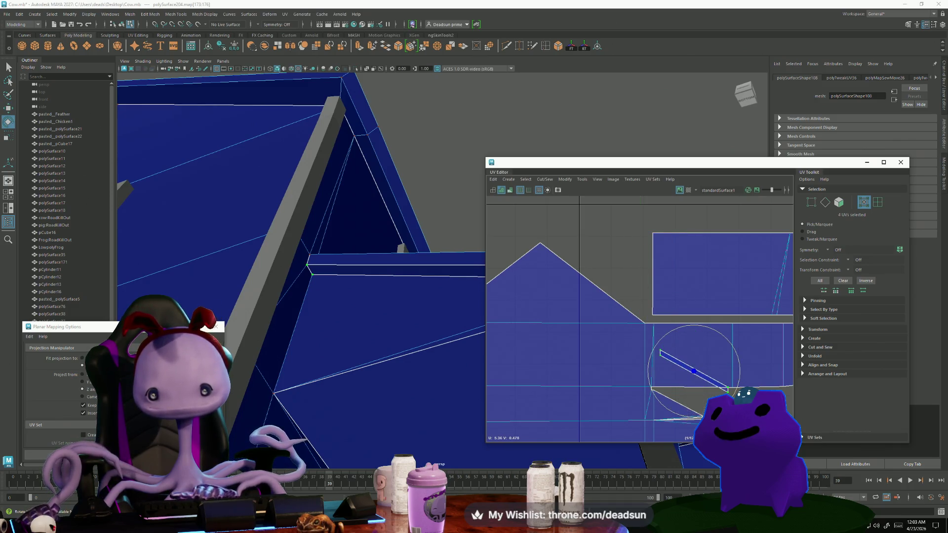
scroll(709, 415, "up", 3)
key("w")
mouse_move(692, 346)
left_mouse_down()
mouse_move(679, 410)
mouse_move(666, 406)
left_mouse_up()
key("r")
key("w")
key("e")
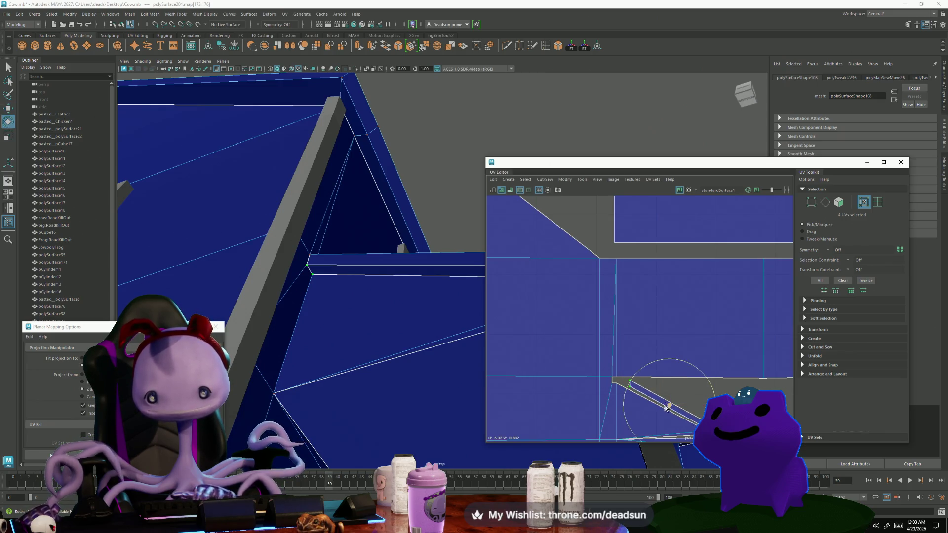
scroll(649, 418, "up", 2)
mouse_move(649, 418)
middle_mouse_down("alt")
mouse_move(665, 325)
mouse_move(691, 329)
middle_mouse_up("alt")
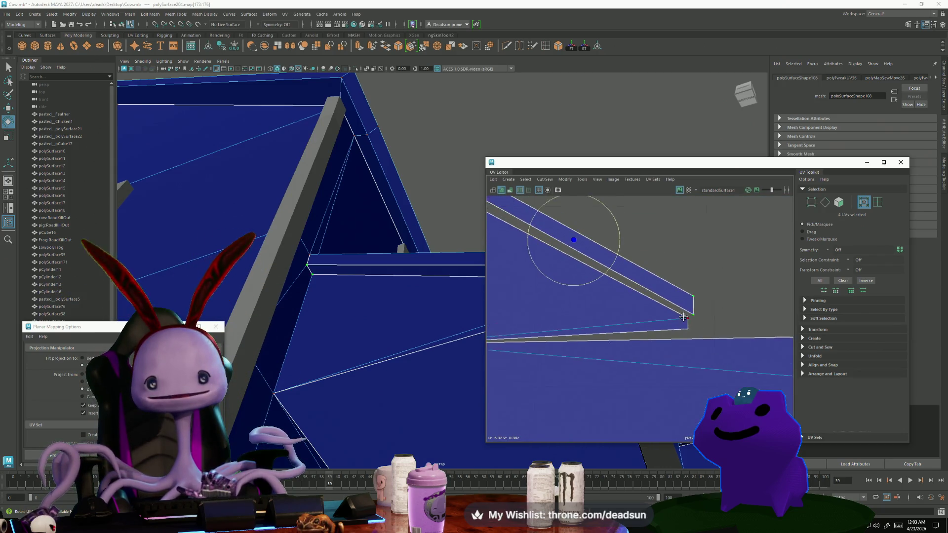
Reposition the strip's end UVs to reshape it, then nudge it left and down.
left_click(681, 291)
right_click_drag(681, 291, 786, 405, "alt")
left_click(721, 329)
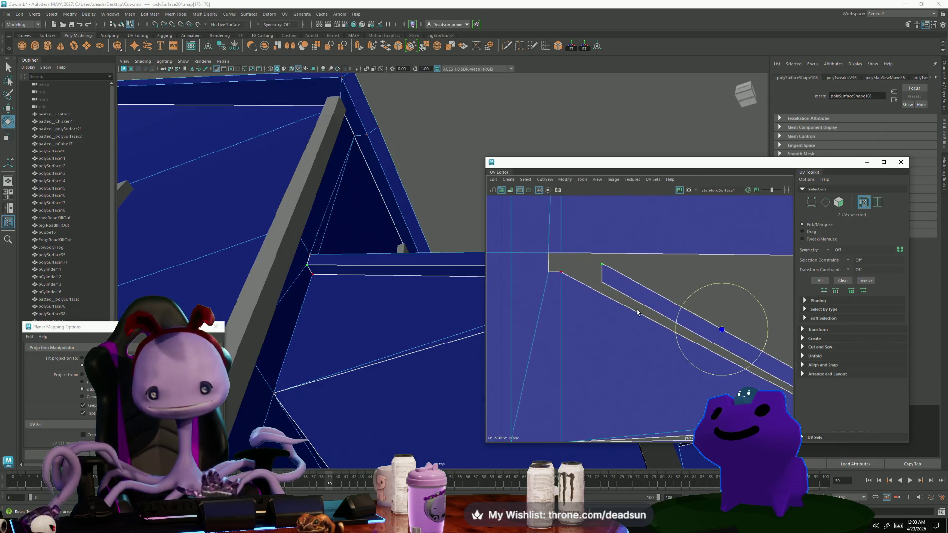
key("w")
left_click_drag(722, 329, 734, 334)
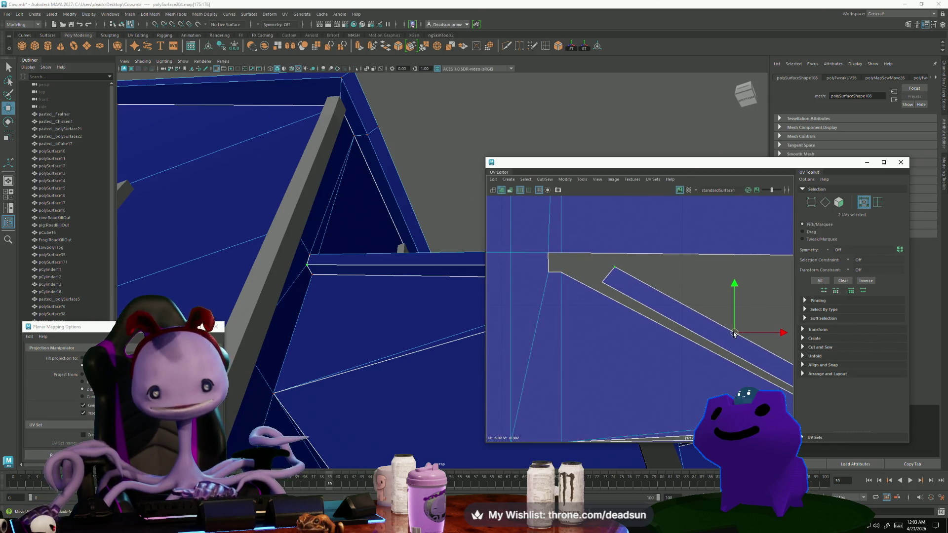
left_click(616, 291, "shift")
mouse_move(616, 291)
middle_mouse_down("alt")
mouse_move(540, 271)
mouse_move(662, 318)
middle_mouse_up("alt")
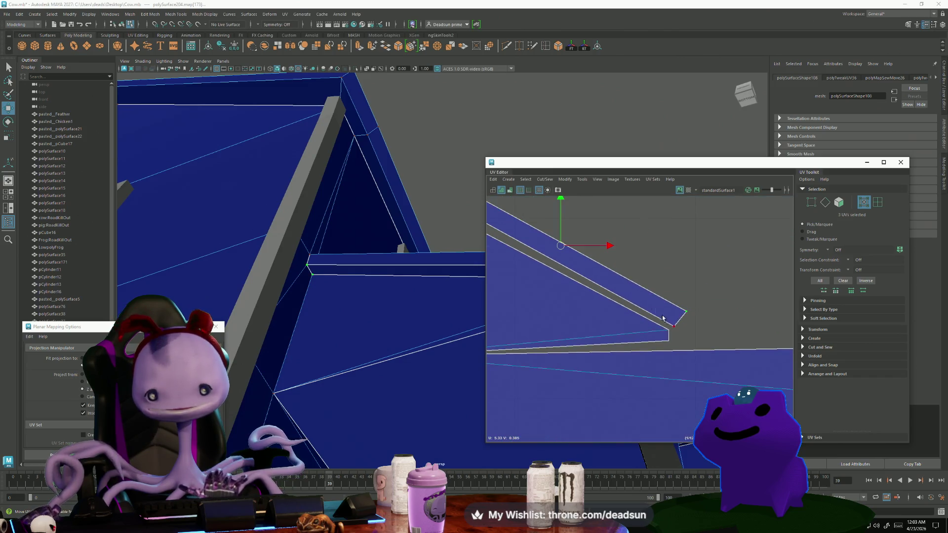
middle_click_drag(507, 278, 616, 363, "alt")
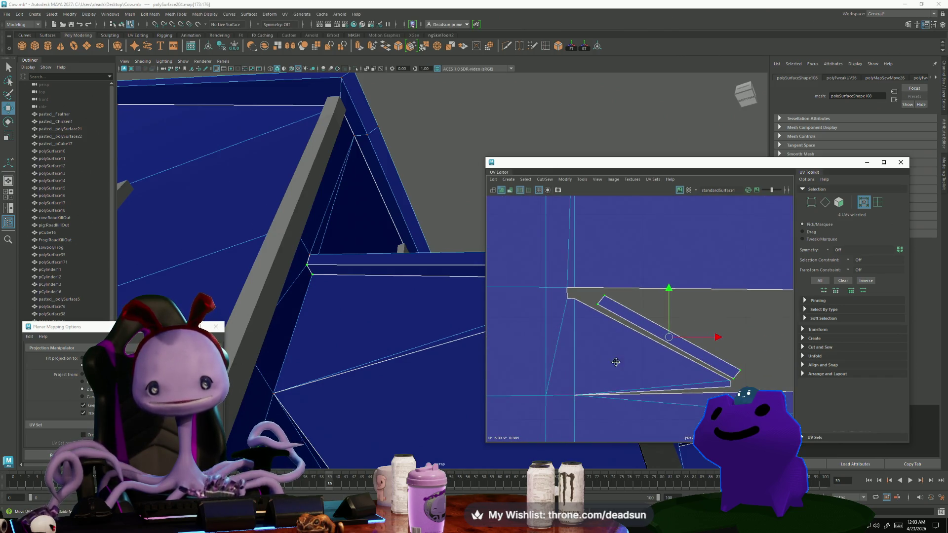
left_click_drag(664, 342, 662, 344)
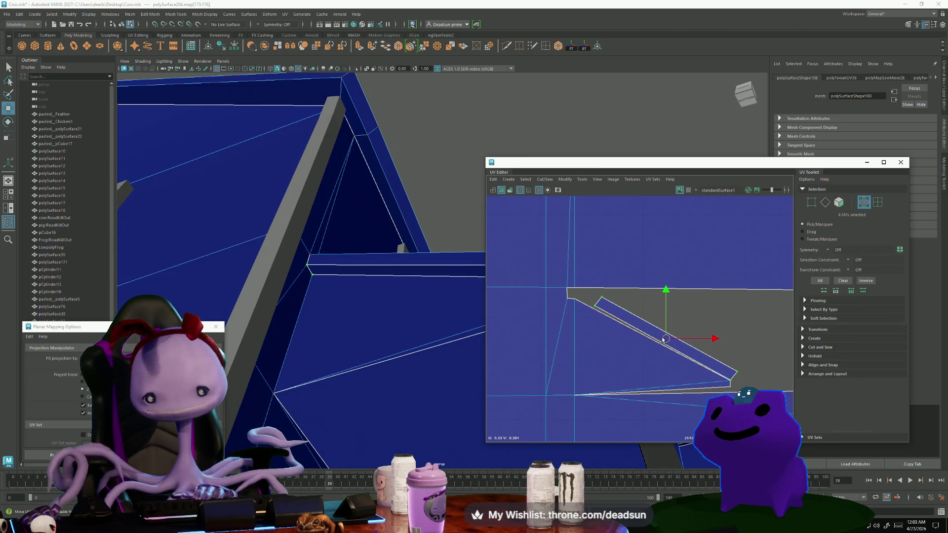
Rotate the strip to match the edge angle and pull its upper end into the corner.
key("e")
left_click_drag(640, 381, 640, 380)
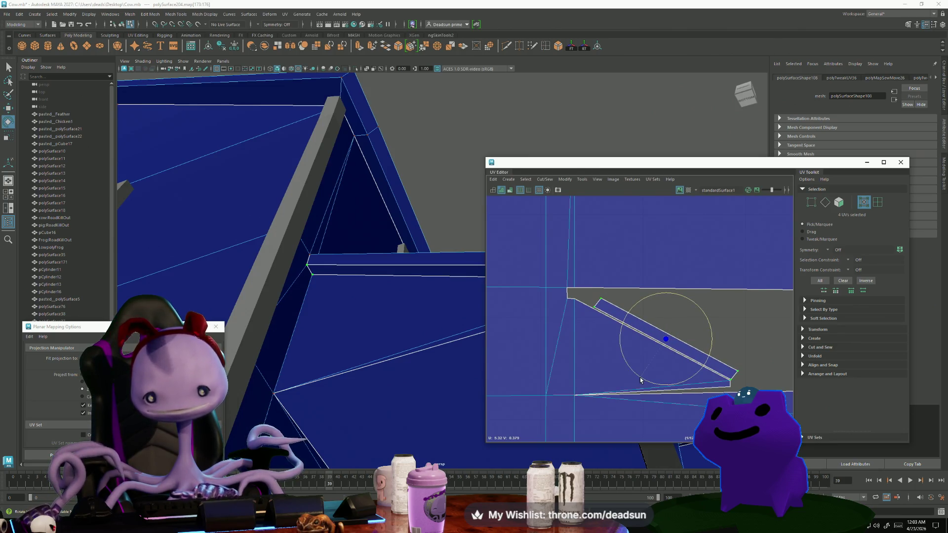
key("w")
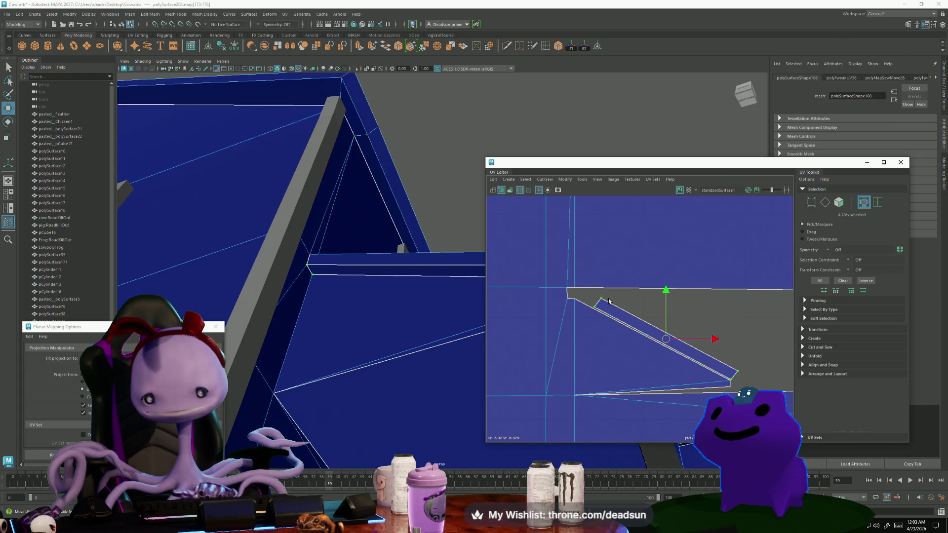
left_click_drag(612, 321, 578, 295)
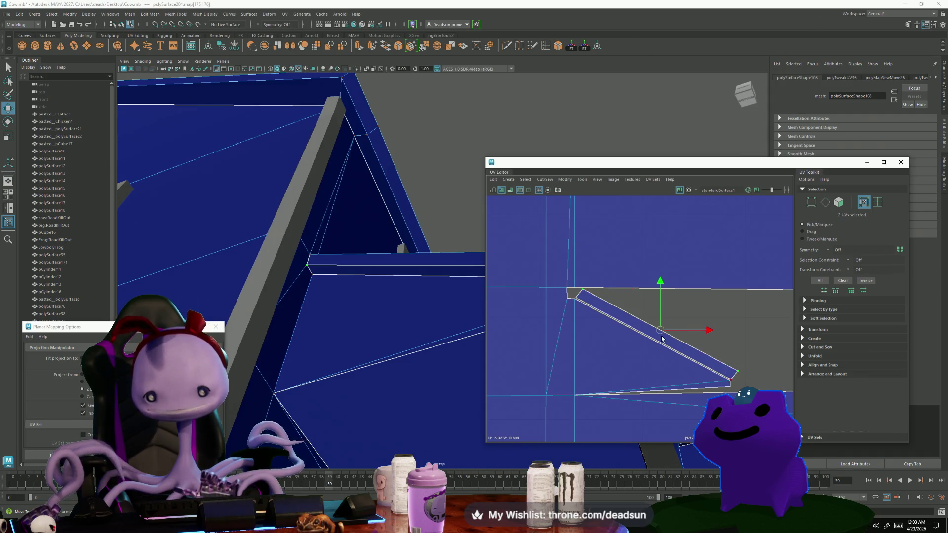
scroll(661, 339, "up", 3)
left_click_drag(656, 323, 654, 326)
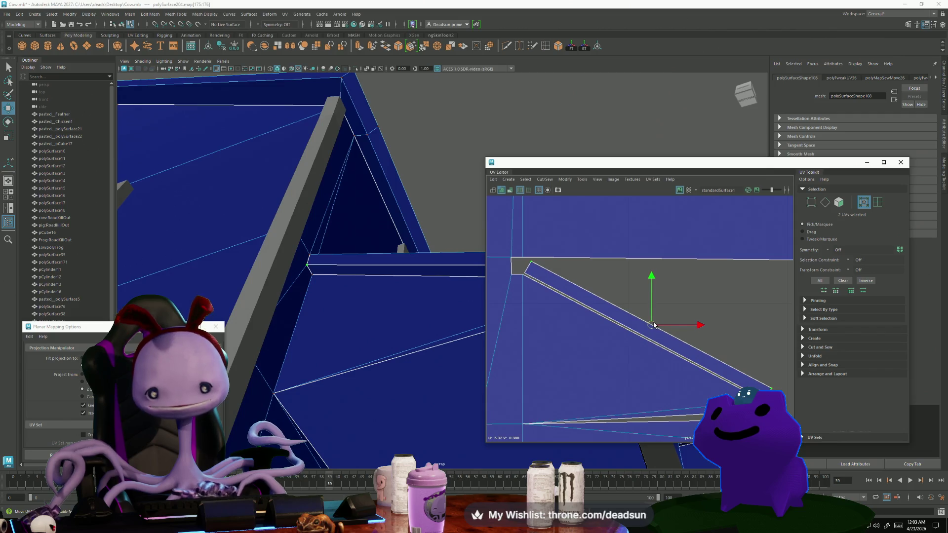
Select the strip's long edge to sew it with Cut/Sew.
key("F10")
left_click(532, 278)
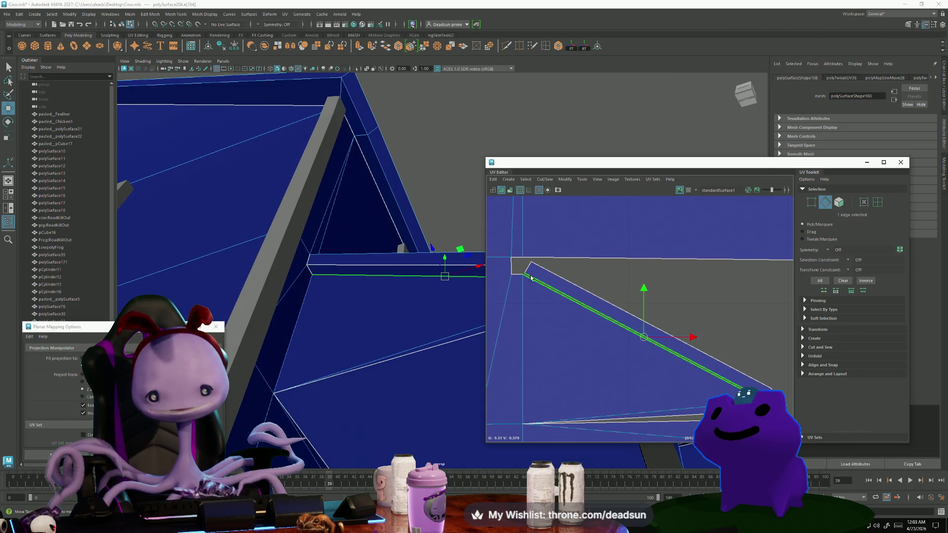
left_click(541, 180)
Sew the selected edge to its neighbouring shell and frame the whole UV layout.
left_click(573, 250)
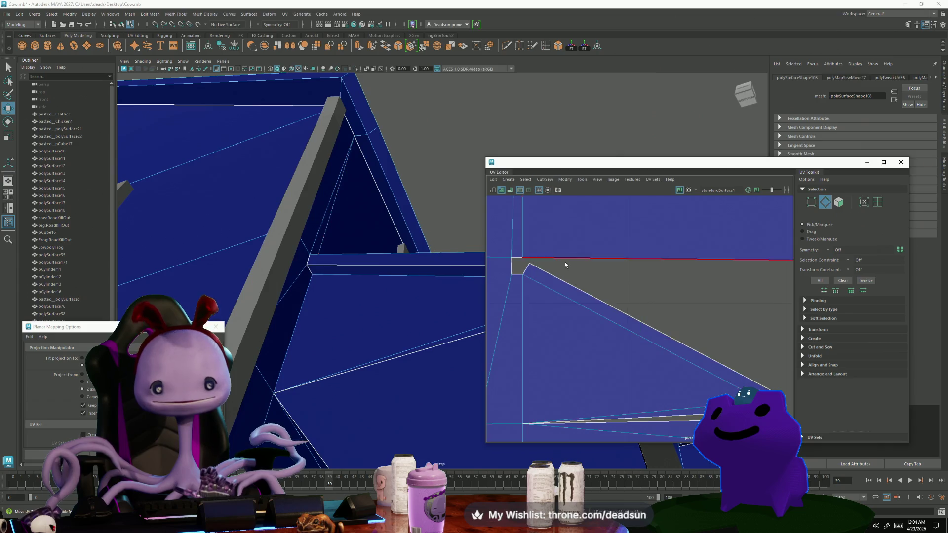
scroll(523, 329, "down", 5)
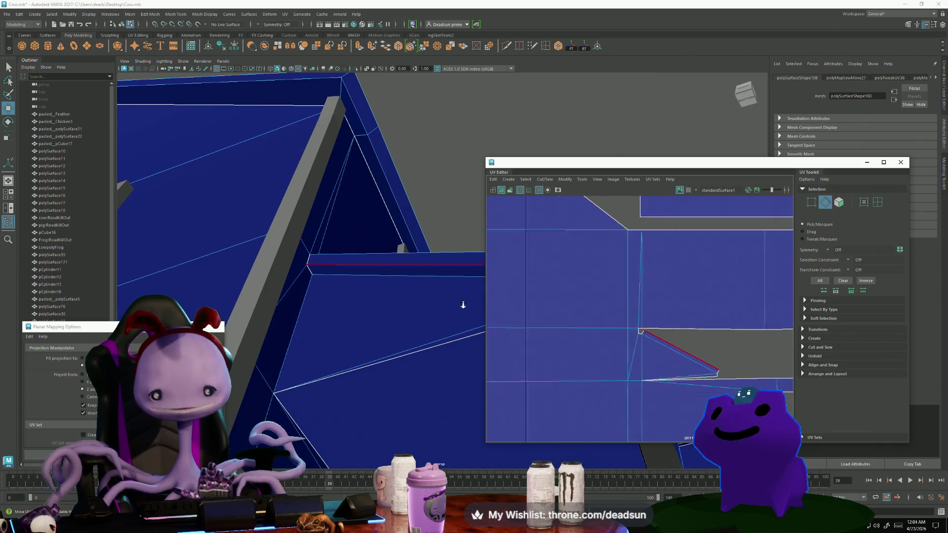
scroll(524, 329, "down", 3)
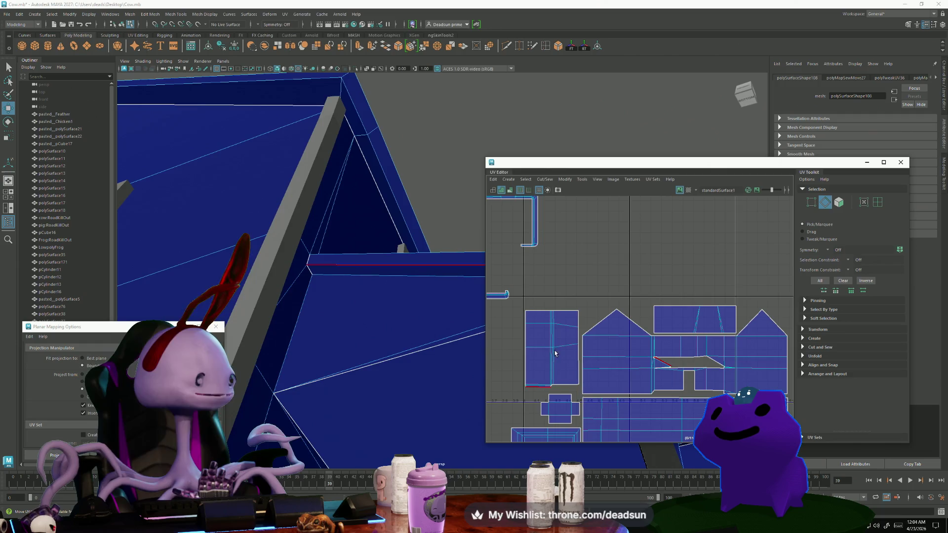
scroll(615, 366, "down", 3)
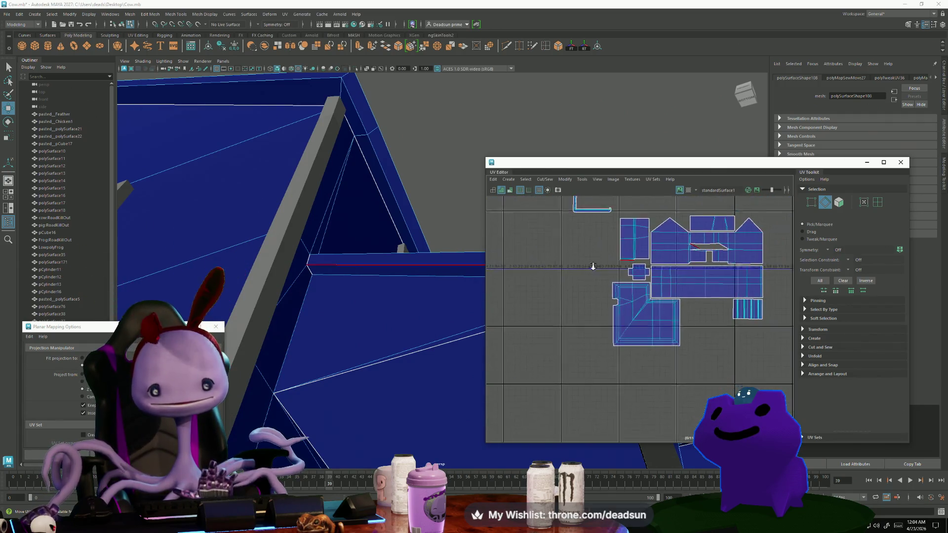
middle_click_drag(593, 267, 601, 326, "alt")
scroll(602, 326, "up", 3)
scroll(637, 329, "down", 4)
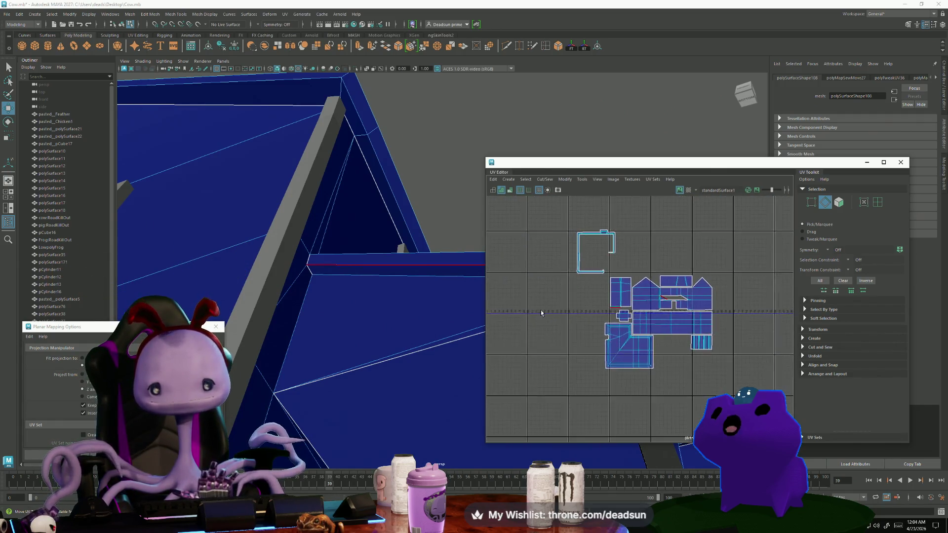
mouse_move(657, 336)
middle_mouse_down("alt")
mouse_move(698, 340)
mouse_move(680, 346)
middle_mouse_up("alt")
scroll(698, 339, "down", 2)
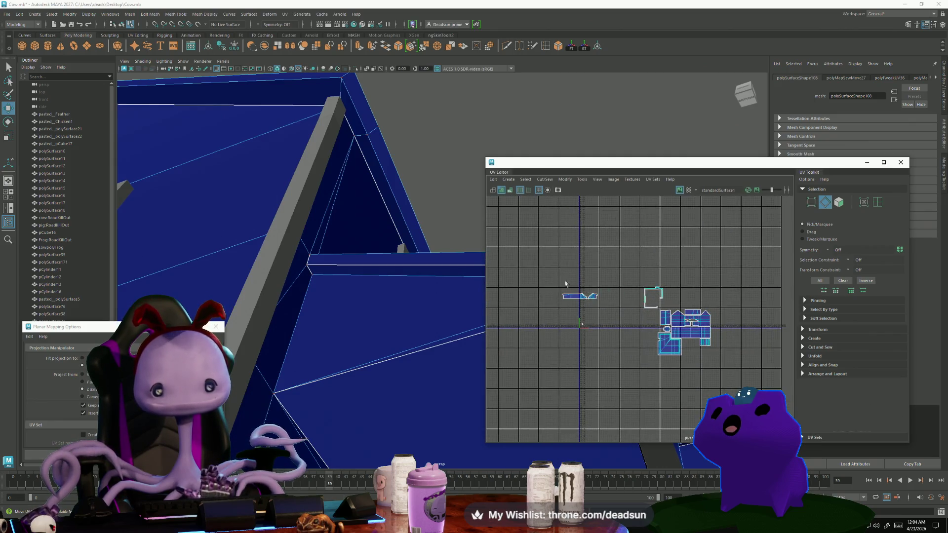
Select the separate shell on the left and scale it down around its centre.
mouse_move(539, 276)
left_mouse_down()
mouse_move(606, 316)
mouse_move(691, 348)
mouse_move(679, 337)
mouse_move(722, 303)
left_mouse_up()
scroll(689, 353, "up", 5)
key("r")
key("r")
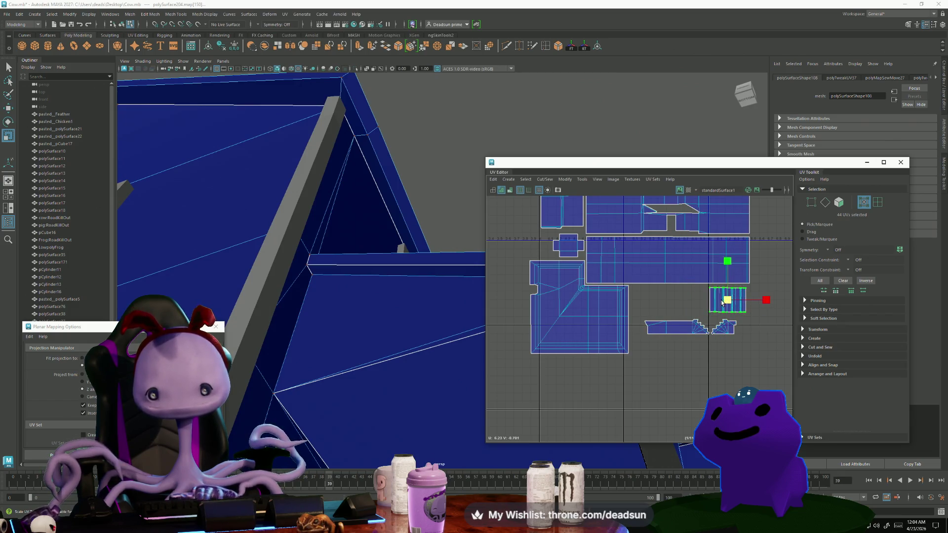
key("w")
Scale the striped shell's top and bottom edge UVs vertically.
scroll(726, 285, "up", 3)
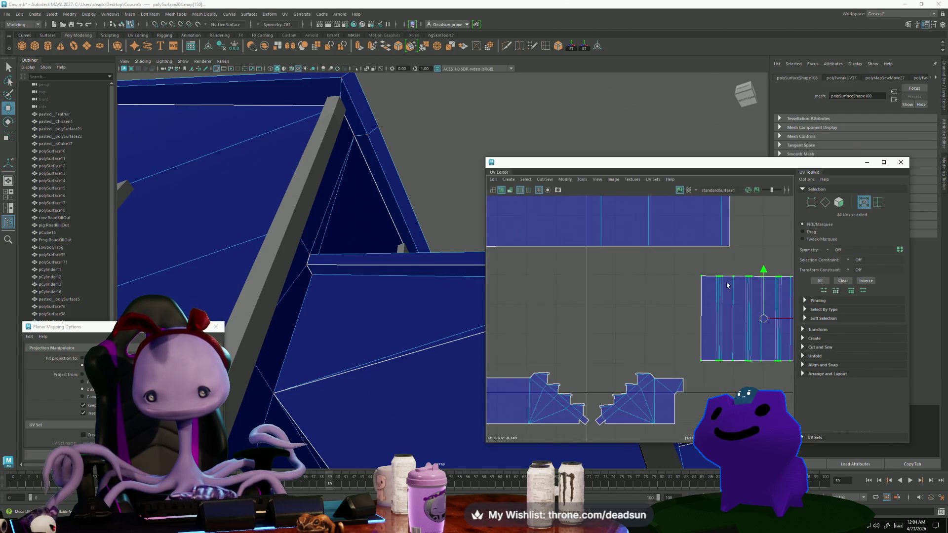
left_click_drag(684, 263, 793, 284)
key("f")
key("r")
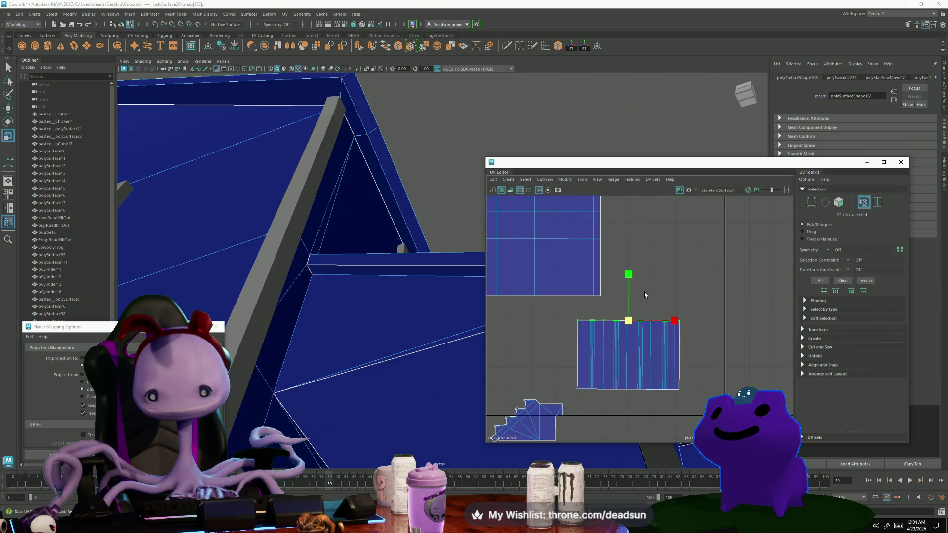
left_click(628, 276)
left_click_drag(560, 370, 664, 403)
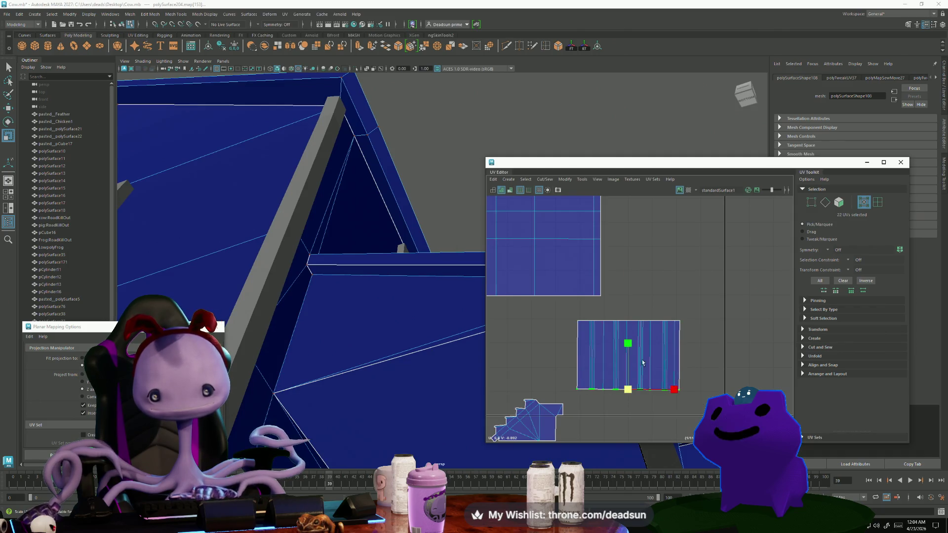
scroll(638, 436, "down", 3)
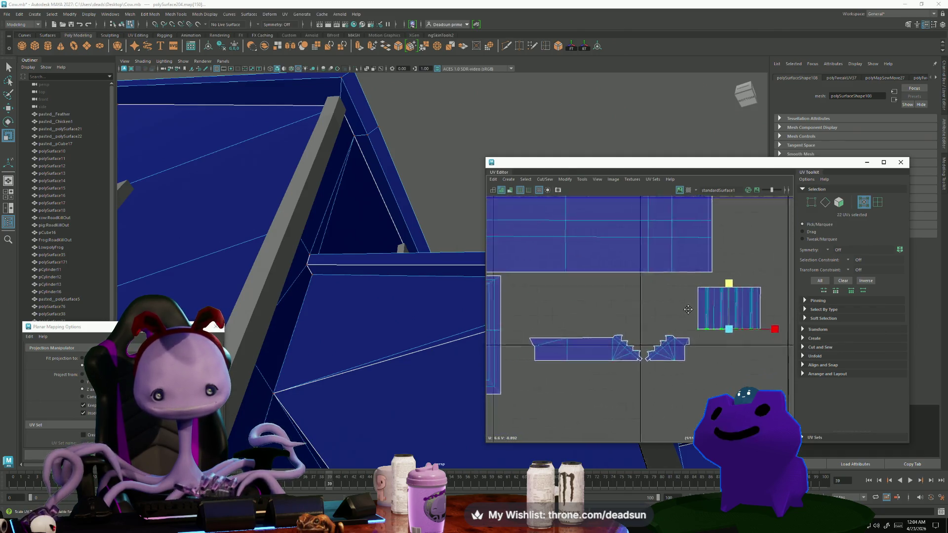
Enlarge the stair-step shells and move them up under the wall shell.
left_click_drag(691, 374, 647, 371, "shift")
key("w")
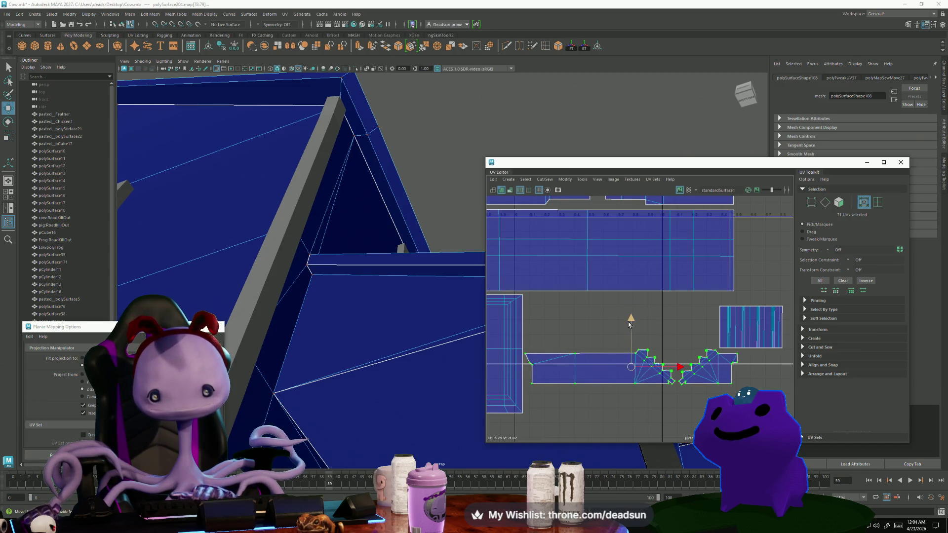
mouse_move(630, 324)
left_mouse_down()
mouse_move(631, 266)
mouse_move(630, 314)
left_mouse_up()
key("w")
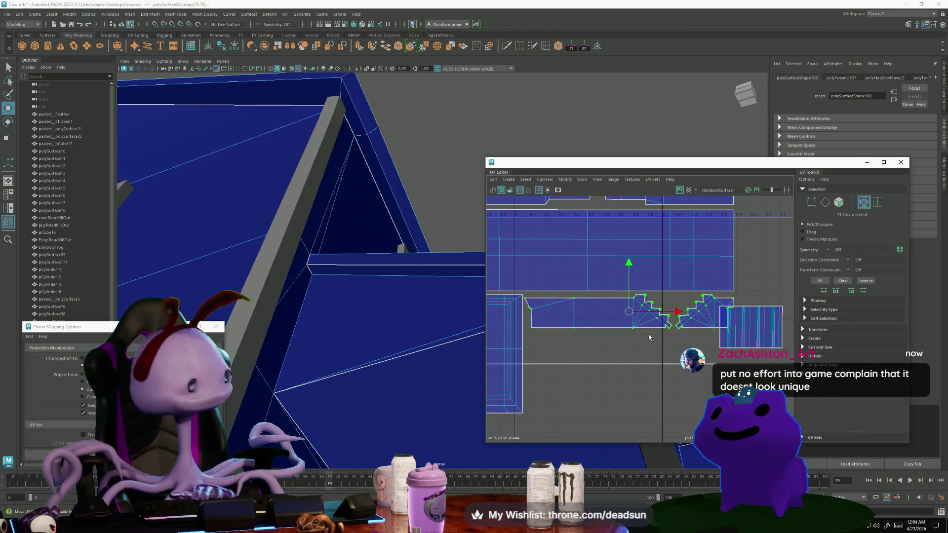
Move the striped shell beside the other shells.
left_click(649, 337)
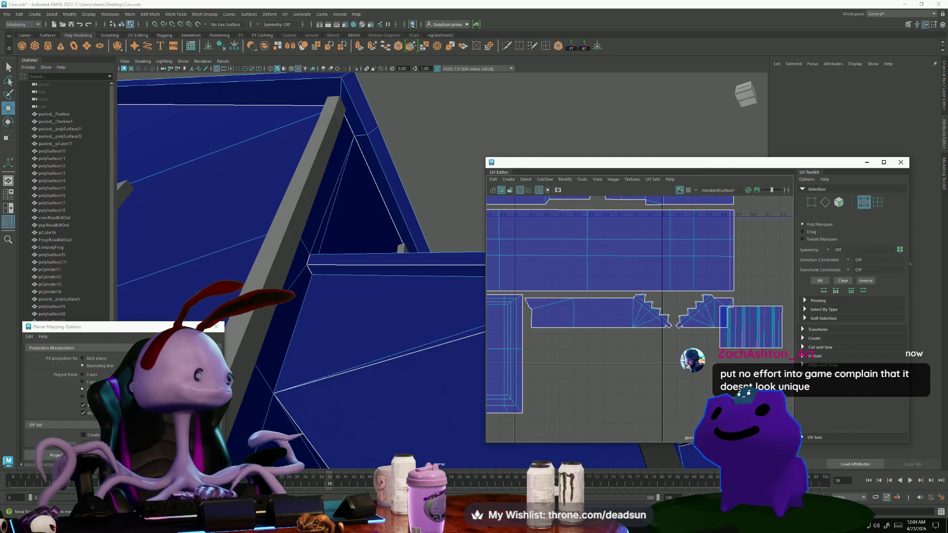
left_click(746, 329)
mouse_move(746, 329)
left_mouse_down()
mouse_move(597, 364)
mouse_move(567, 352)
left_mouse_up()
scroll(592, 348, "down", 5)
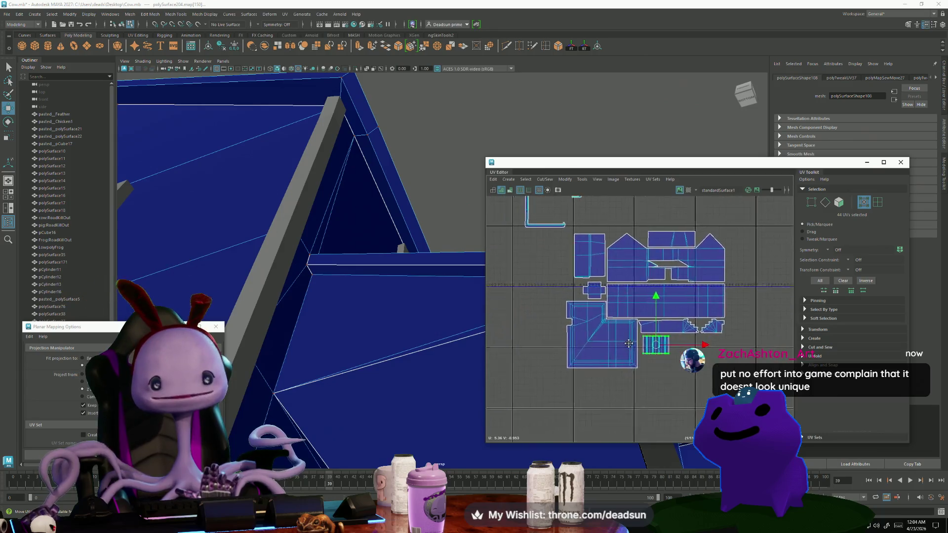
Nudge the small striped trim shell slightly left, then orbit the 3D view and zoom the UVs.
middle_click_drag(628, 343, 660, 378, "alt")
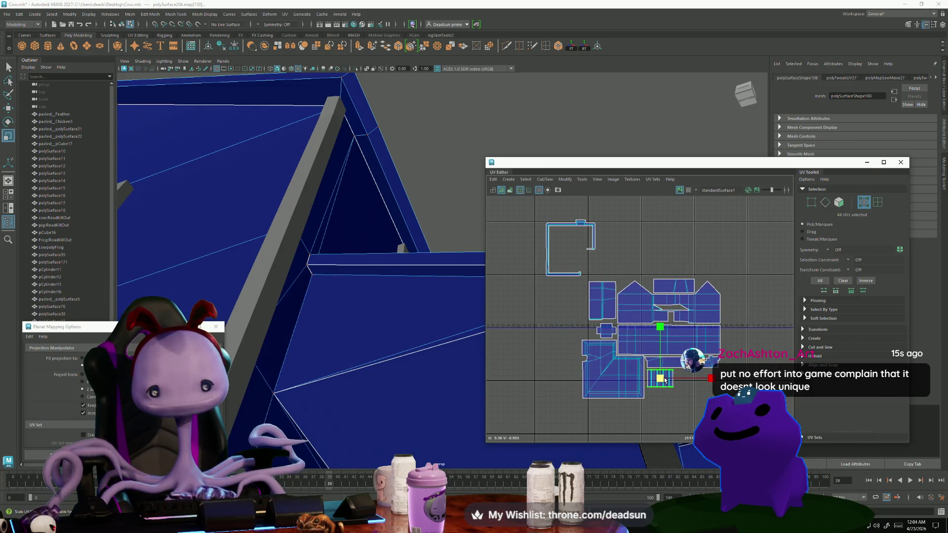
left_click_drag(663, 381, 660, 381)
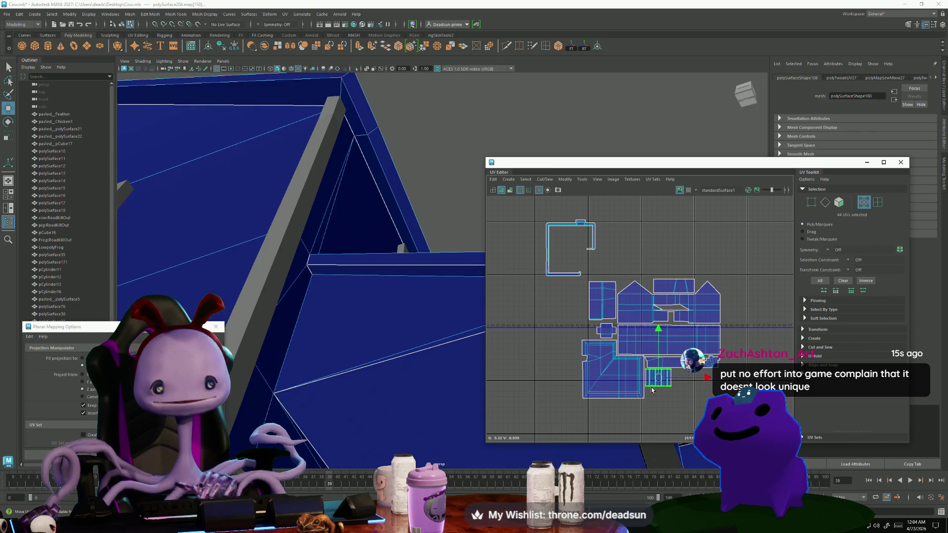
scroll(651, 389, "down", 2)
scroll(603, 348, "up", 3)
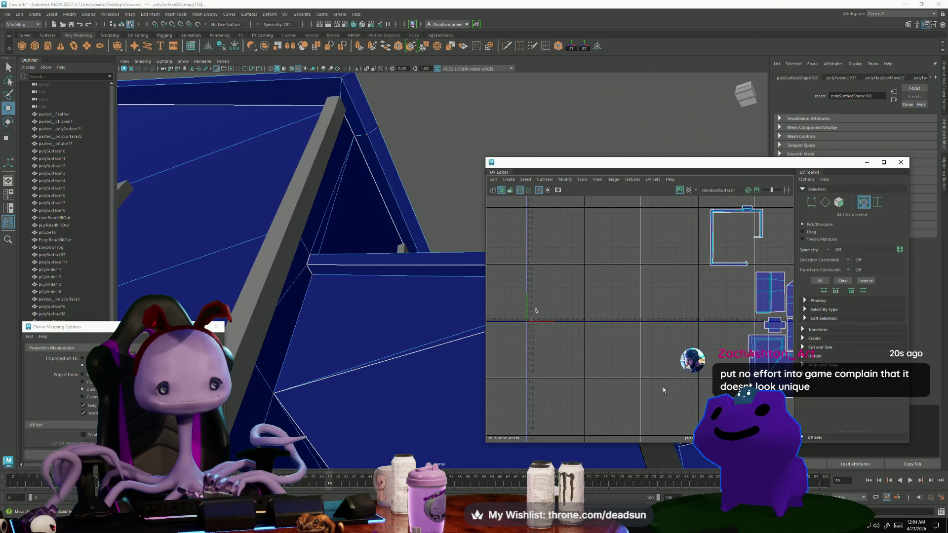
mouse_move(418, 316)
left_mouse_down("alt")
mouse_move(360, 302)
mouse_move(363, 366)
left_mouse_up("alt")
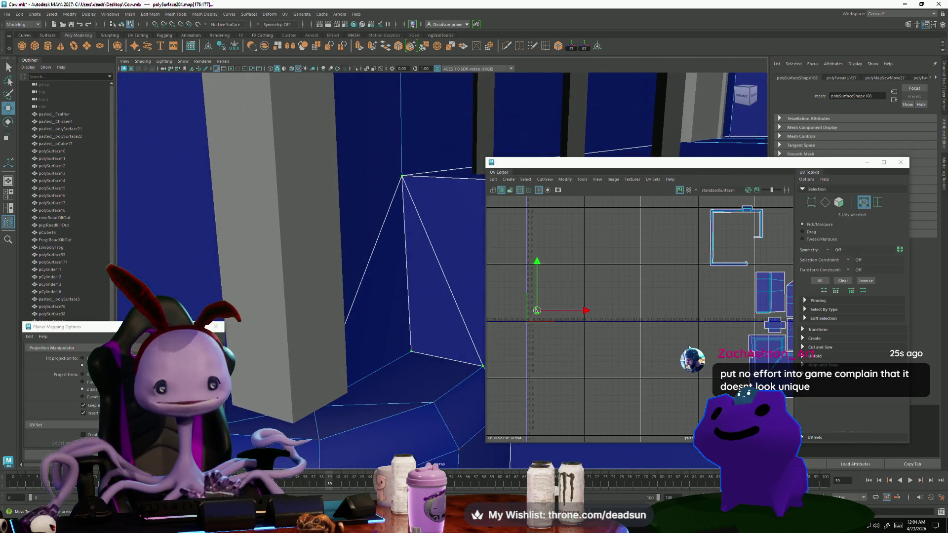
scroll(692, 358, "down", 1)
mouse_move(742, 331)
middle_mouse_down("alt")
mouse_move(568, 338)
mouse_move(570, 331)
middle_mouse_up("alt")
scroll(570, 330, "up", 2)
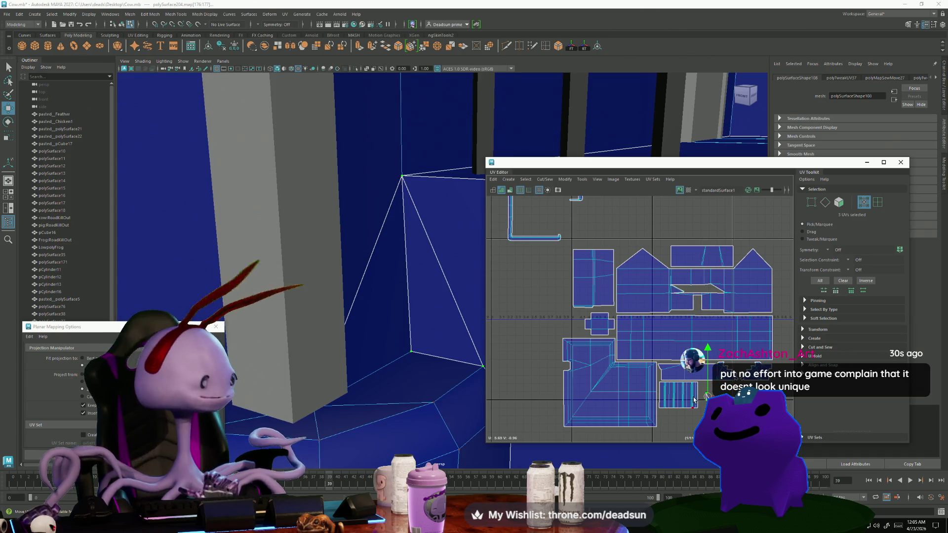
scroll(693, 400, "up", 2)
scroll(696, 399, "down", 1)
scroll(708, 396, "up", 2)
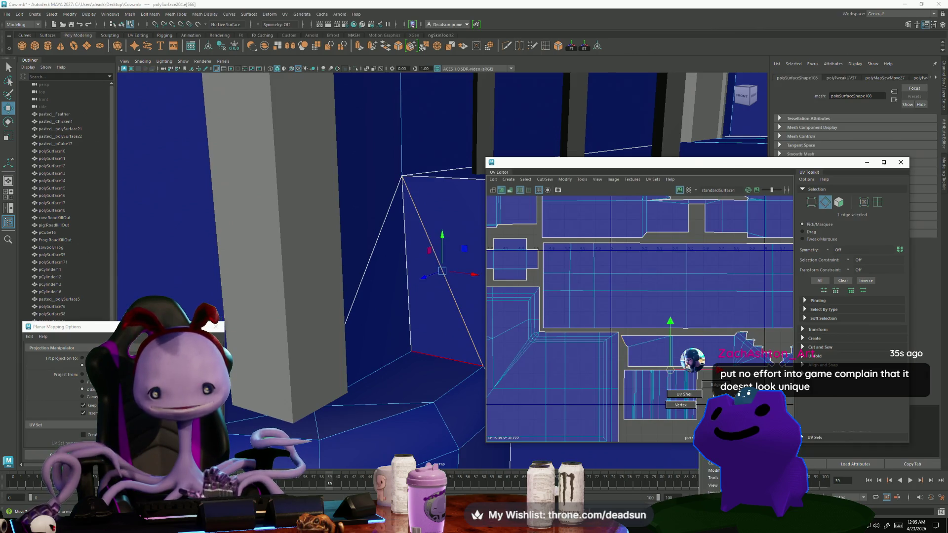
Select the stray triangle's diagonal edge and Merge it into the adjacent shell.
mouse_move(716, 392)
left_mouse_down()
mouse_move(623, 340)
mouse_move(596, 352)
mouse_move(607, 330)
left_mouse_up()
scroll(615, 346, "up", 4)
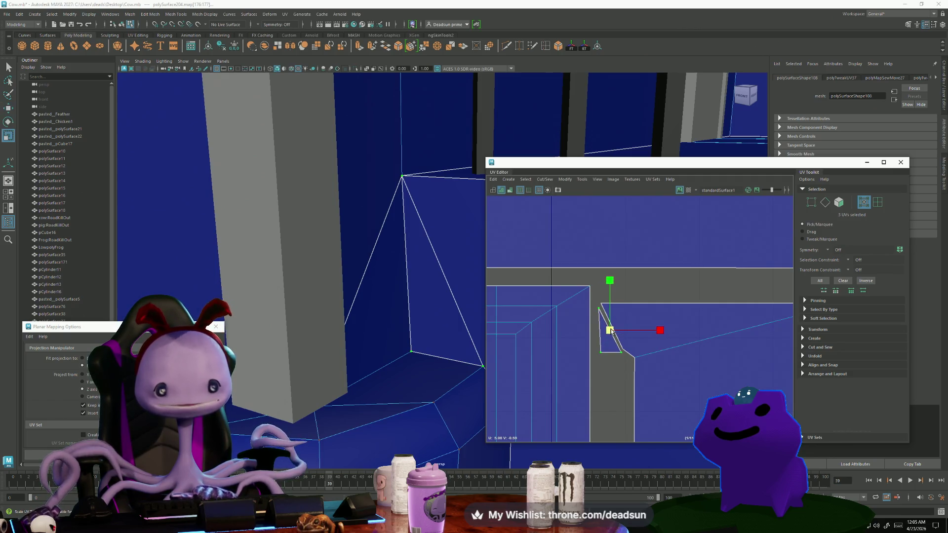
key("e")
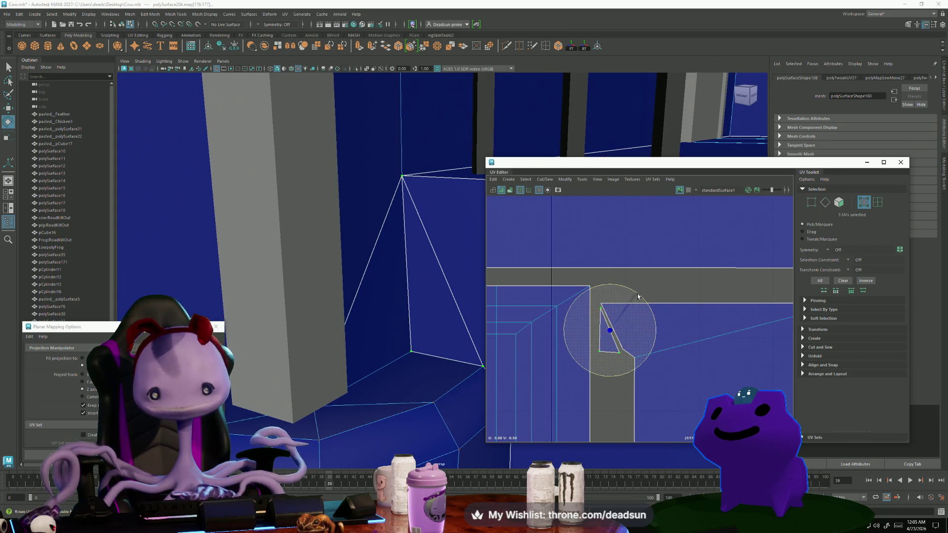
scroll(587, 345, "up", 3)
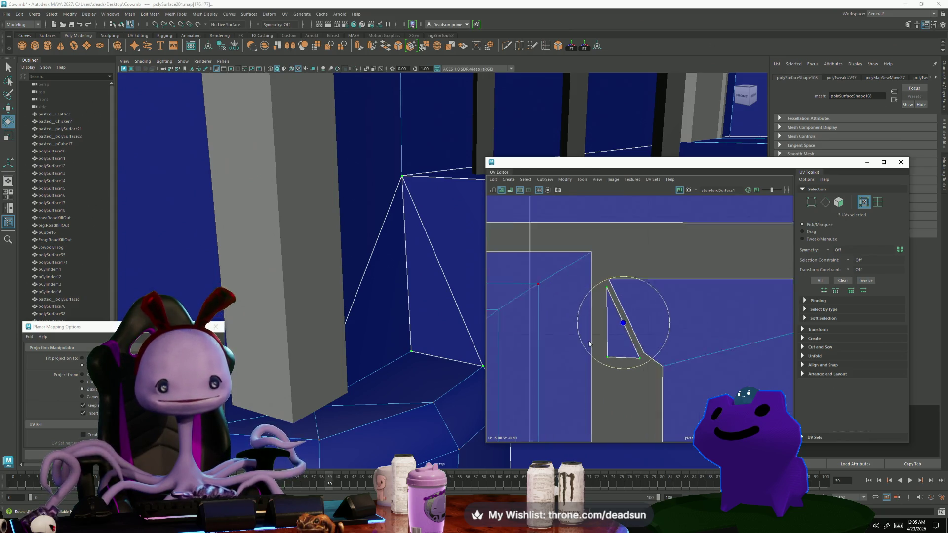
left_click(623, 303)
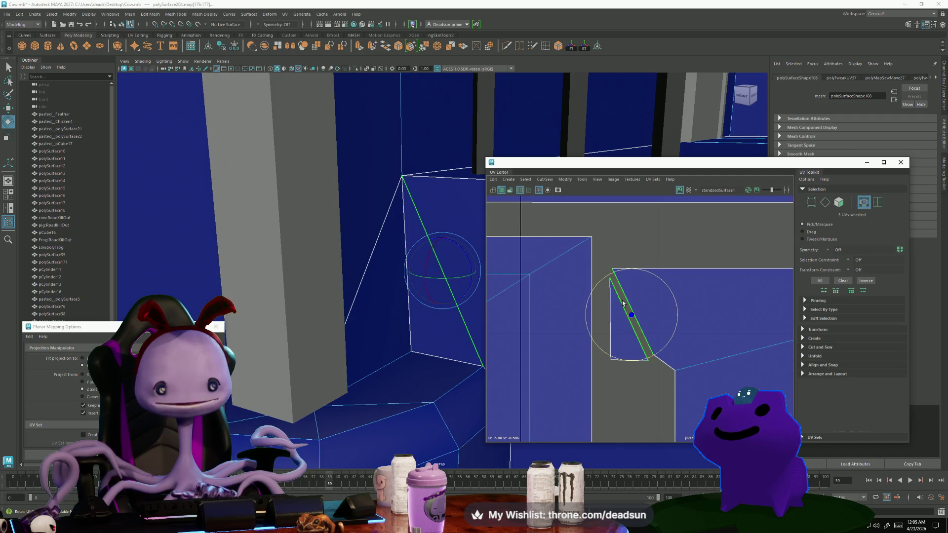
left_click(627, 334)
key("r")
left_click_drag(623, 334, 628, 314)
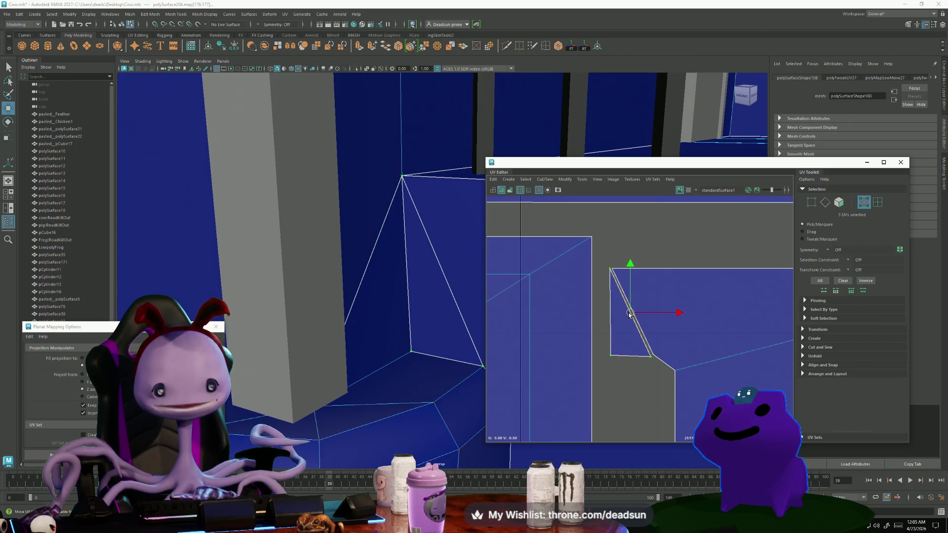
right_click_drag(621, 296, 621, 277)
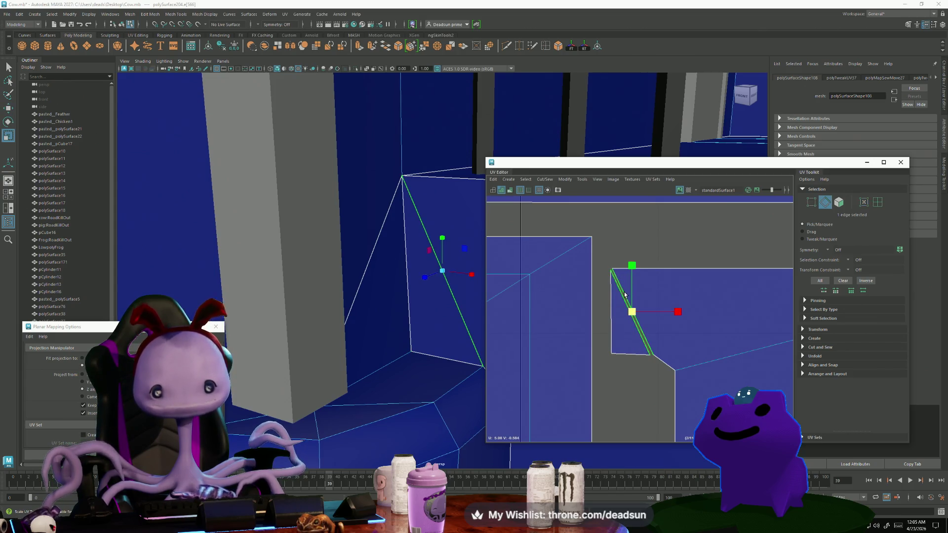
left_click(545, 179)
left_click(566, 246)
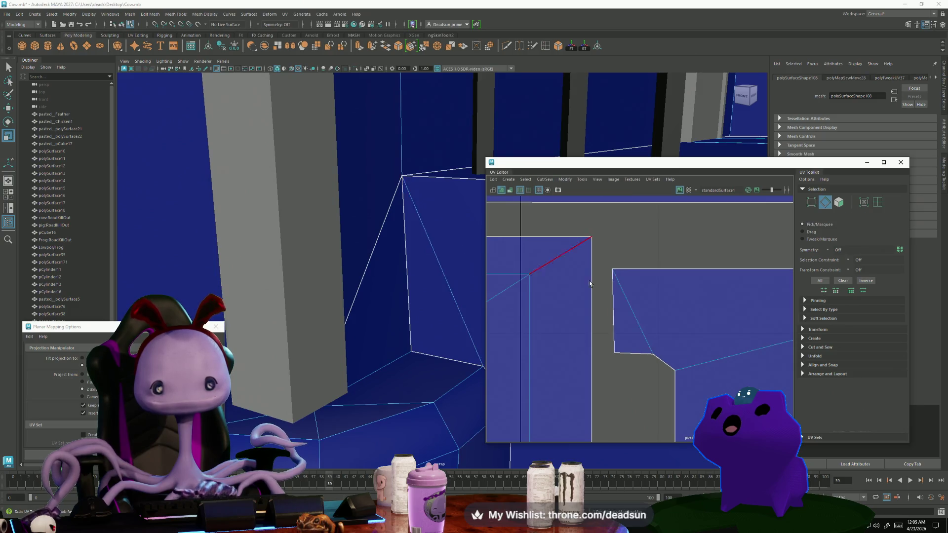
scroll(642, 356, "down", 6)
Switch to edge mode and cut the L-shell along its three corner edges.
scroll(562, 334, "down", 2)
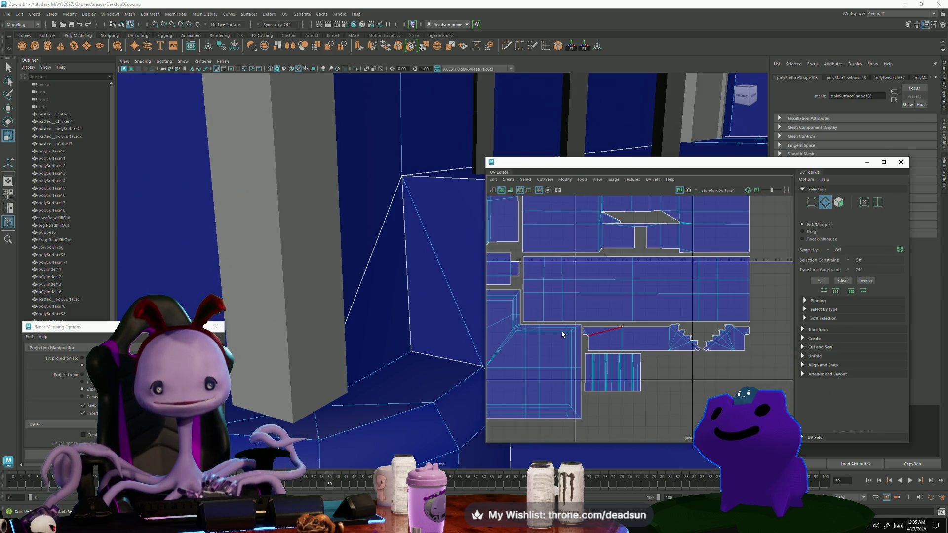
scroll(554, 335, "up", 1)
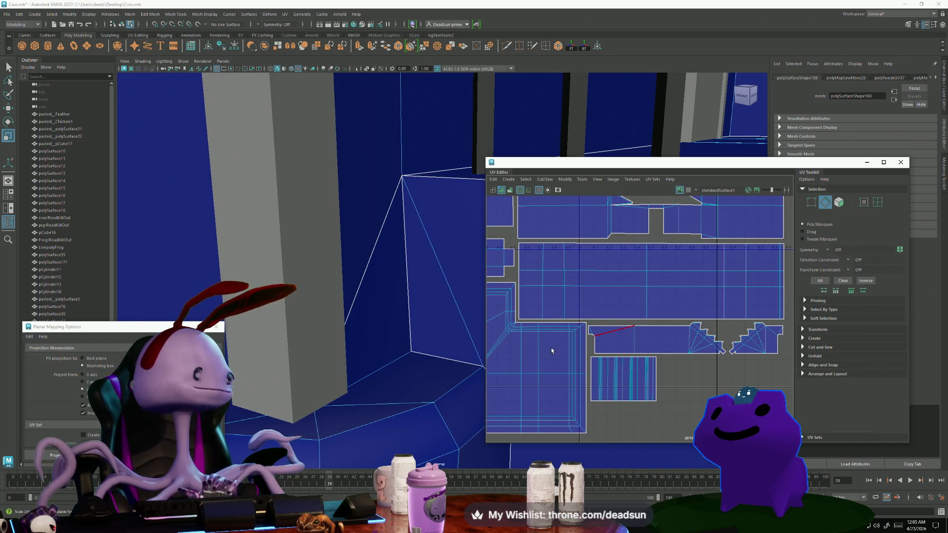
scroll(568, 353, "down", 4)
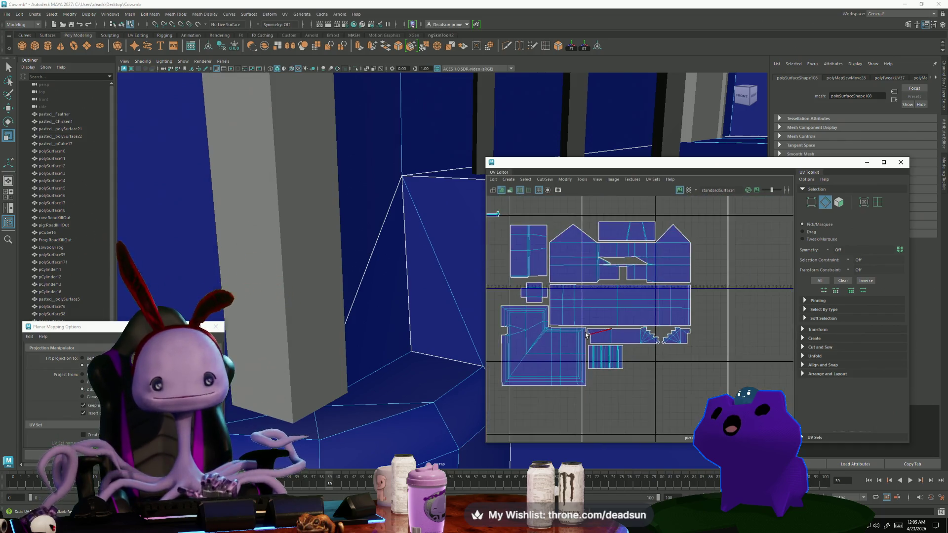
scroll(563, 333, "down", 2)
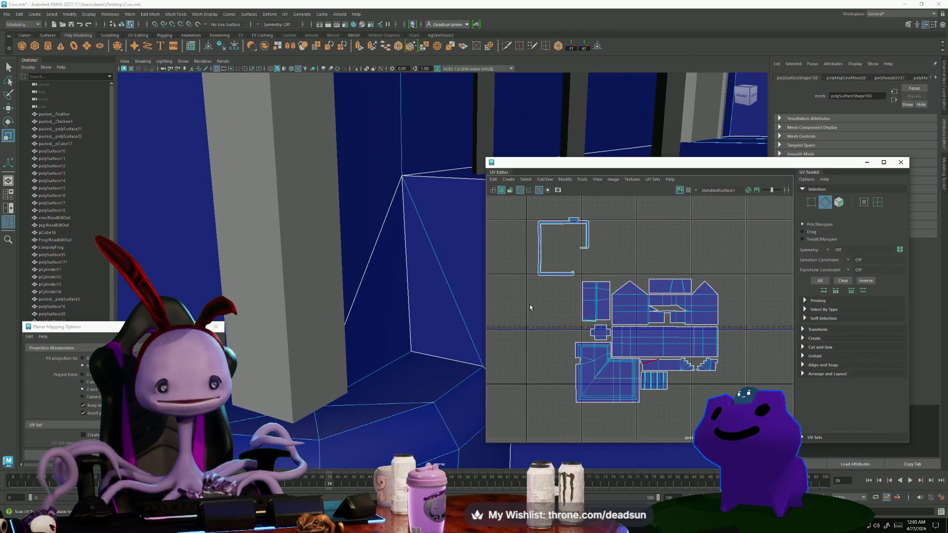
scroll(541, 276, "up", 8)
right_click(564, 239)
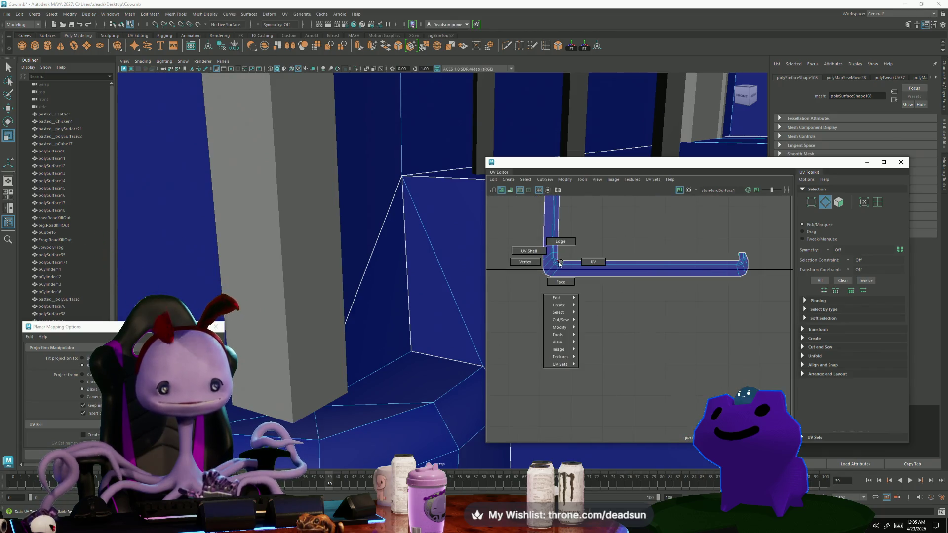
left_click_drag(552, 242, 563, 269)
scroll(547, 358, "up", 3)
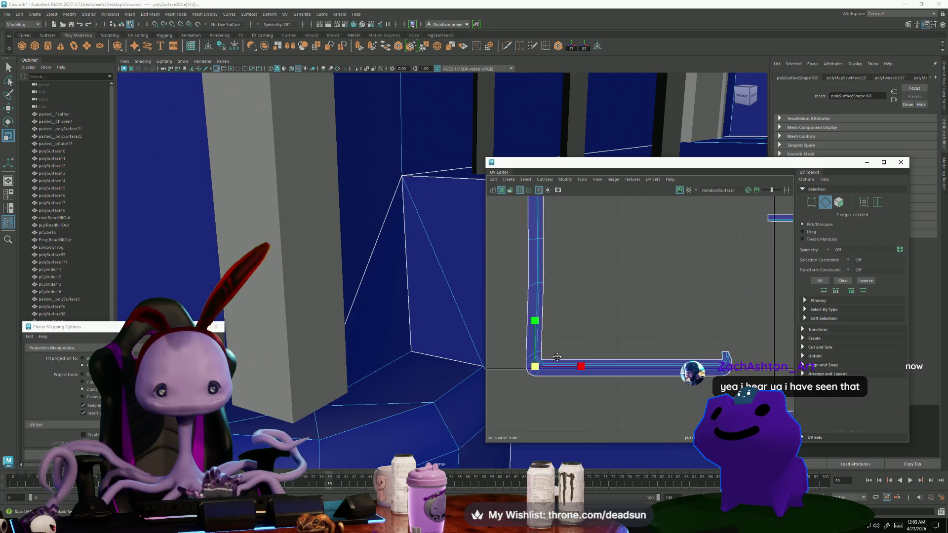
scroll(543, 377, "up", 2)
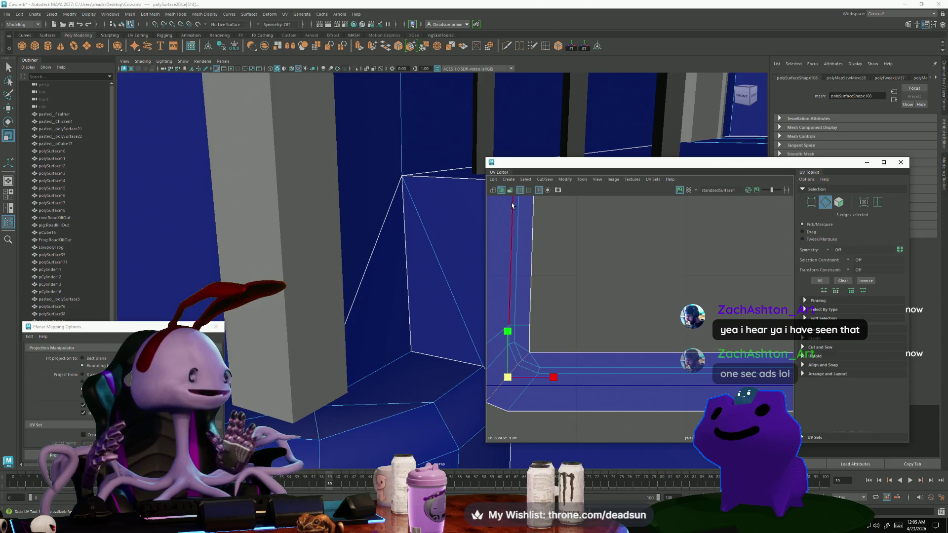
left_click(544, 179)
left_click(551, 218)
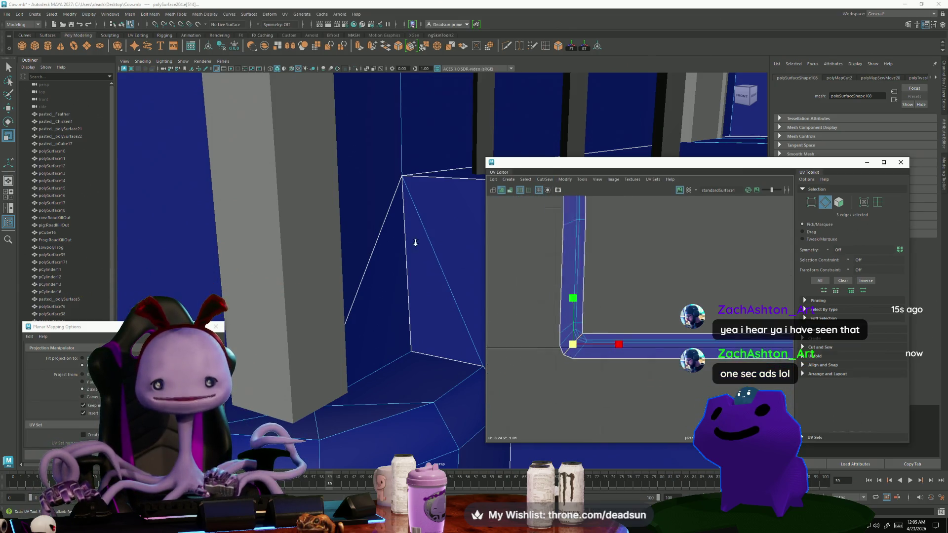
Cut the shell at its top corner and at its top-right corner.
middle_click_drag(587, 188, 589, 293, "alt")
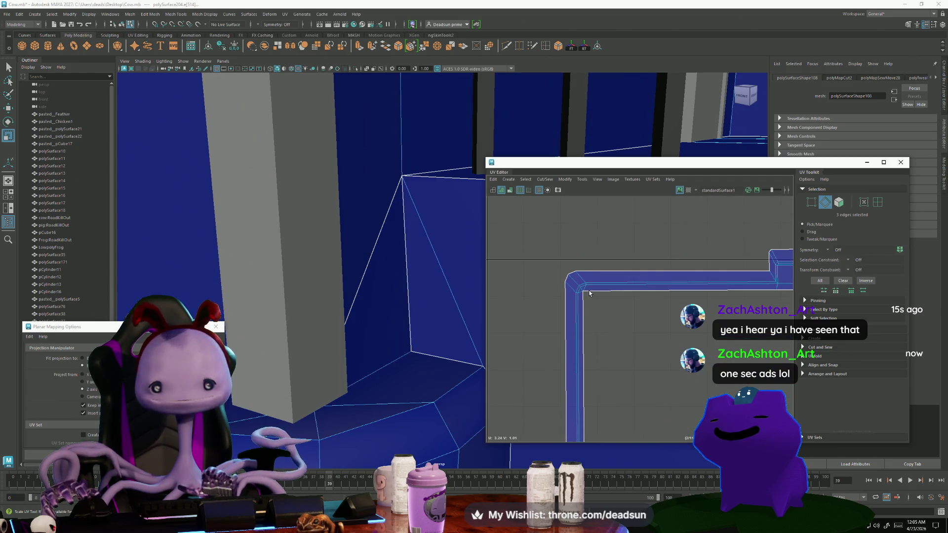
key("w")
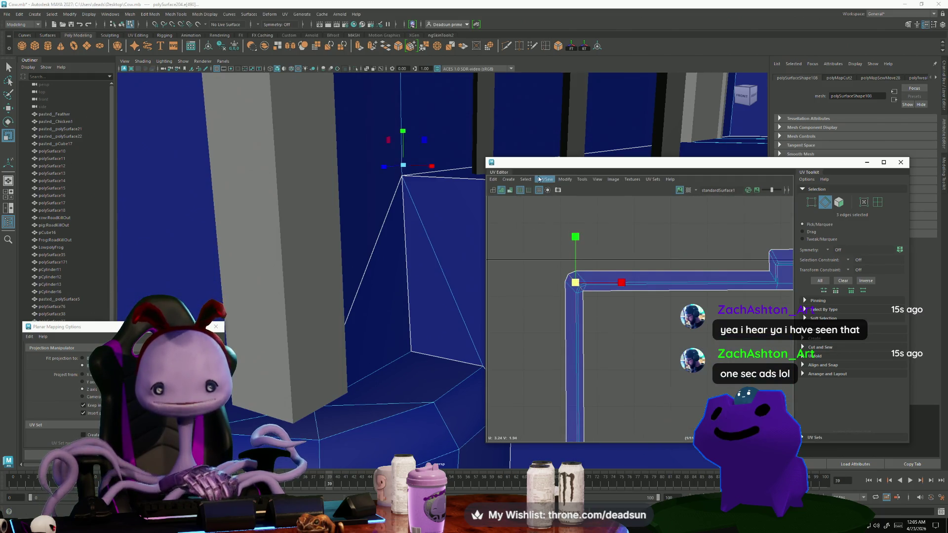
left_click(545, 179)
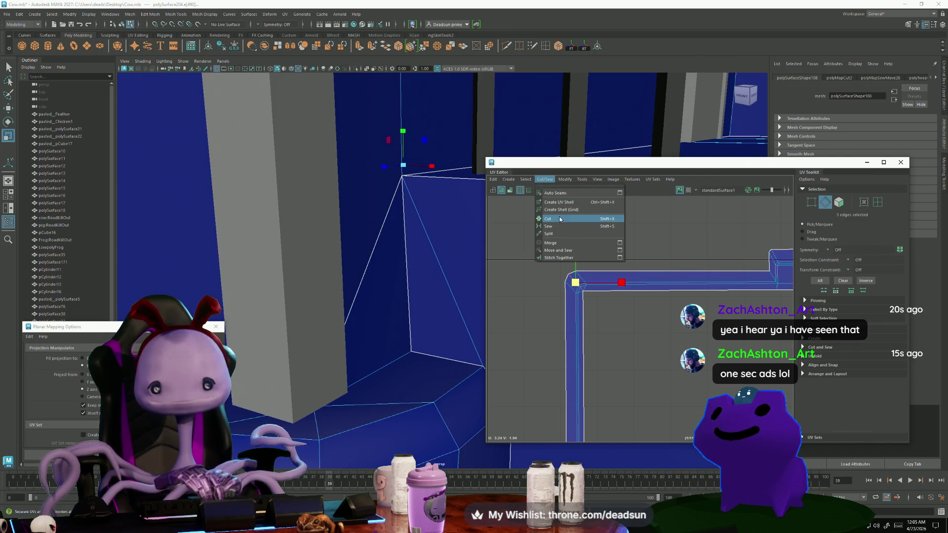
left_click(558, 218)
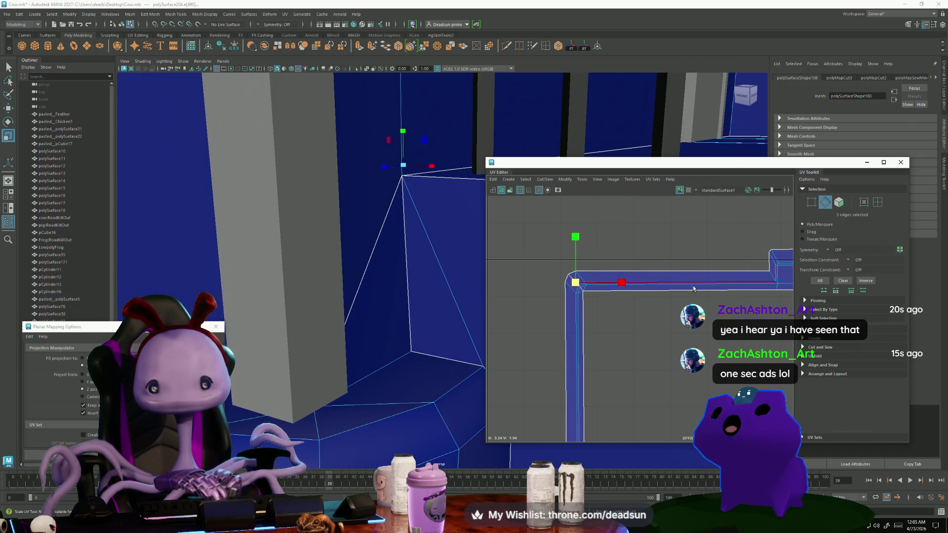
middle_click_drag(734, 289, 679, 276, "alt")
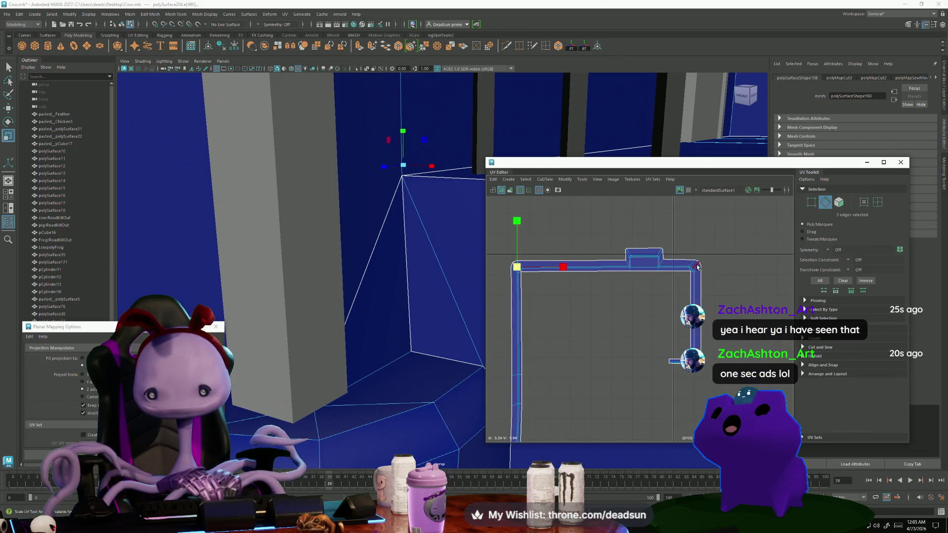
left_click(697, 267)
left_click(549, 179)
left_click(558, 219)
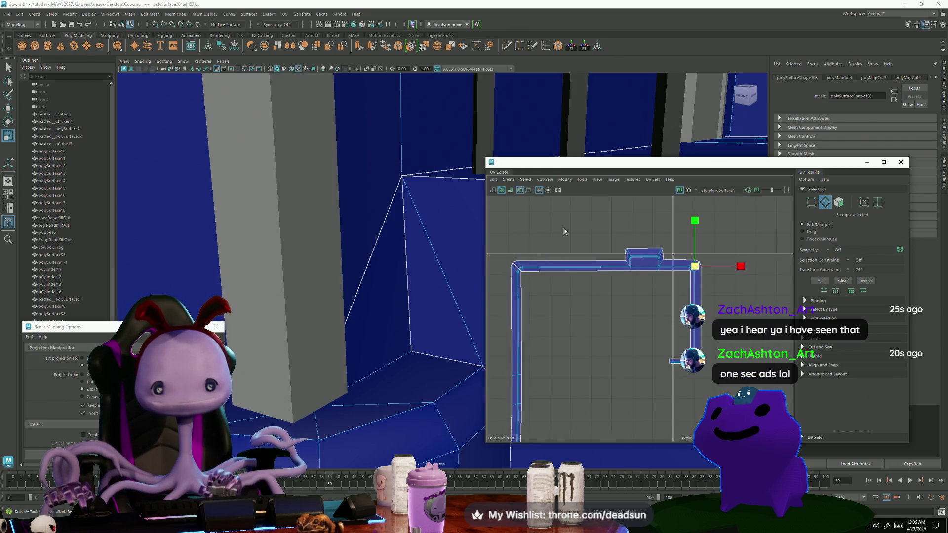
scroll(565, 234, "down", 2)
mouse_move(623, 291)
right_mouse_down()
mouse_move(596, 291)
mouse_move(597, 274)
right_mouse_up()
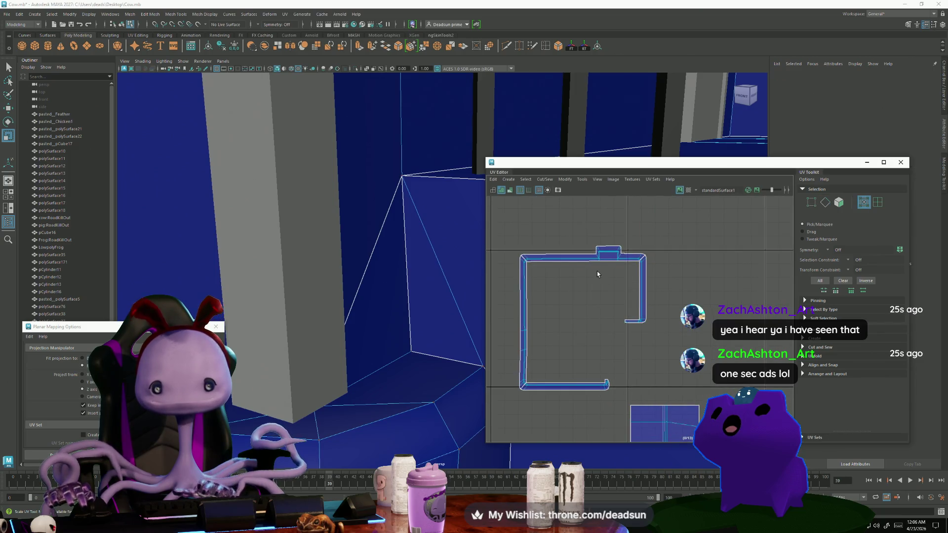
Move the top trim strip down-right and place the horizontal strip beside the other shell.
double_click(602, 262)
key("w")
mouse_move(583, 256)
left_mouse_down()
mouse_move(603, 253)
mouse_move(690, 383)
left_mouse_up()
mouse_move(562, 386)
left_mouse_down()
mouse_move(651, 373)
mouse_move(694, 392)
mouse_move(694, 367)
mouse_move(707, 370)
left_mouse_up()
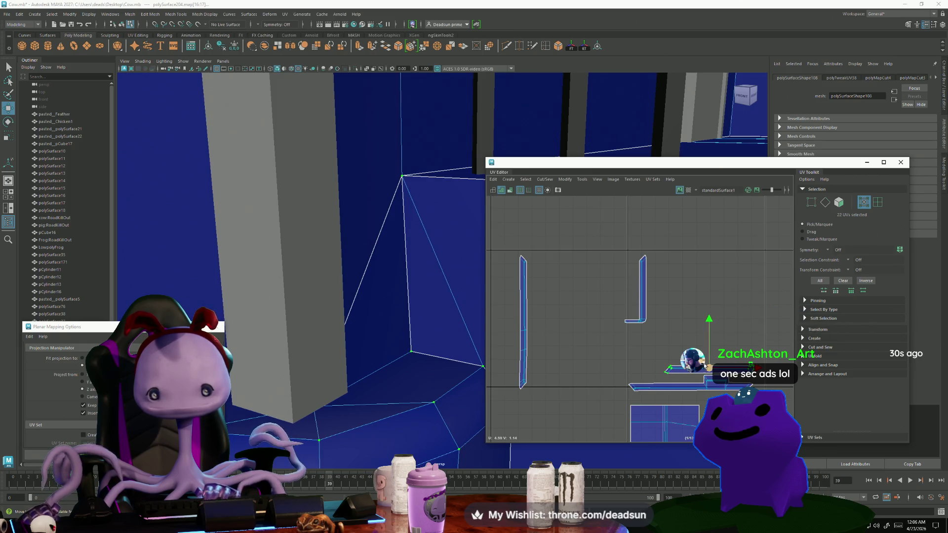
Rotate the L-shaped shell to horizontal and move it down beside the other strips.
left_click(644, 307)
key("e")
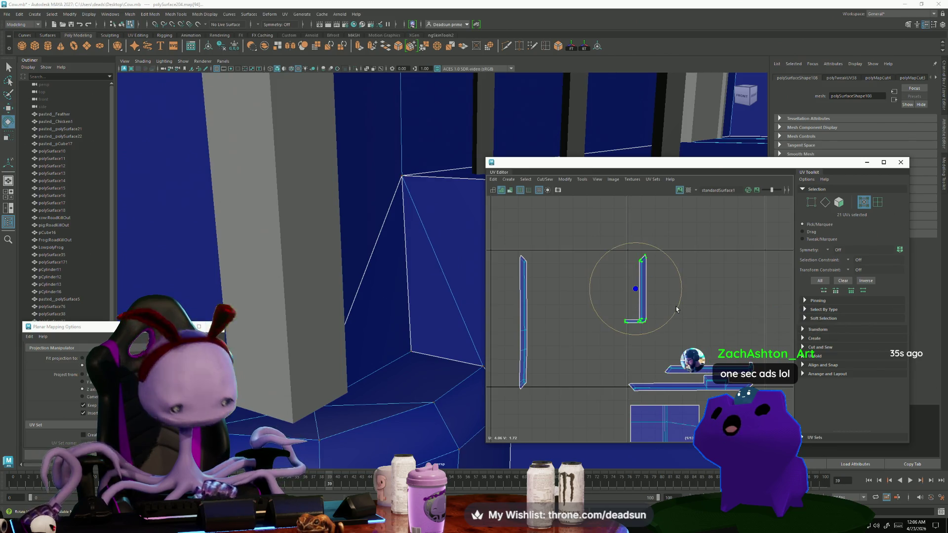
left_click_drag(676, 309, 613, 328)
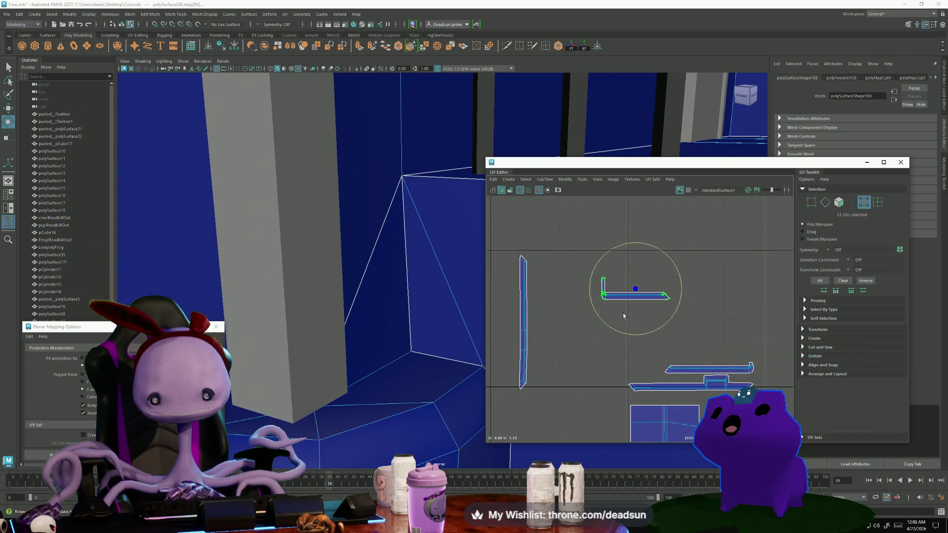
key("w")
mouse_move(636, 289)
left_mouse_down()
mouse_move(658, 339)
mouse_move(709, 350)
left_mouse_up()
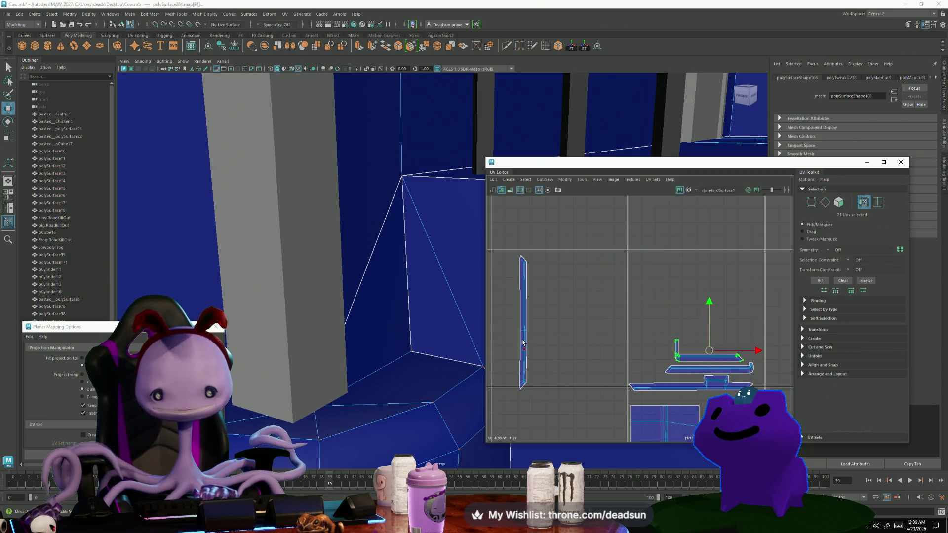
Move the vertical strip to the right.
mouse_move(527, 340)
left_mouse_down()
mouse_move(664, 340)
mouse_move(623, 338)
mouse_move(634, 358)
mouse_move(680, 324)
mouse_move(700, 327)
left_mouse_up()
key("e")
key("w")
scroll(677, 357, "up", 5)
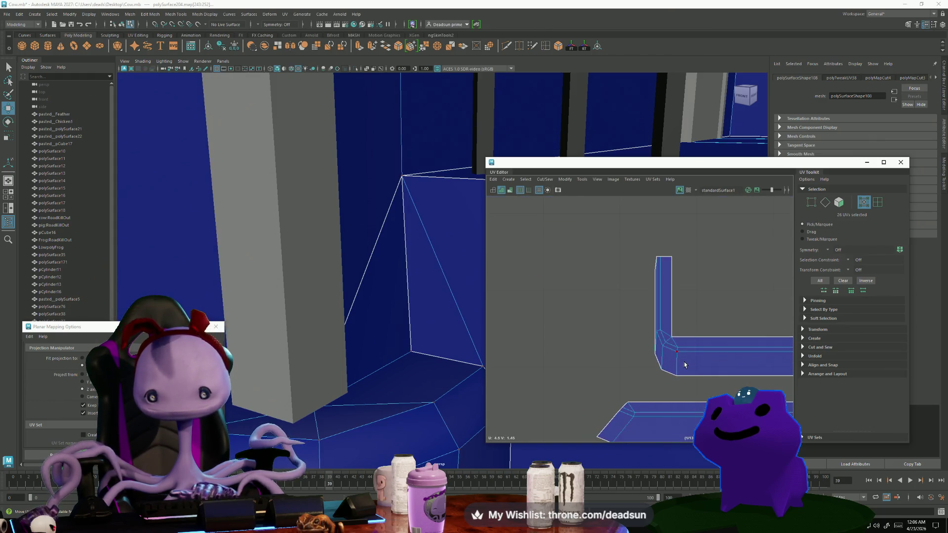
Adjust the shell's left edge and corner UVs to square the bend and straighten its tip.
left_click(659, 354)
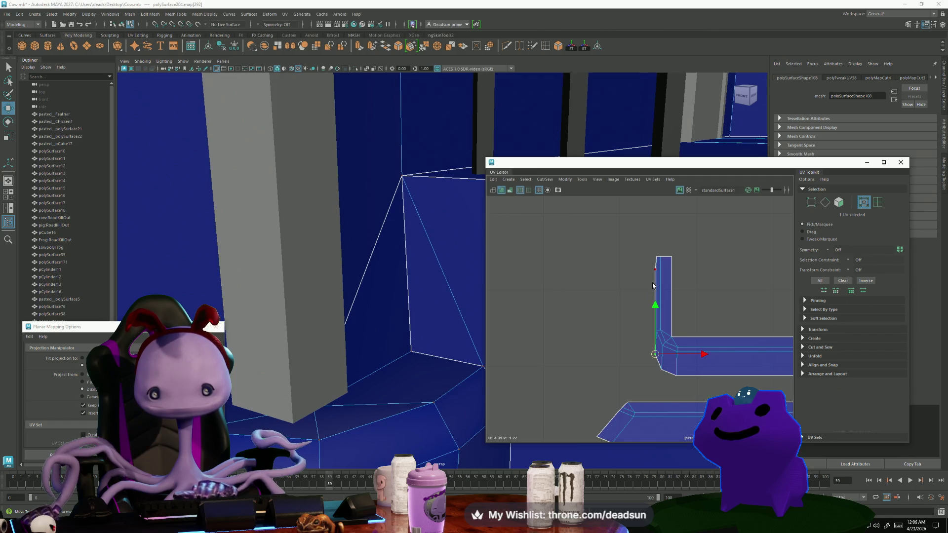
right_click_drag(652, 285, 647, 269)
left_click(654, 311)
left_click_drag(652, 311, 643, 302)
right_click(664, 369)
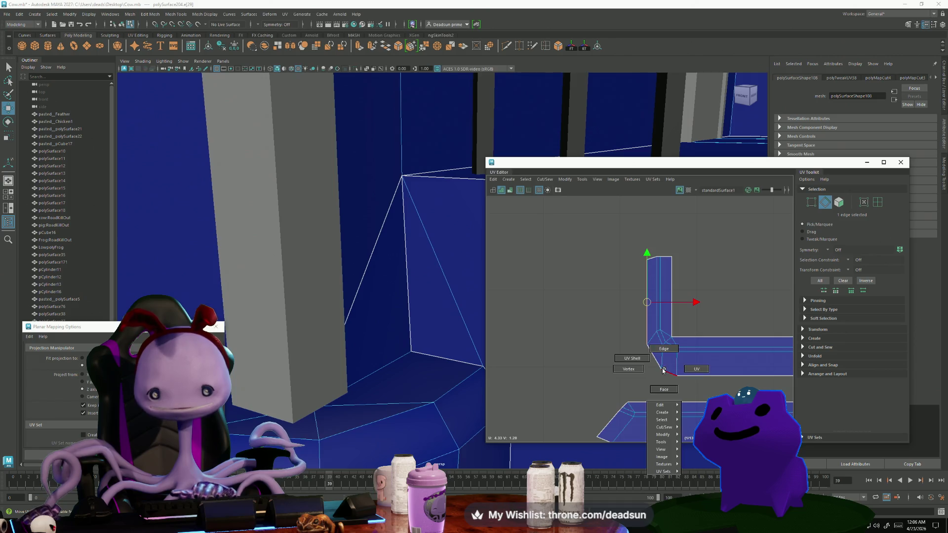
left_click(690, 370)
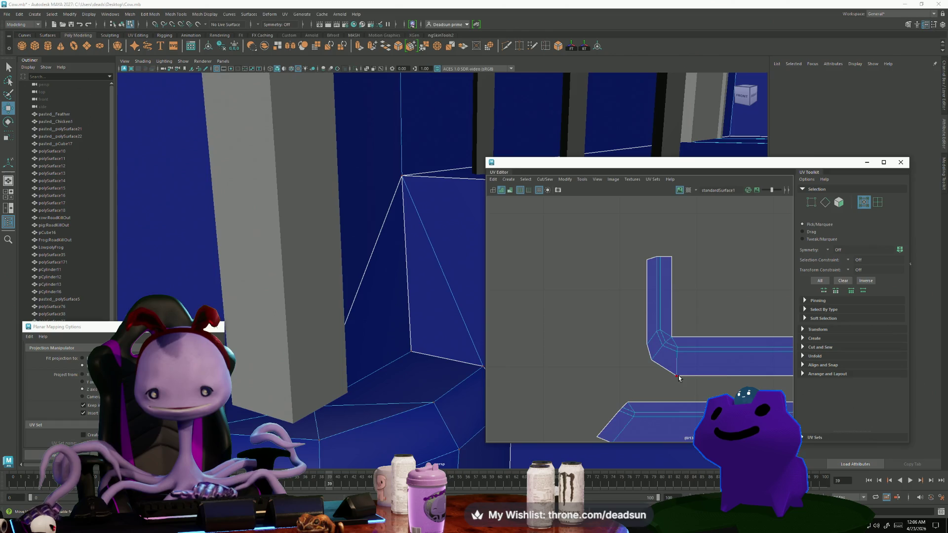
left_click_drag(677, 377, 675, 374)
scroll(671, 373, "down", 3)
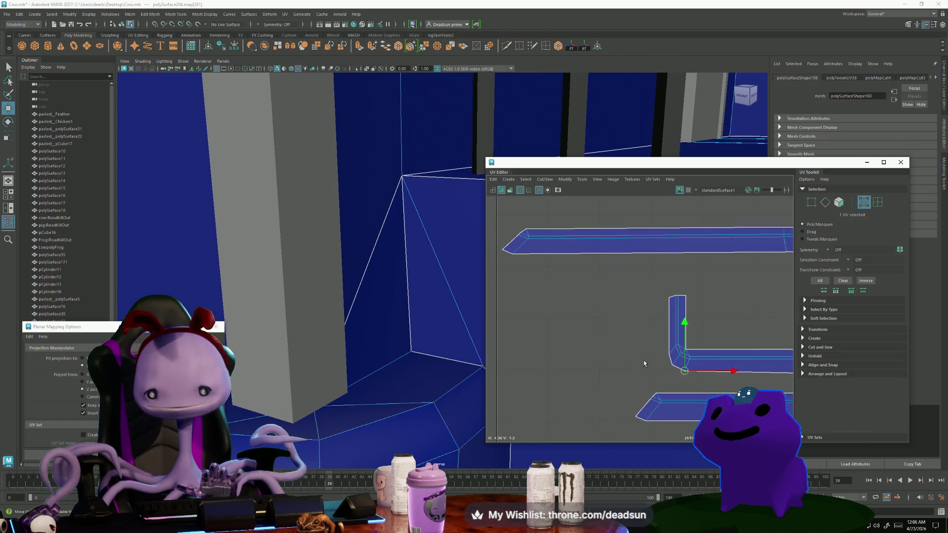
middle_click_drag(672, 373, 538, 326, "alt")
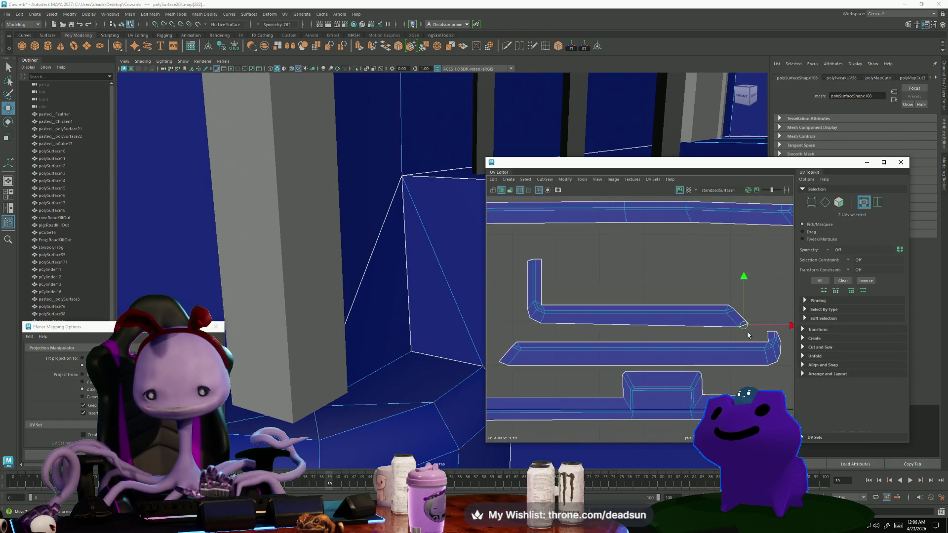
left_click_drag(743, 326, 737, 323)
scroll(559, 313, "up", 3)
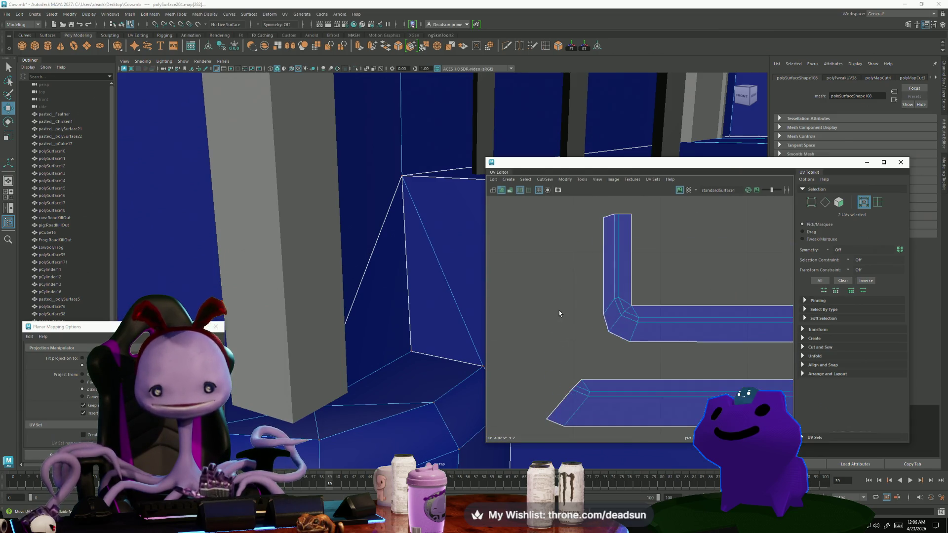
Cut the UV shell along the diagonal corner edge.
key("F10")
left_click(615, 323)
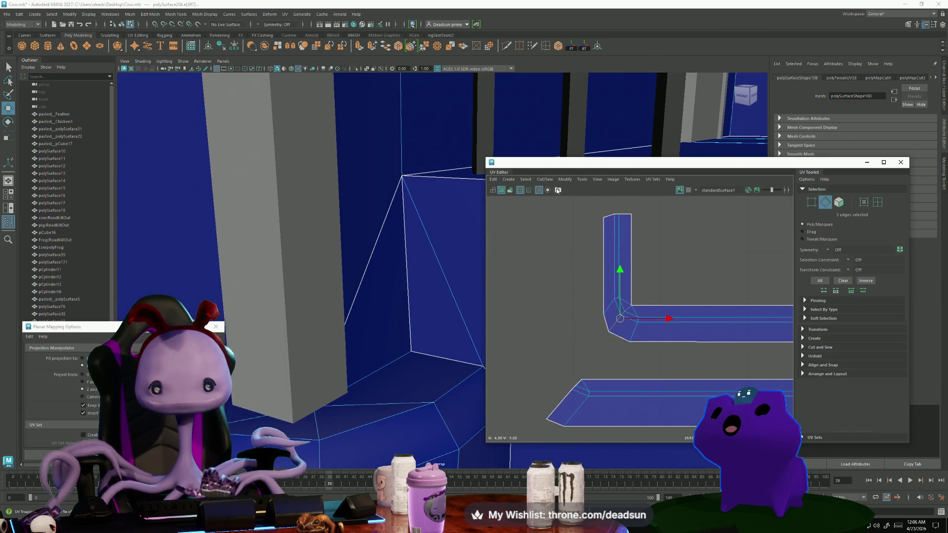
left_click(545, 179)
left_click(558, 218)
Rotate the cut-off short piece to horizontal and move it up to the top row.
right_click_drag(601, 255, 620, 259)
scroll(523, 315, "down", 3)
key("e")
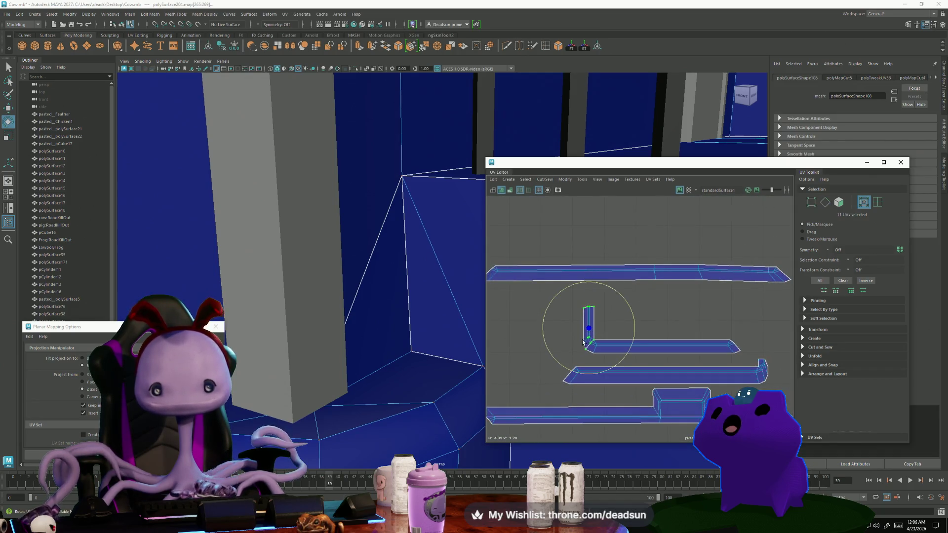
left_click_drag(557, 362, 585, 337)
key("w")
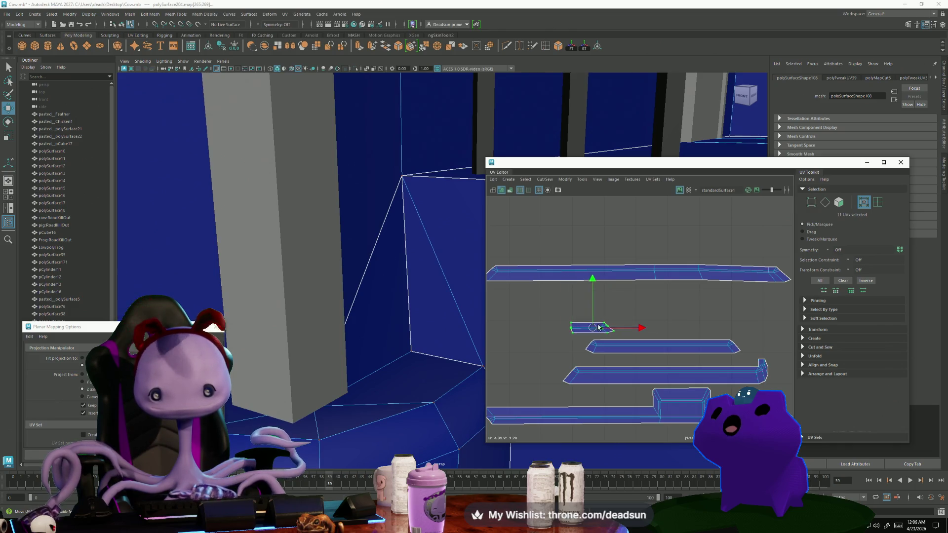
left_click_drag(589, 328, 772, 291)
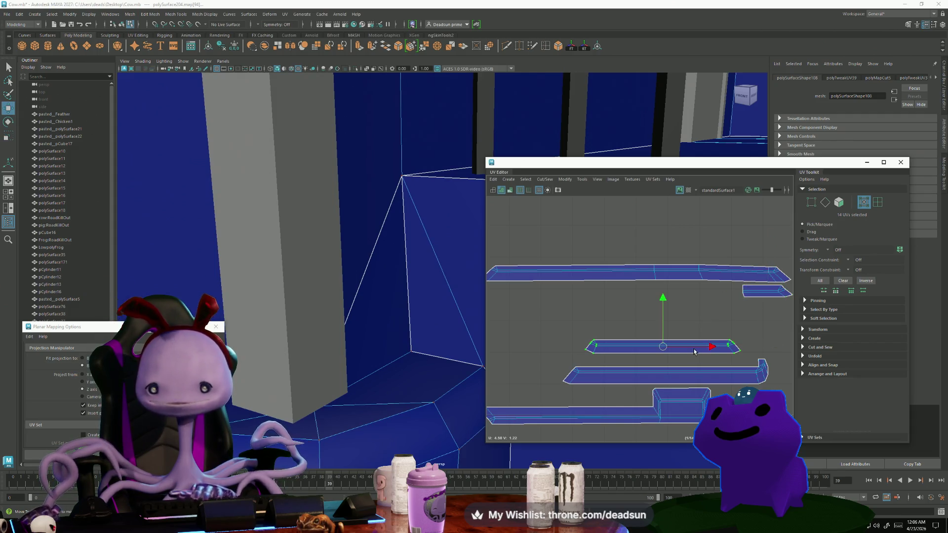
mouse_move(664, 351)
left_mouse_down()
mouse_move(663, 298)
mouse_move(714, 285)
left_mouse_up()
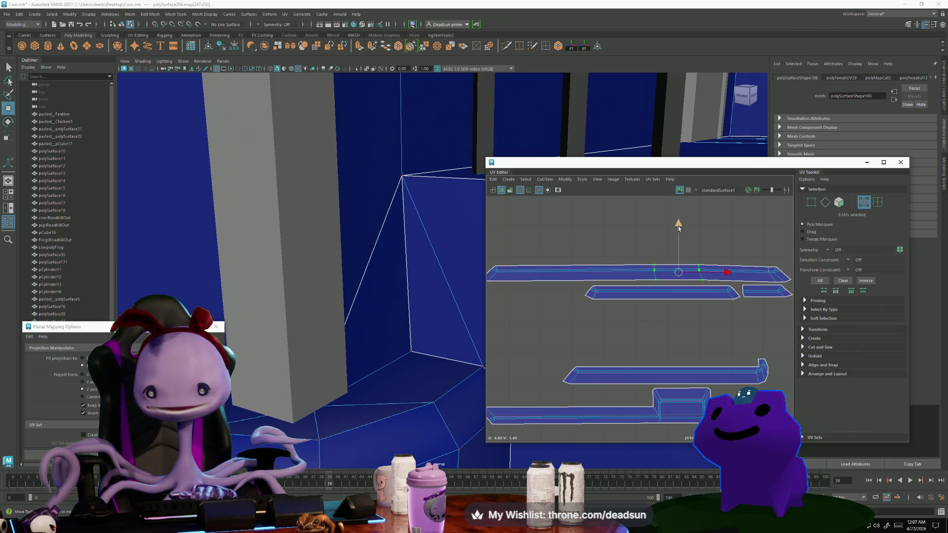
Stack the strips: nudge the top strip, slide the small strip left, raise the lower long strip.
left_click_drag(678, 226, 681, 228)
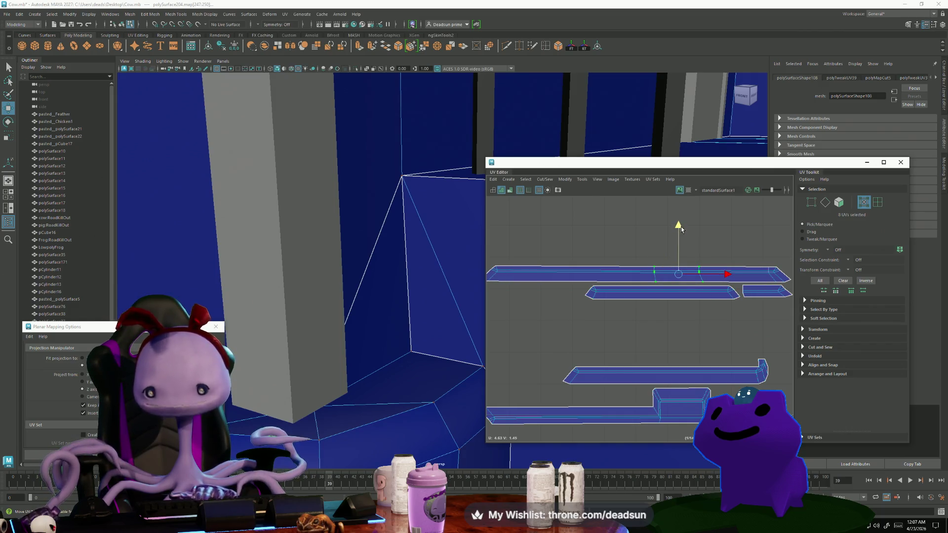
double_click(615, 369)
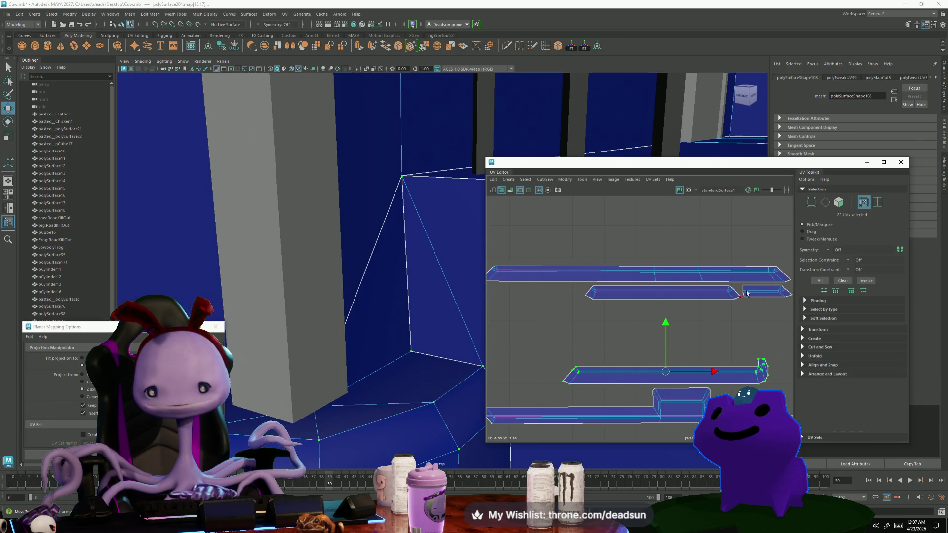
mouse_move(767, 291)
left_mouse_down()
mouse_move(547, 291)
mouse_move(556, 293)
left_mouse_up()
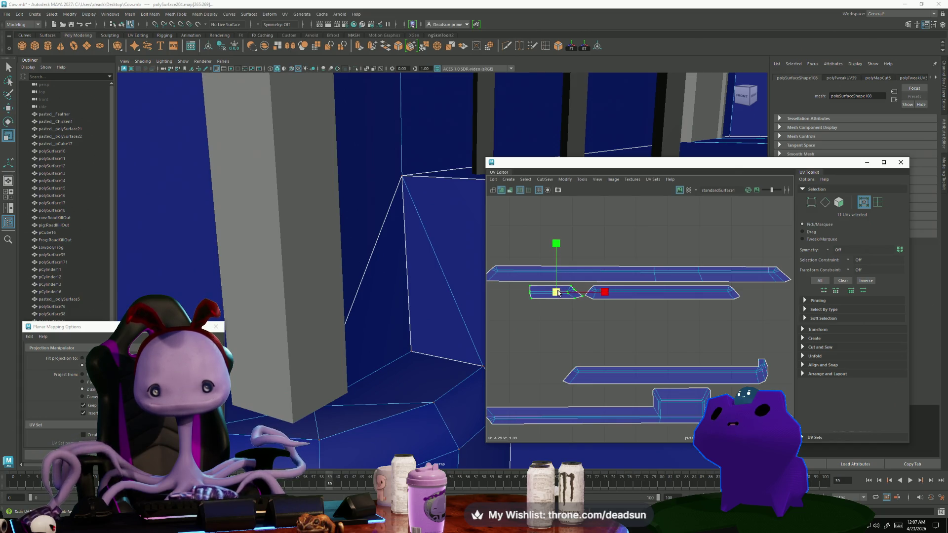
key("w")
left_click(667, 374)
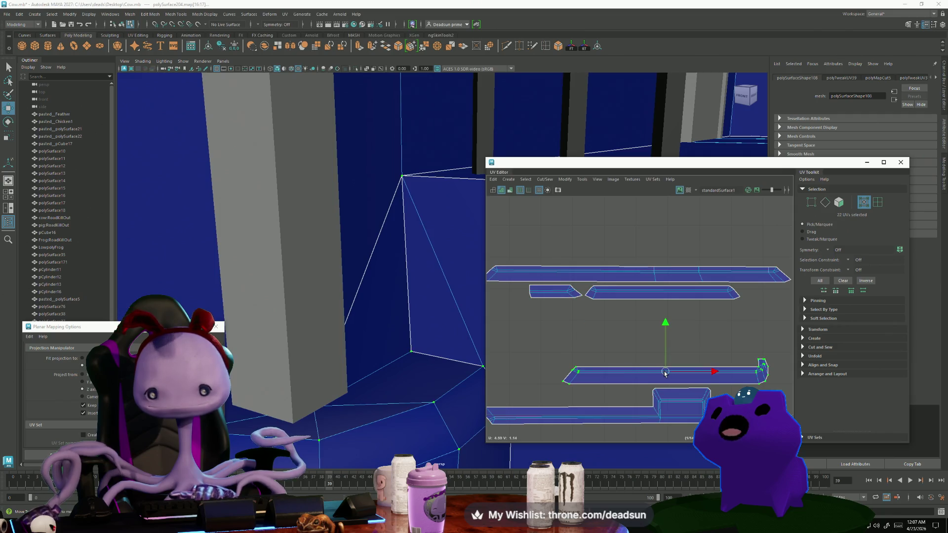
mouse_move(667, 374)
left_mouse_down()
mouse_move(667, 317)
mouse_move(652, 311)
left_mouse_up()
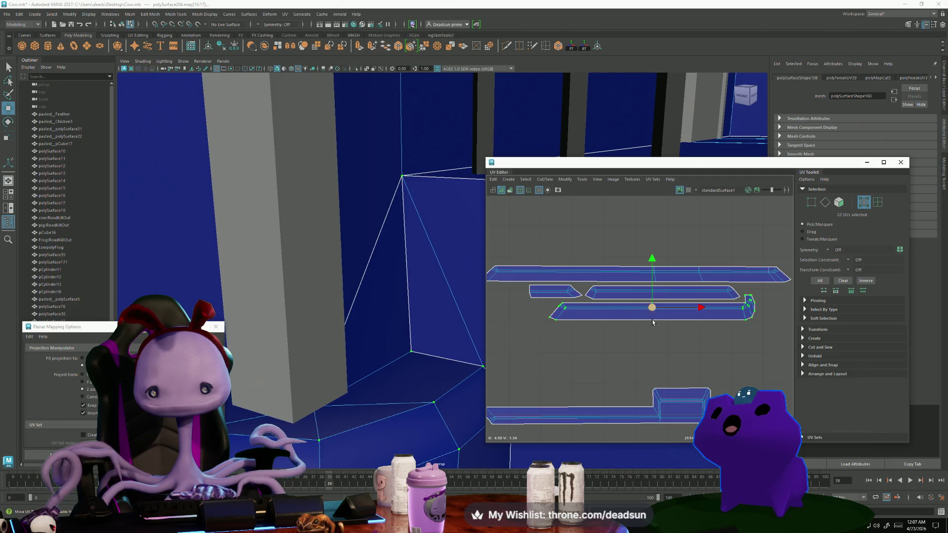
mouse_move(655, 404)
left_mouse_down()
mouse_move(680, 404)
mouse_move(649, 345)
left_mouse_up()
scroll(572, 272, "down", 6)
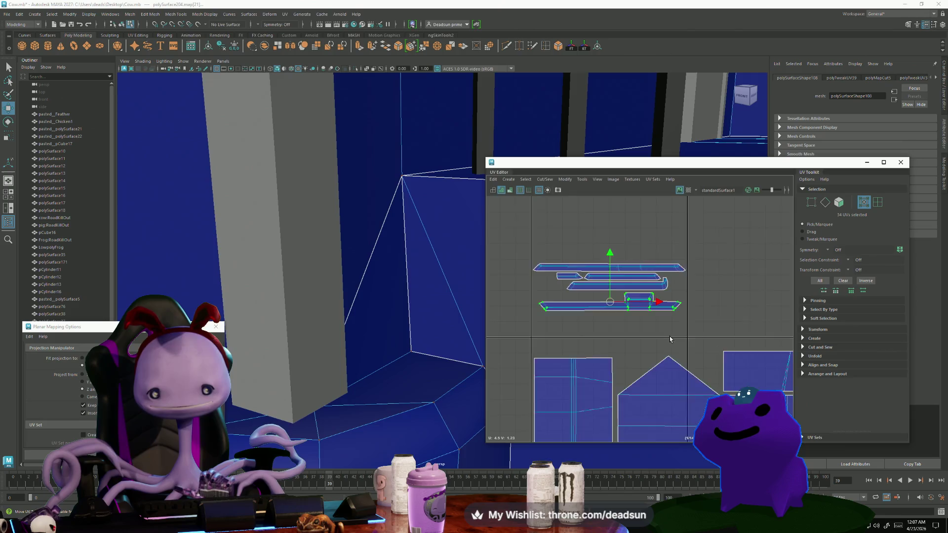
Select all trim strips and move them into the gap below the house shells.
left_click_drag(709, 330, 709, 328)
scroll(614, 313, "down", 4)
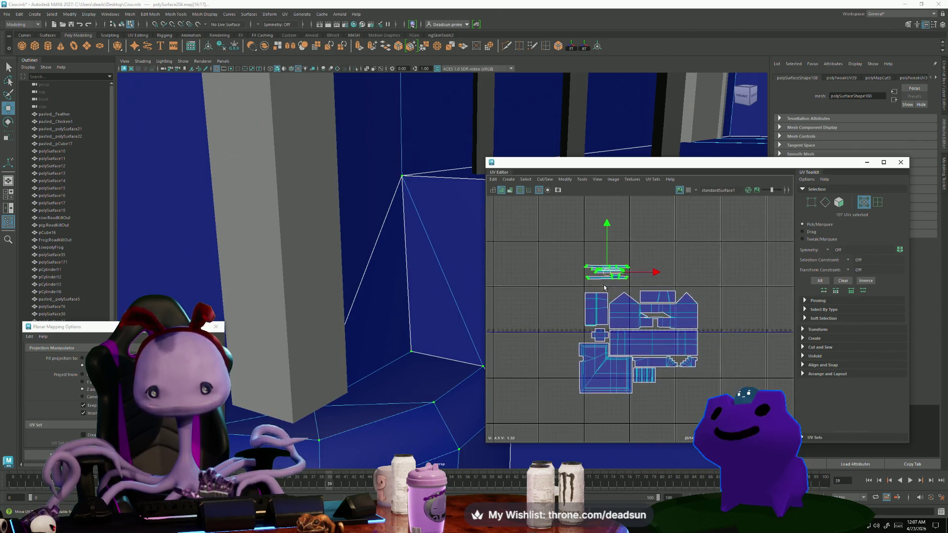
mouse_move(607, 275)
left_mouse_down()
mouse_move(660, 384)
mouse_move(683, 374)
left_mouse_up()
scroll(664, 387, "up", 5)
key("w")
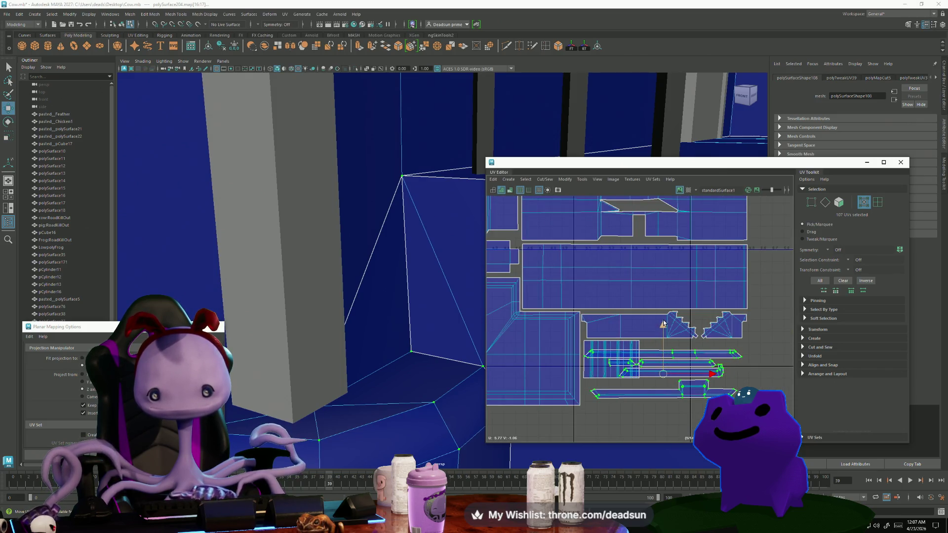
mouse_move(663, 324)
left_mouse_down()
mouse_move(666, 354)
mouse_move(683, 364)
mouse_move(727, 360)
mouse_move(675, 368)
left_mouse_up()
scroll(661, 356, "up", 4)
scroll(686, 387, "down", 3)
Rearrange the small, medium and long strips into tight rows, then shift the group left.
middle_click_drag(677, 370, 563, 342, "alt")
scroll(563, 342, "up", 2)
left_click_drag(540, 324, 734, 363)
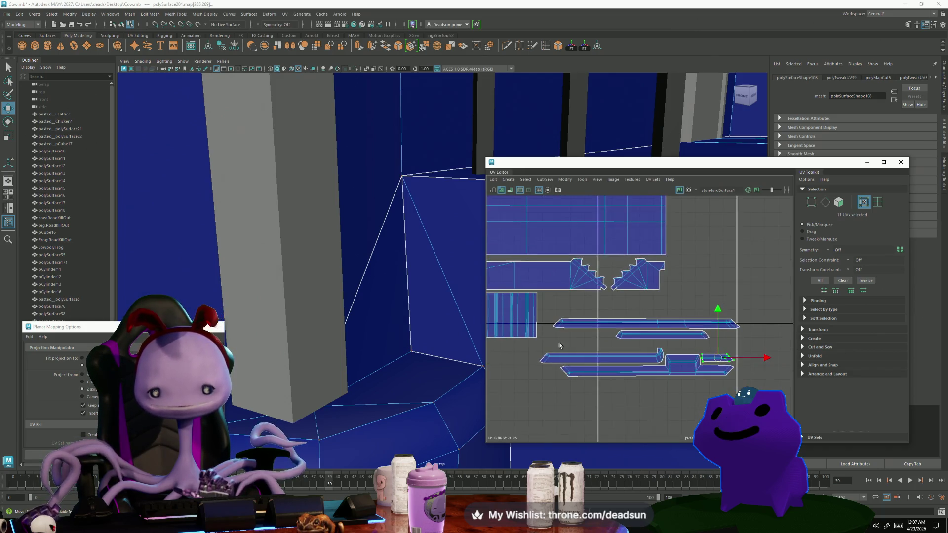
scroll(734, 363, "down", 2)
left_click(658, 339)
mouse_move(658, 339)
left_mouse_down()
mouse_move(691, 345)
mouse_move(600, 345)
mouse_move(641, 334)
left_mouse_up()
left_click(579, 327)
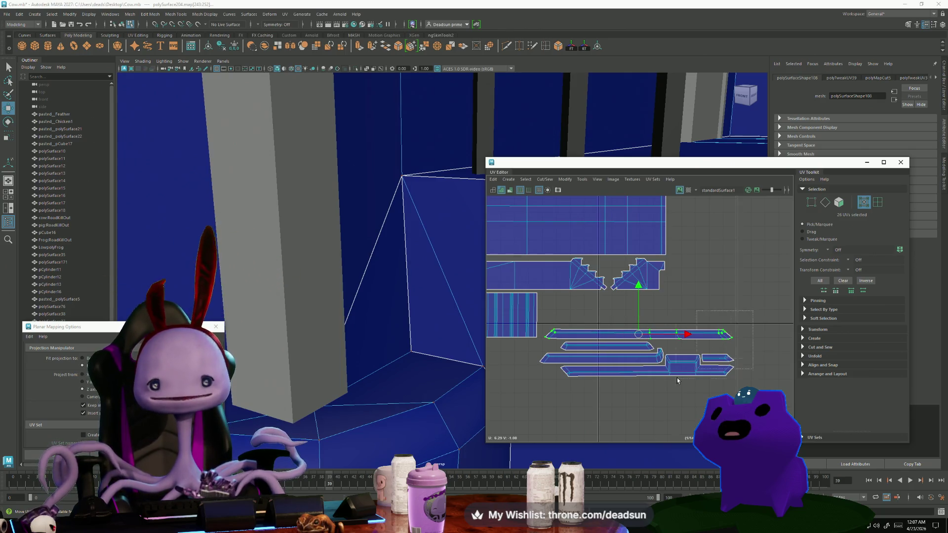
left_click_drag(753, 311, 537, 402)
left_click_drag(636, 353, 568, 345)
scroll(621, 384, "down", 3)
Scale the selected trim strips down to a smaller size.
key("r")
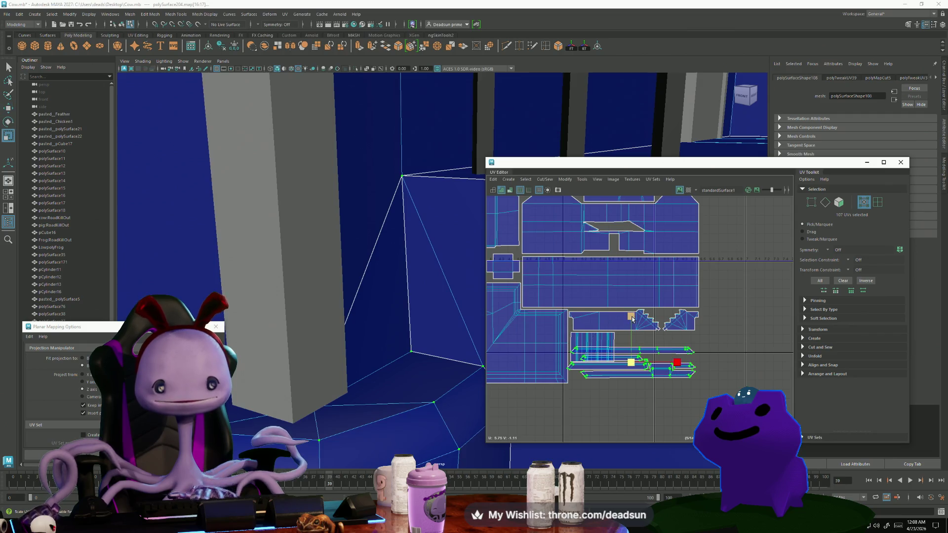
mouse_move(631, 317)
left_mouse_down()
mouse_move(634, 296)
mouse_move(630, 312)
left_mouse_up()
left_click_drag(630, 363, 632, 361)
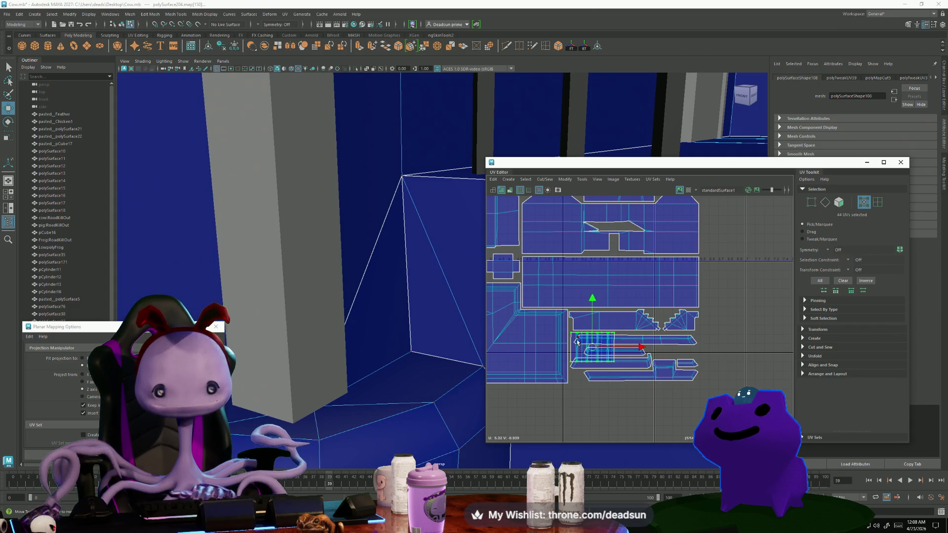
left_click_drag(589, 347, 592, 250)
Move the small grid-patterned shell to the layout's left edge beside the wall shells.
key("w")
middle_click_drag(593, 251, 624, 362, "alt")
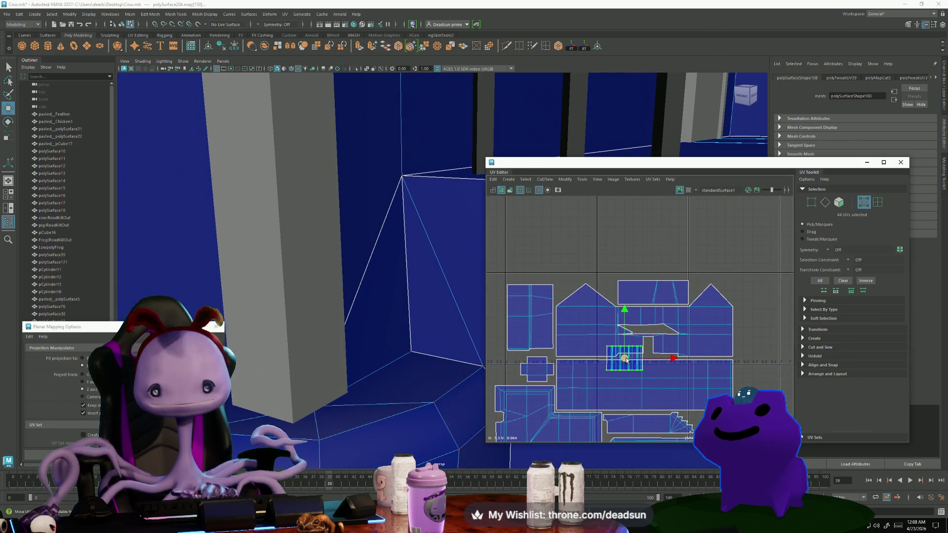
mouse_move(625, 360)
left_mouse_down()
mouse_move(568, 315)
mouse_move(500, 368)
left_mouse_up()
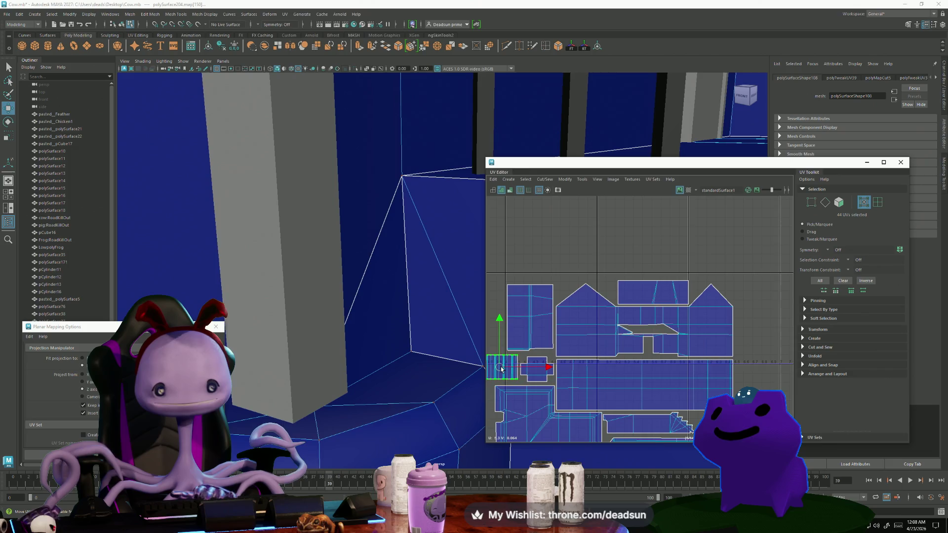
Select every UV shell and shift the whole layout left.
scroll(500, 368, "down", 5)
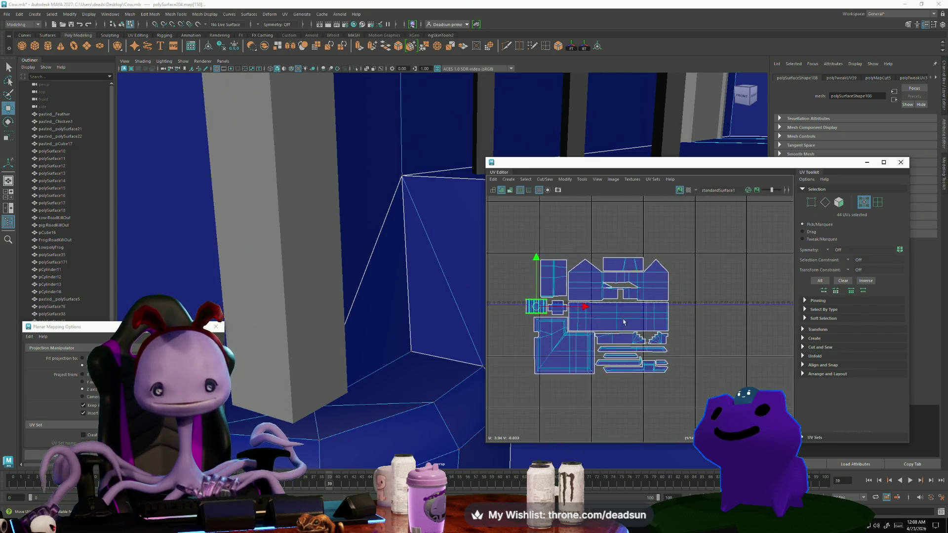
scroll(681, 357, "down", 2)
left_click_drag(682, 357, 567, 277)
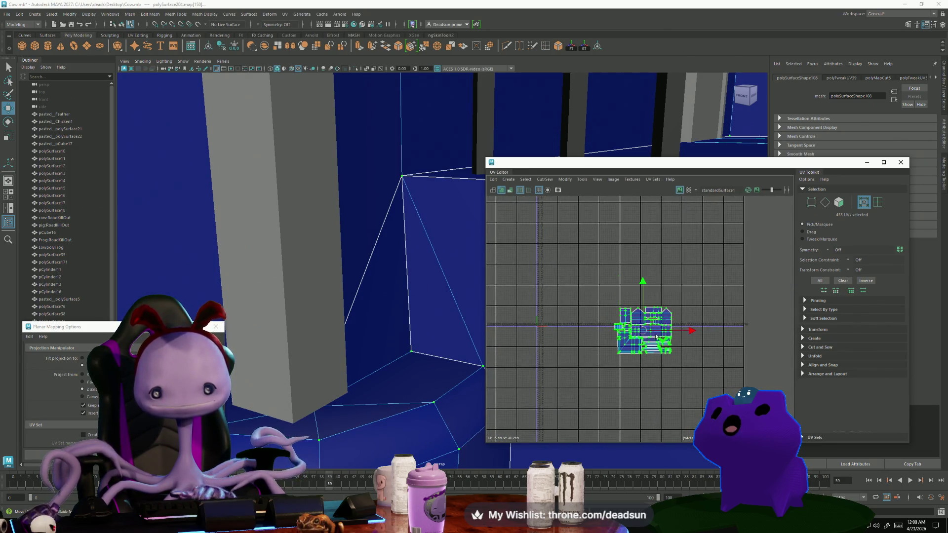
left_click_drag(629, 317, 528, 316)
Scale the whole UV layout up and lower it slightly.
key("r")
key("f")
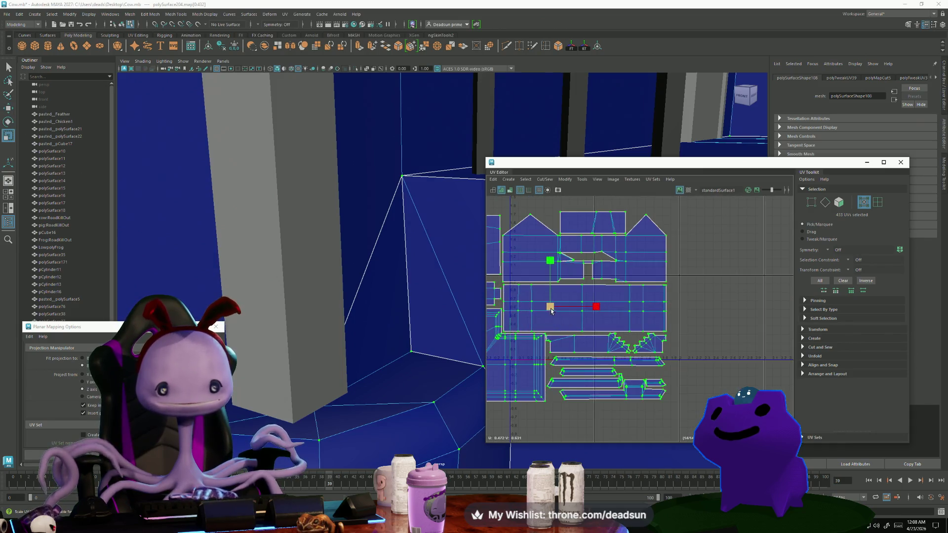
scroll(518, 323, "down", 4)
middle_click_drag(519, 323, 523, 321)
left_click_drag(552, 306, 550, 324)
scroll(524, 332, "up", 3)
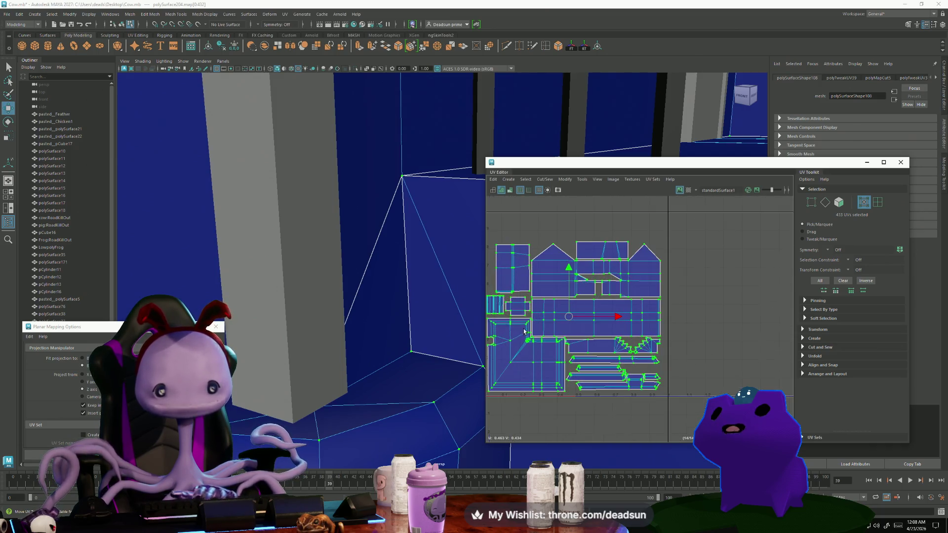
Move the small left shell and the tall left shell to line up at U=0.
left_click(500, 316)
mouse_move(492, 307)
left_mouse_down()
mouse_move(630, 227)
mouse_move(661, 225)
left_mouse_up()
key("r")
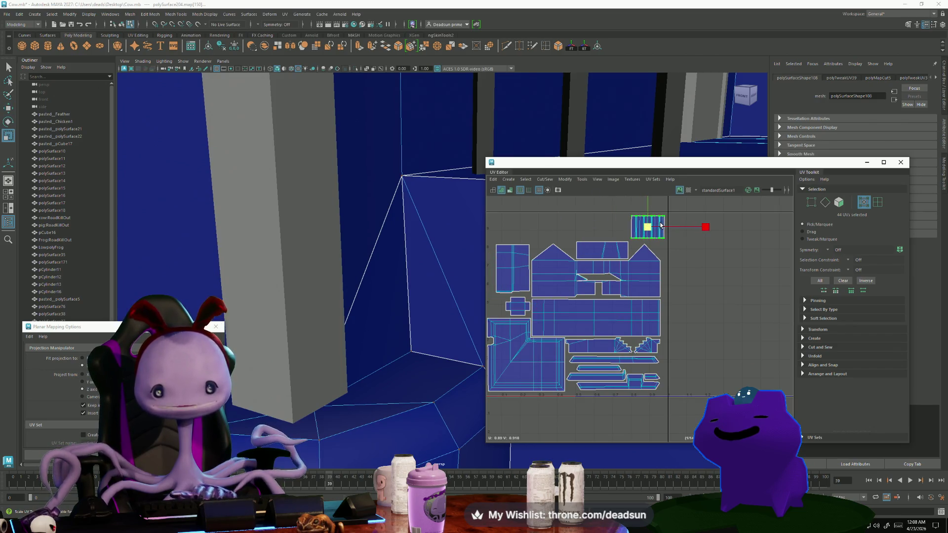
scroll(656, 230, "down", 1)
middle_click_drag(656, 230, 654, 247, "alt")
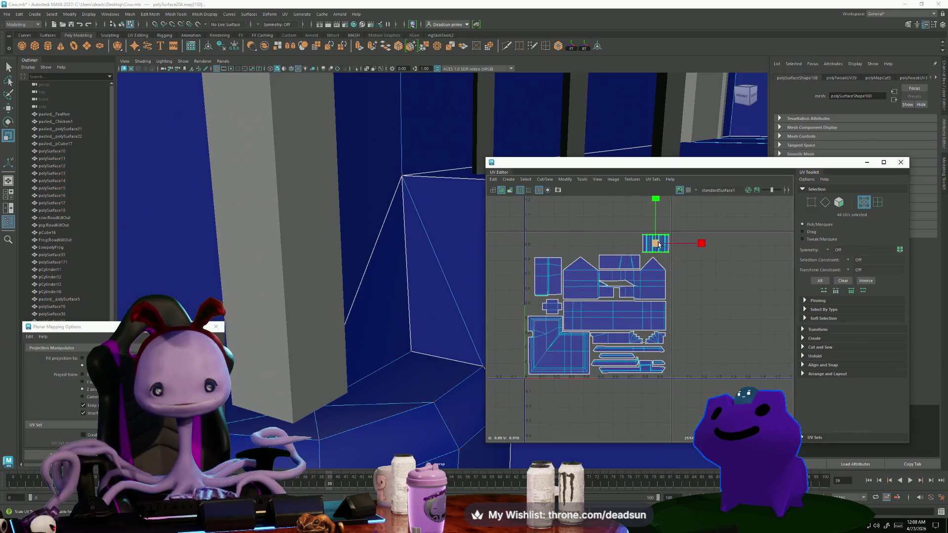
key("w")
left_click_drag(649, 246, 539, 242)
scroll(526, 274, "up", 3)
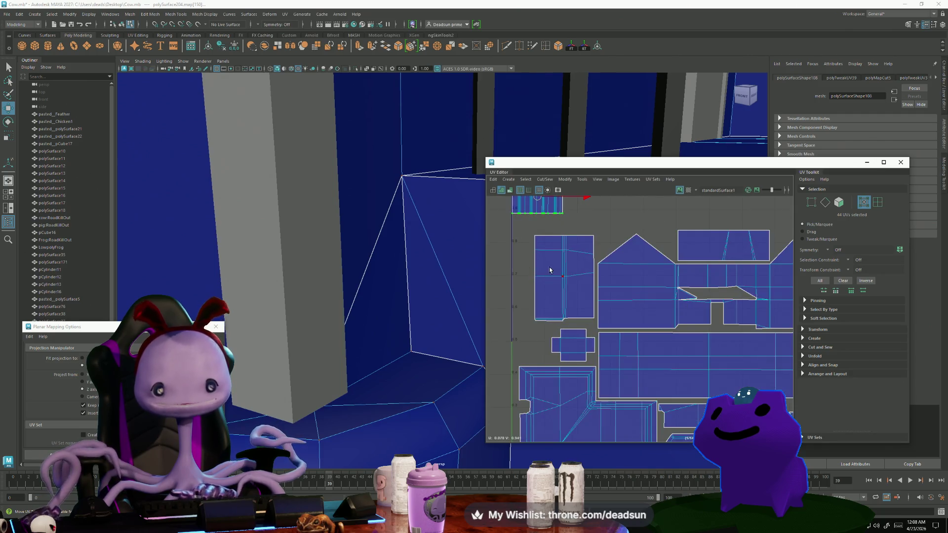
left_click(538, 284)
left_click_drag(563, 281, 542, 261)
scroll(589, 321, "down", 1)
Move the small cross shell up and left toward the 0,0 corner.
middle_click_drag(589, 321, 535, 377, "alt")
left_click(517, 355)
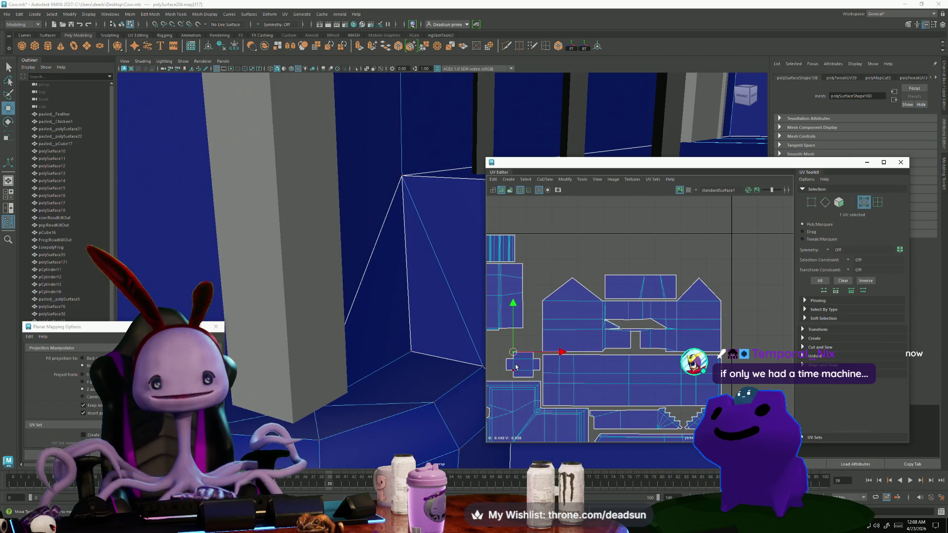
double_click(519, 363)
left_click_drag(518, 362, 509, 359)
scroll(509, 359, "down", 1)
mouse_move(508, 359)
middle_mouse_down("alt")
mouse_move(580, 348)
mouse_move(588, 333)
middle_mouse_up("alt")
left_click_drag(574, 334, 567, 332)
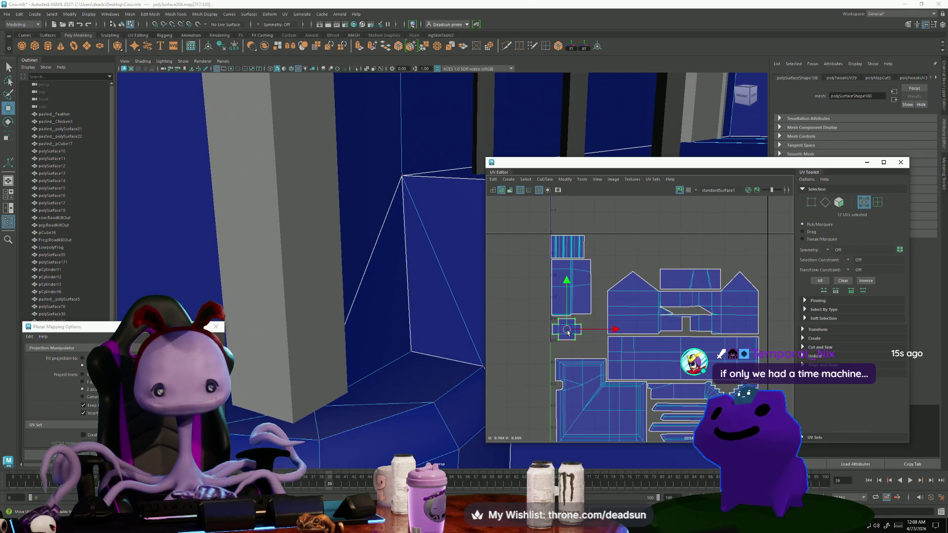
Scale the large gable wall shell up slightly.
double_click(658, 320)
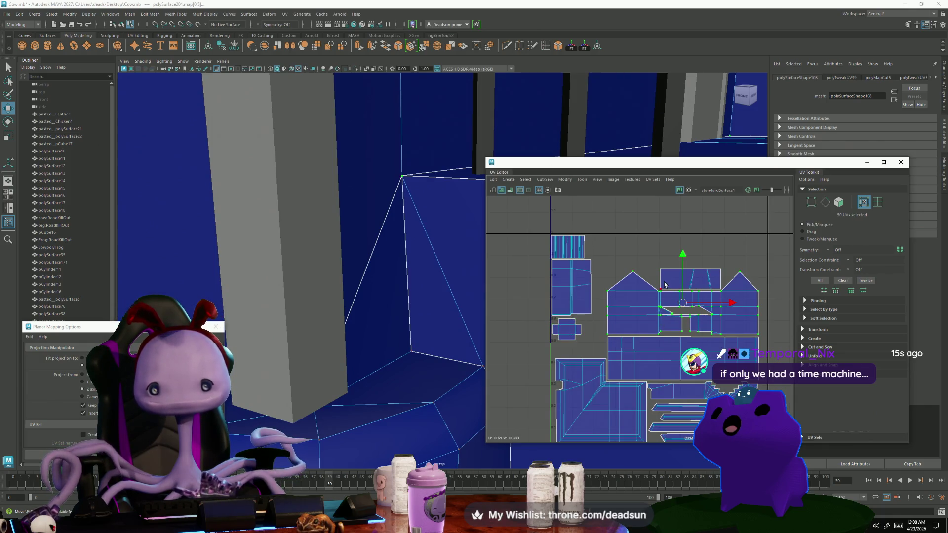
key("e")
key("r")
mouse_move(680, 313)
left_mouse_down()
mouse_move(689, 314)
mouse_move(677, 278)
left_mouse_up()
key("w")
key("r")
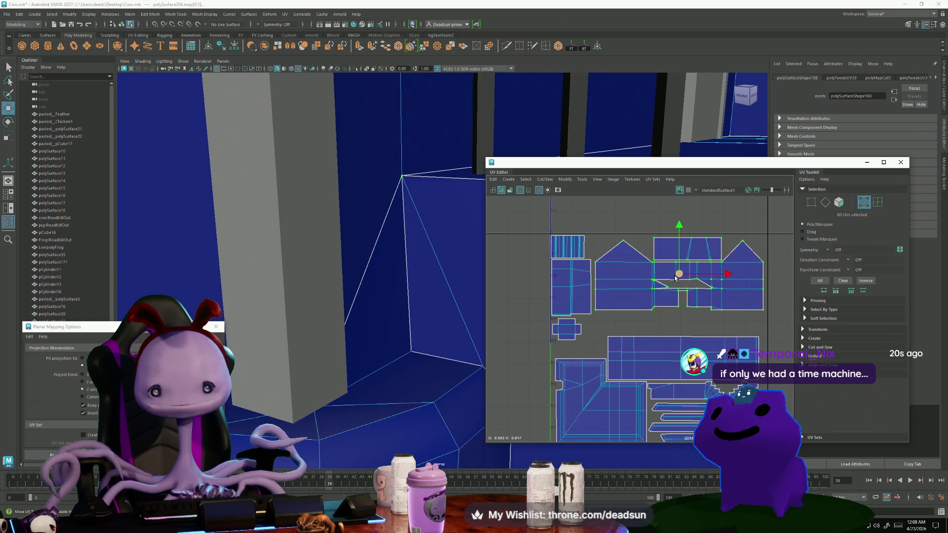
Move the long wall shell up beneath the gable shell.
left_click(666, 331)
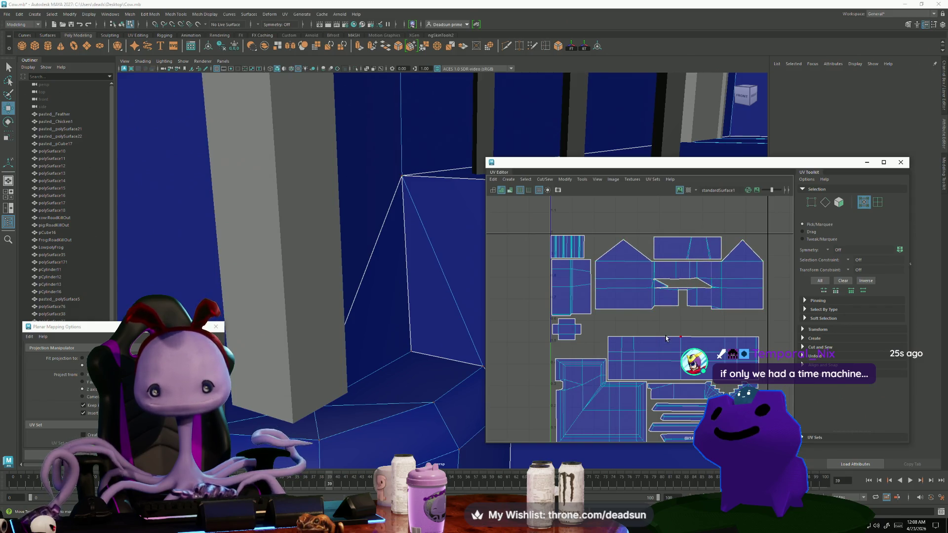
left_click(666, 339)
left_click_drag(681, 314, 692, 290)
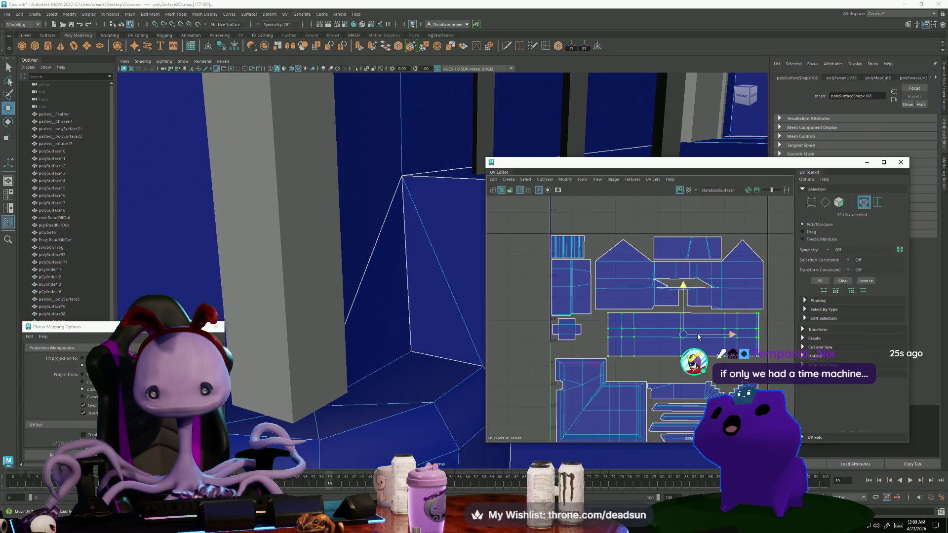
left_click_drag(683, 334, 688, 334)
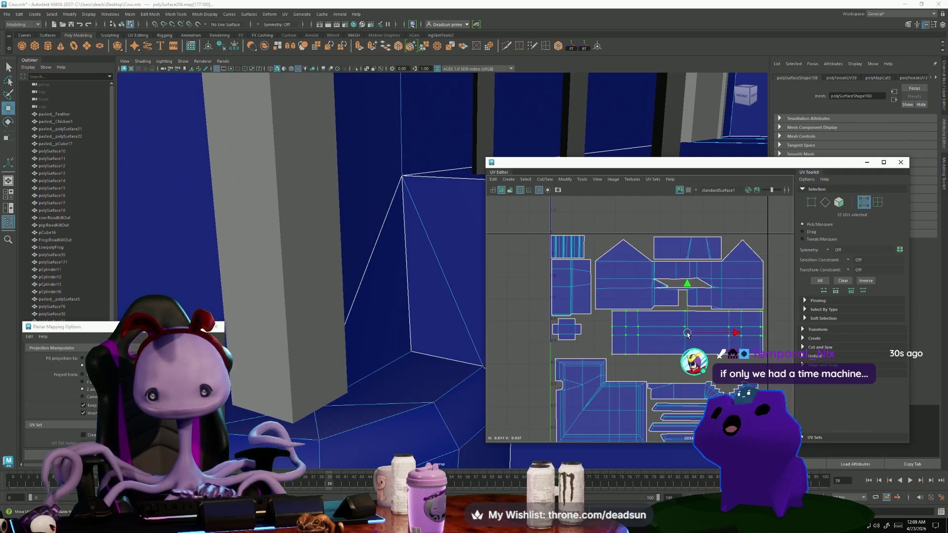
Scale the long wall, gable and top box shells up slightly together, framing the 0–1 grid.
left_click(662, 261, "shift")
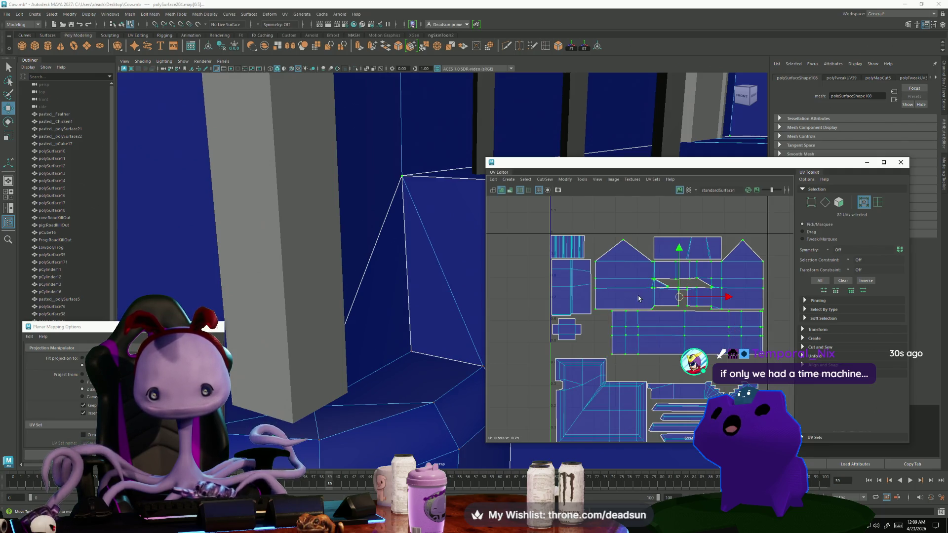
left_click(662, 255, "shift")
left_click_drag(679, 297, 676, 307)
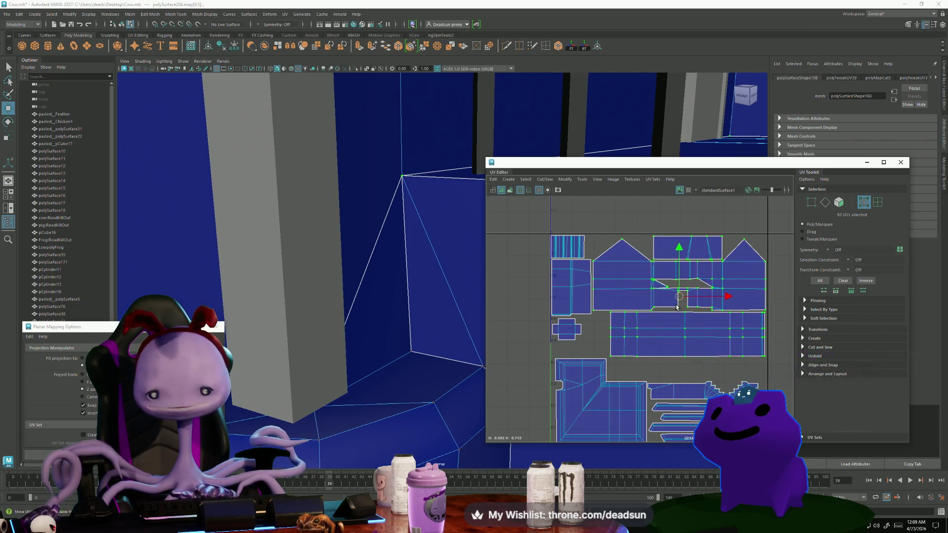
scroll(696, 346, "down", 3)
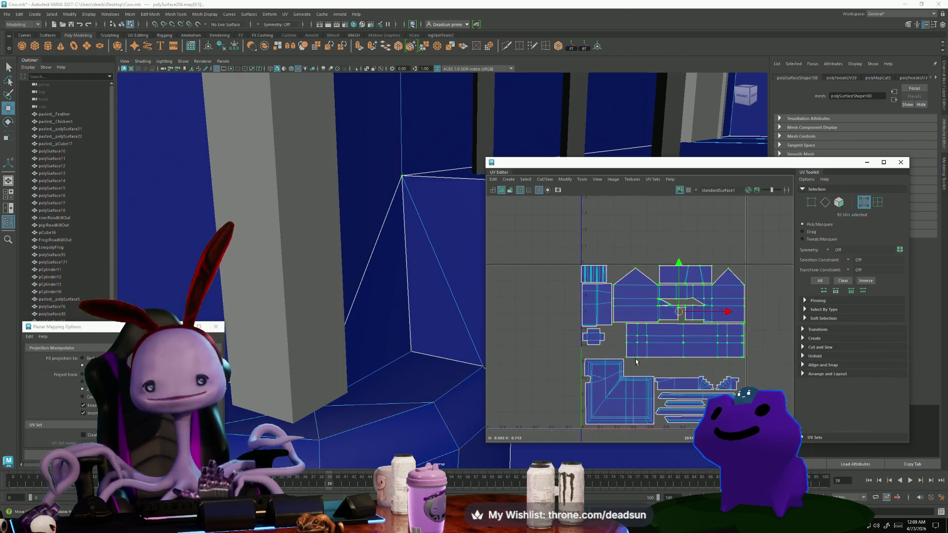
mouse_move(592, 328)
middle_mouse_down("alt")
mouse_move(567, 311)
mouse_move(579, 301)
mouse_move(571, 298)
middle_mouse_up("alt")
Raise the bottom trim strips and the floor shell toward the wall shells.
right_click_drag(571, 298, 658, 320, "alt")
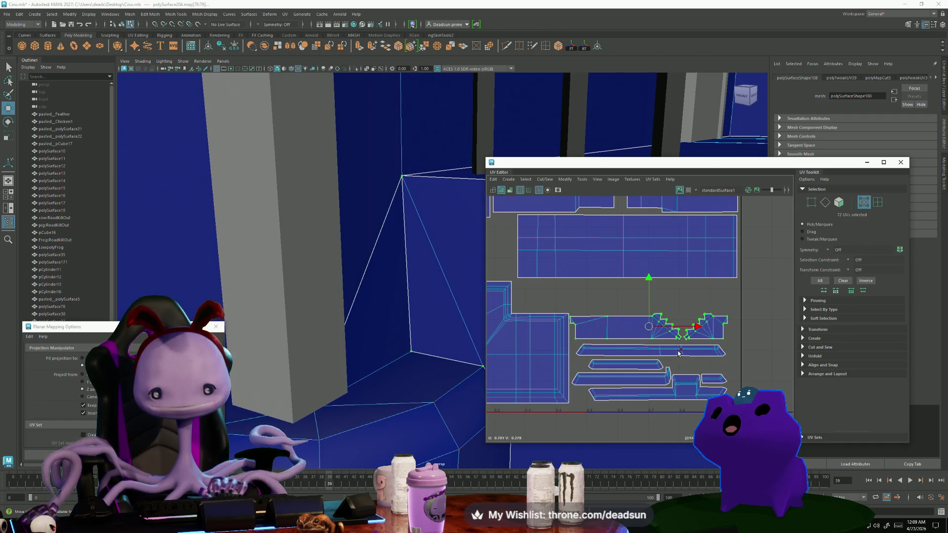
left_click(657, 362, "shift")
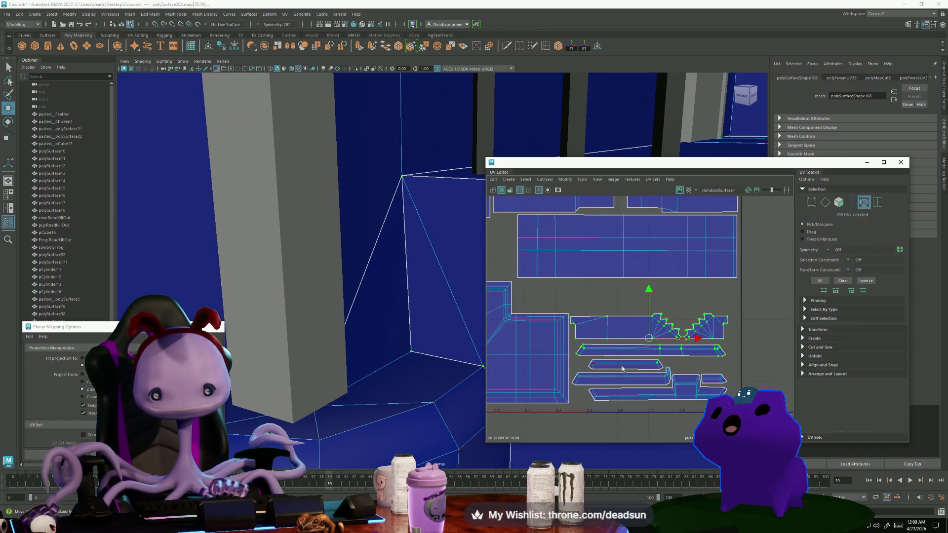
double_click(624, 400, "shift")
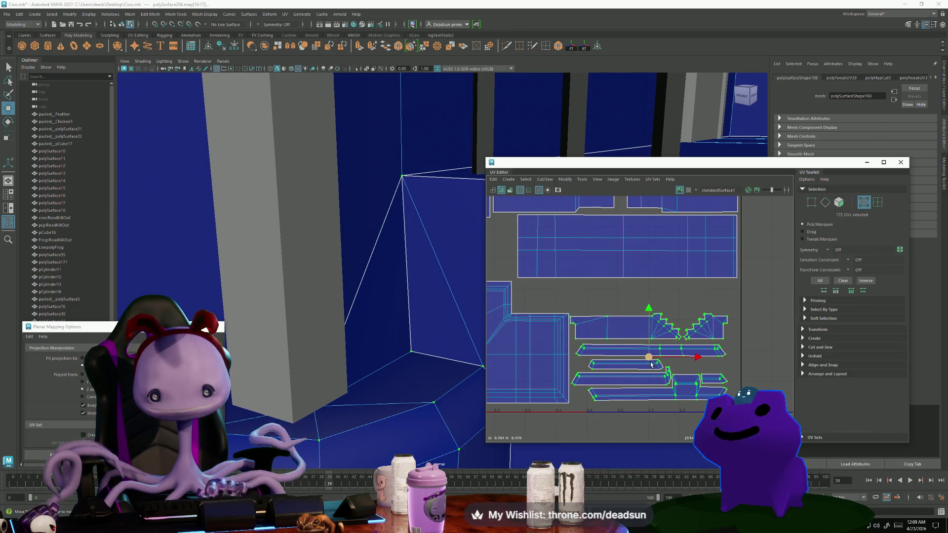
left_click_drag(648, 357, 655, 340)
key("ctrl+z")
key("ctrl+z")
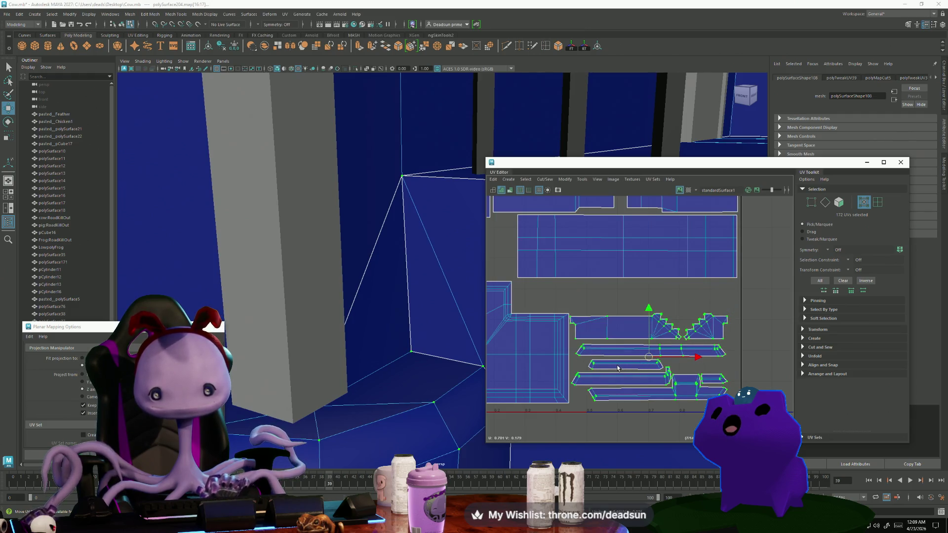
left_click_drag(650, 361, 658, 329)
scroll(656, 340, "down", 2)
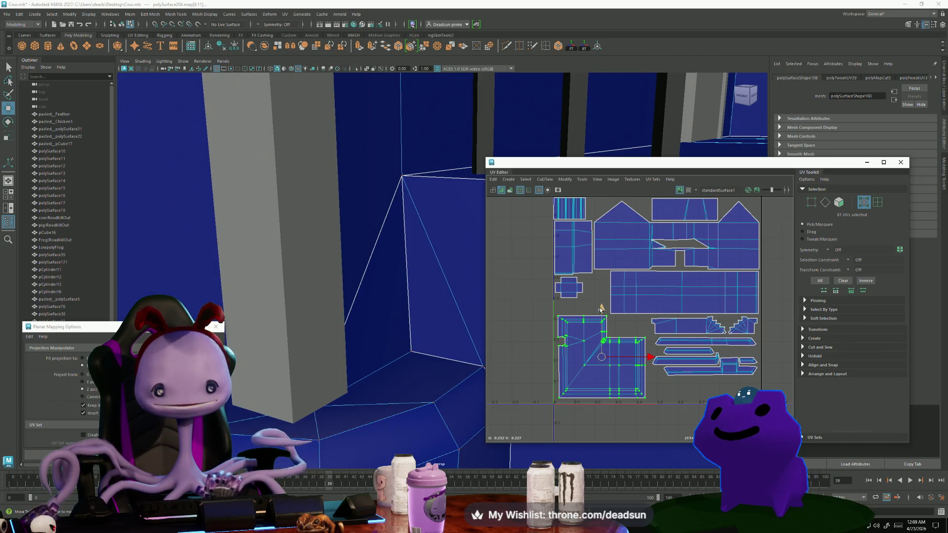
left_click_drag(602, 308, 603, 289)
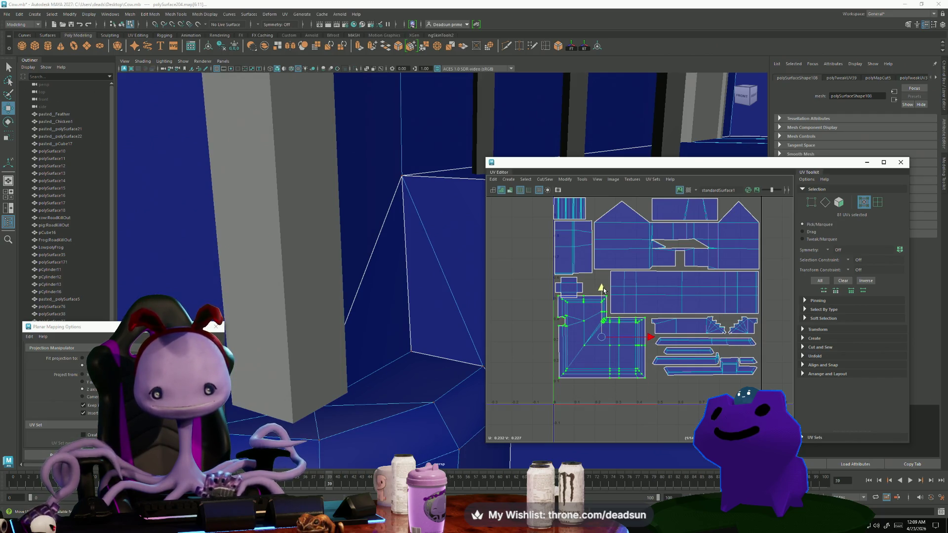
Tuck the small cross shell into the top row beside the top-left shells.
middle_click_drag(562, 289, 566, 340, "alt")
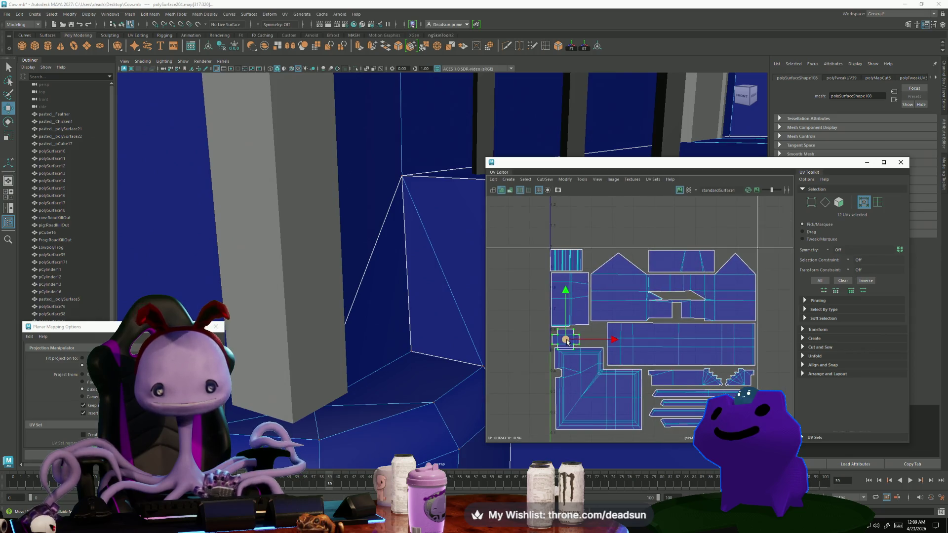
mouse_move(566, 341)
left_mouse_down()
mouse_move(585, 266)
mouse_move(598, 264)
left_mouse_up()
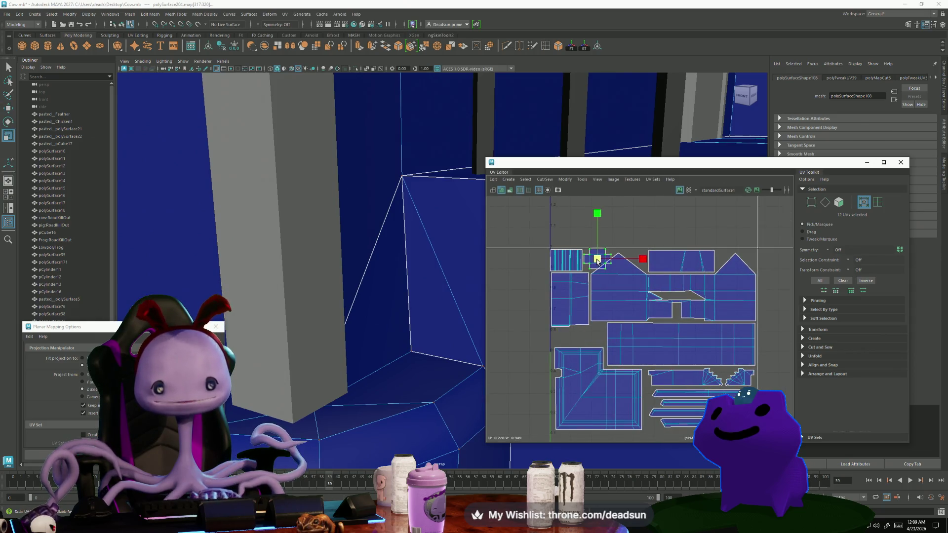
key("w")
left_click_drag(599, 262, 596, 262)
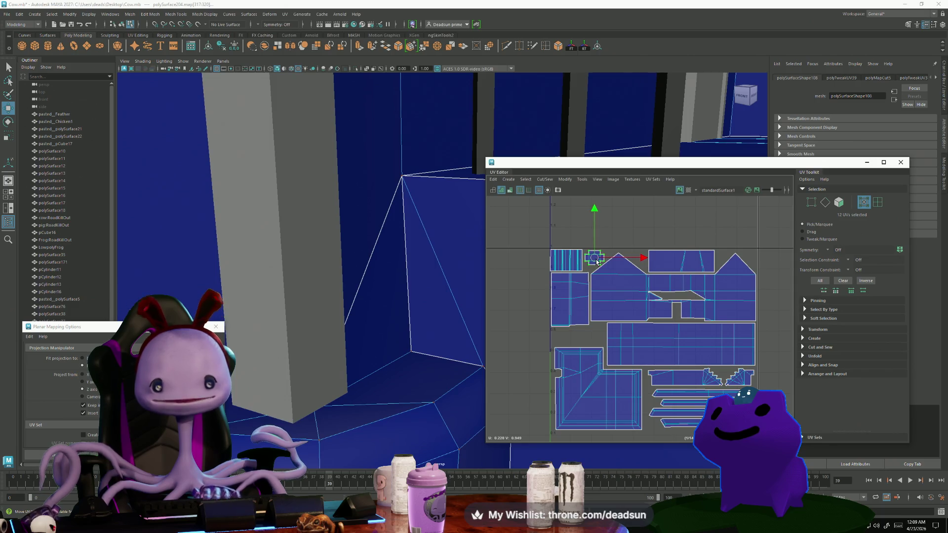
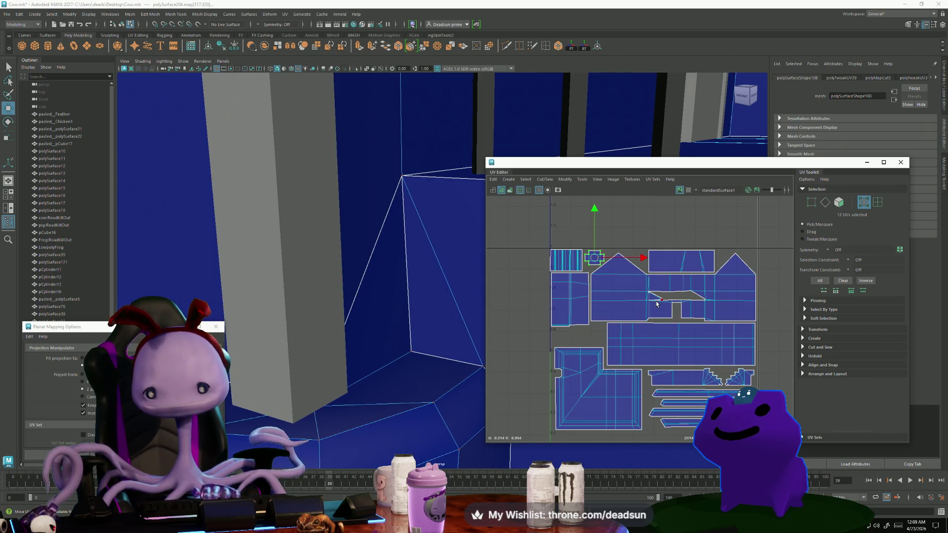
Select three stair railing UV shells and nudge them right and slightly up.
left_click(678, 382)
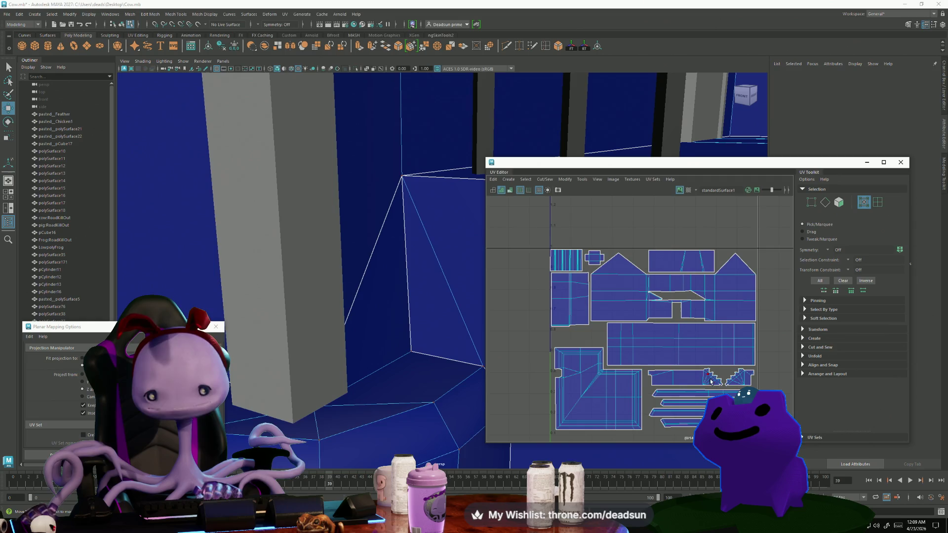
left_click(742, 383)
scroll(694, 380, "up", 3)
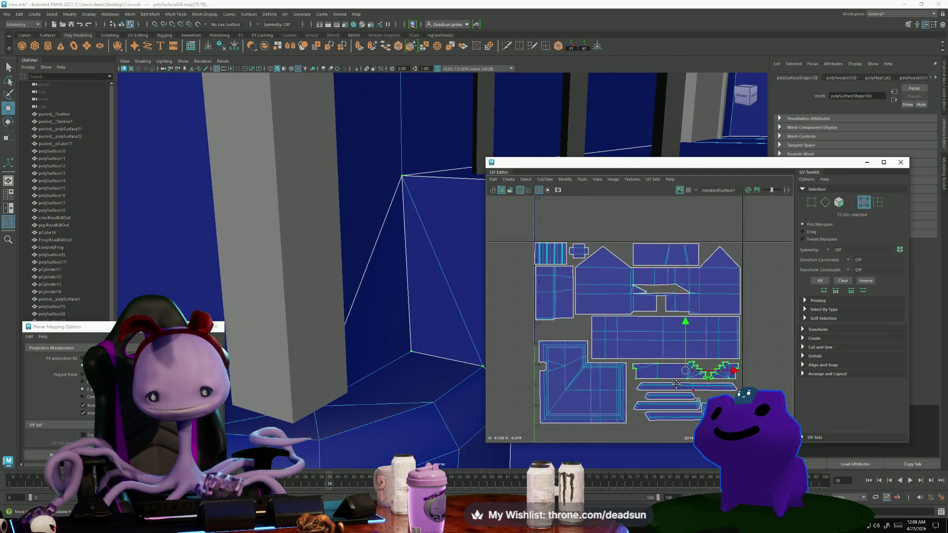
left_click_drag(638, 361, 604, 382, "shift")
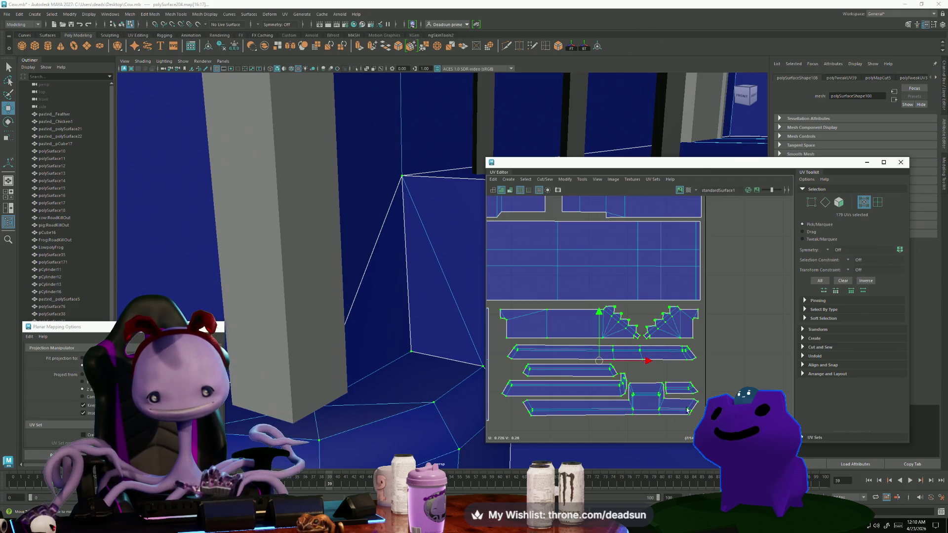
scroll(687, 410, "down", 2)
left_click_drag(700, 384, 715, 383)
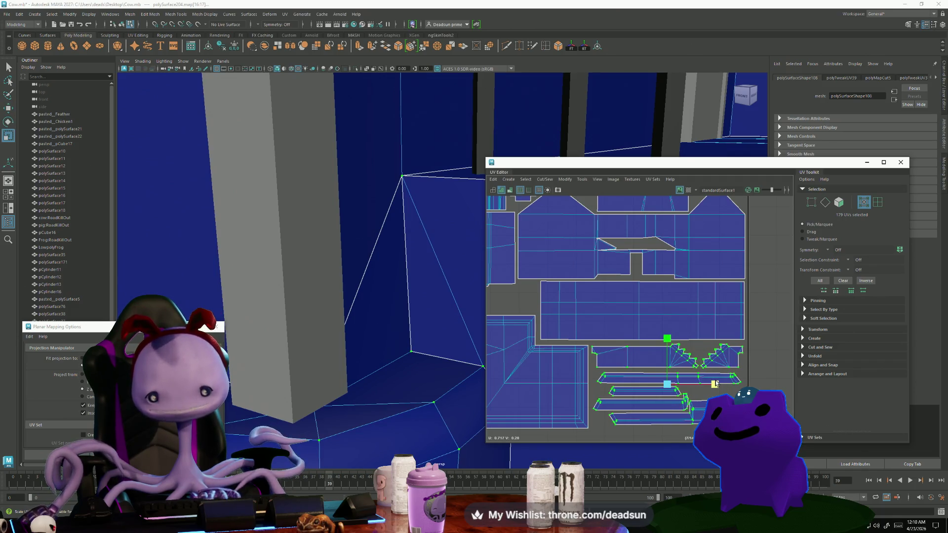
key("w")
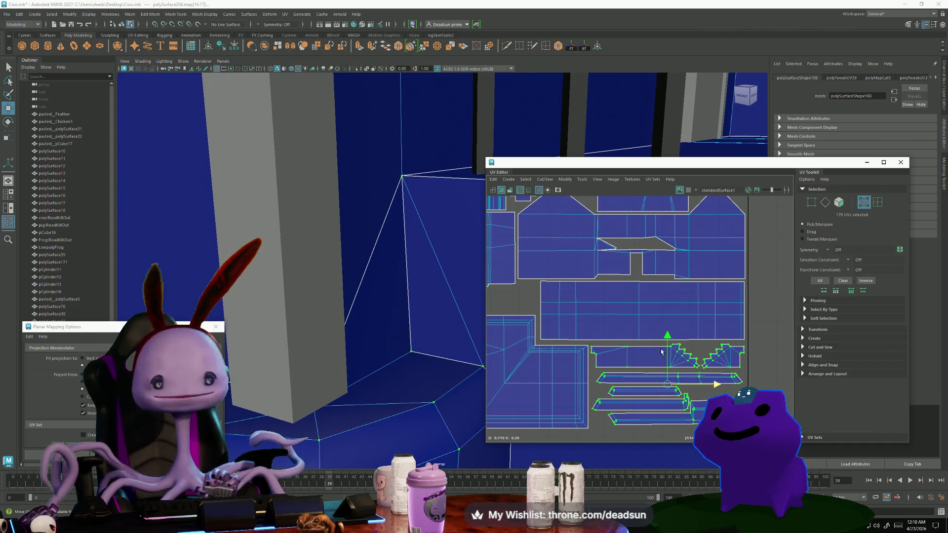
left_click_drag(667, 336, 667, 333)
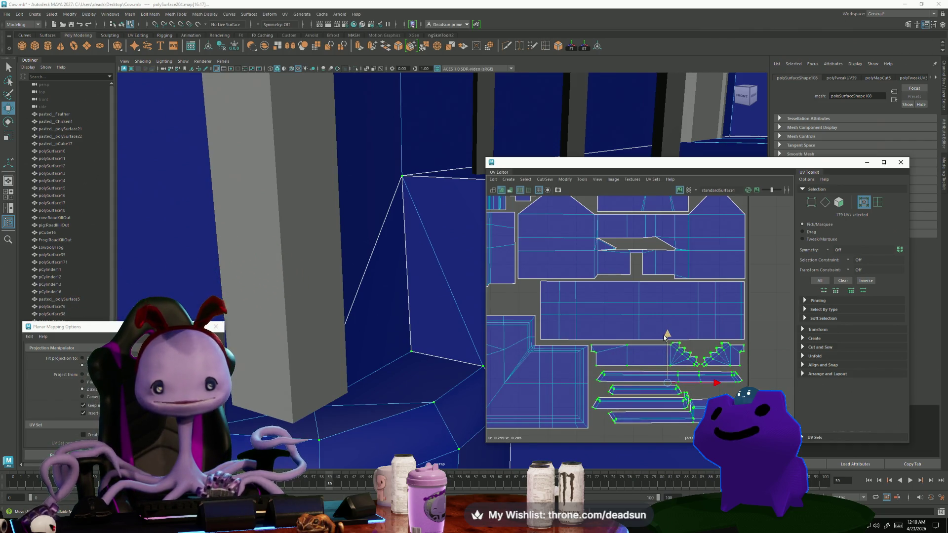
scroll(666, 332, "down", 1)
Select the small upper-left UV shell and move it down slightly.
left_click(554, 344)
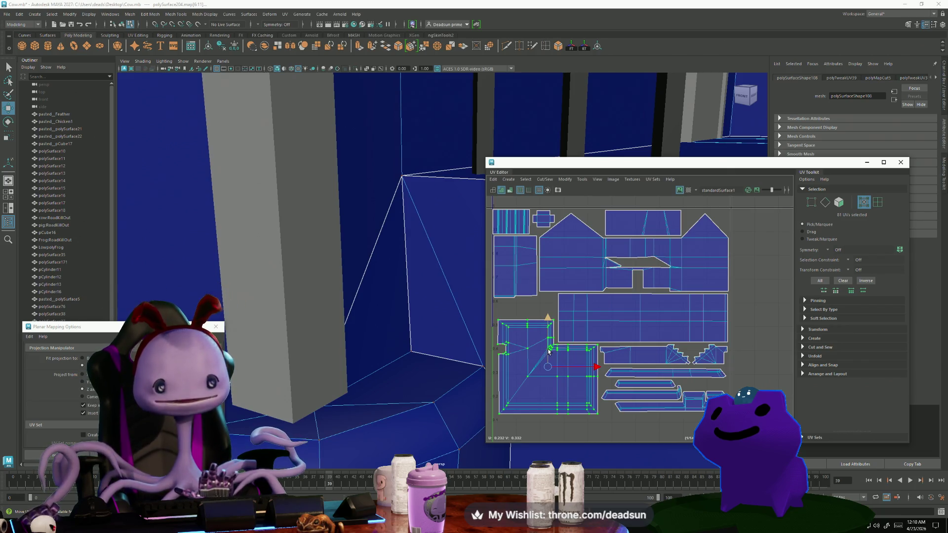
middle_click_drag(541, 351, 596, 383, "alt")
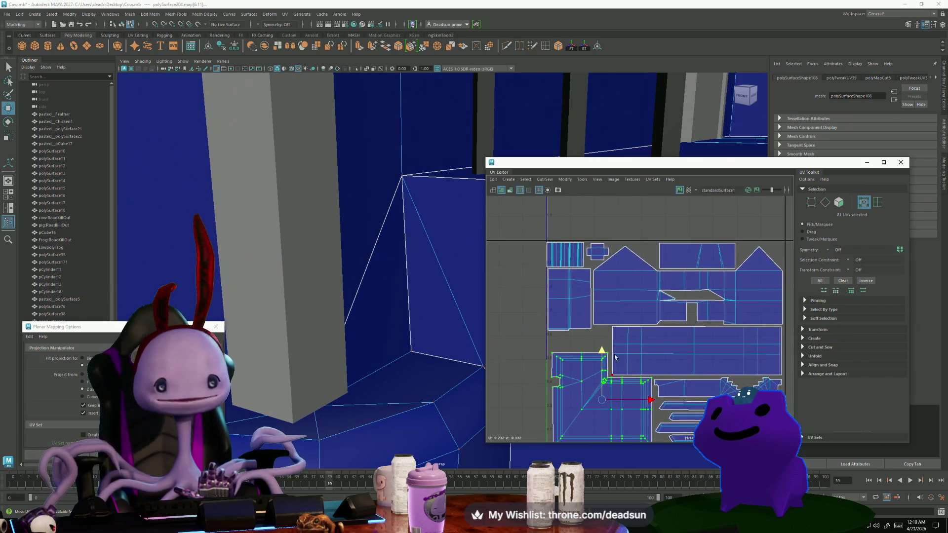
left_click(574, 323)
scroll(232, 264, "down", 5)
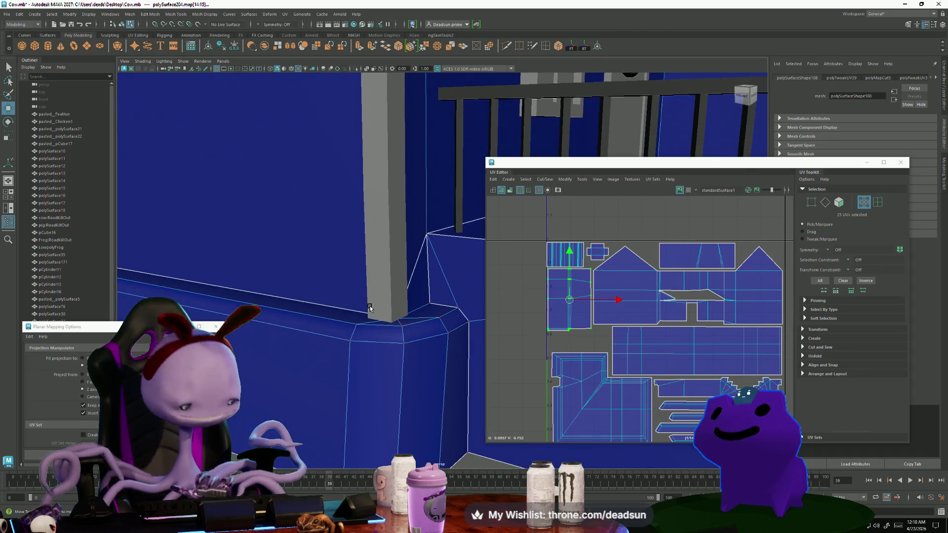
left_click_drag(201, 259, 591, 354, "alt")
left_click_drag(571, 258, 569, 265)
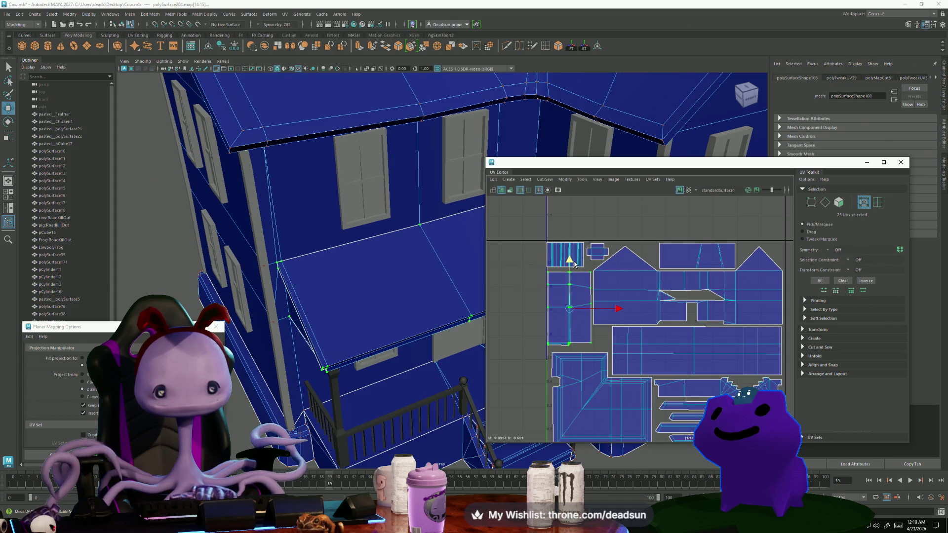
key("w")
scroll(696, 317, "down", 3)
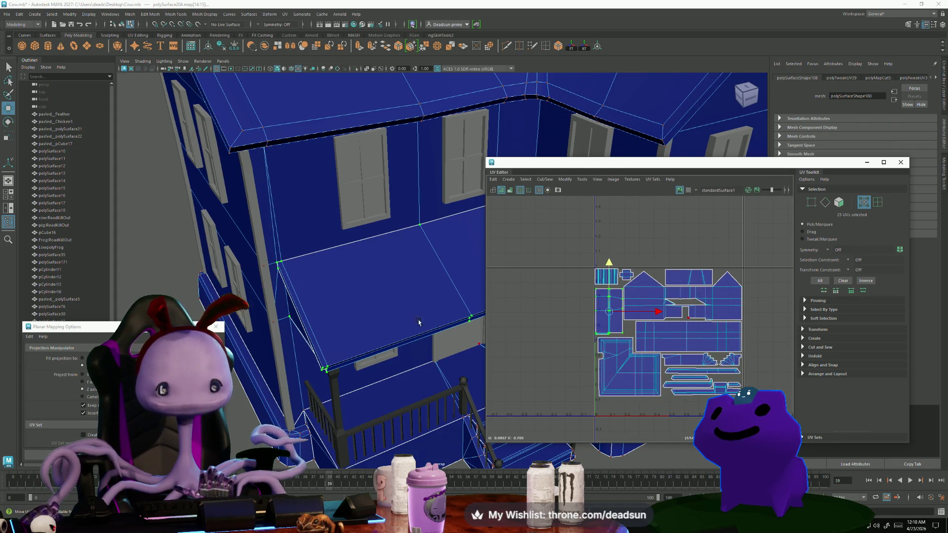
scroll(418, 322, "down", 5)
left_click_drag(418, 322, 366, 333, "alt")
right_click_drag(416, 349, 408, 309, "alt")
left_click_drag(446, 285, 477, 233, "alt")
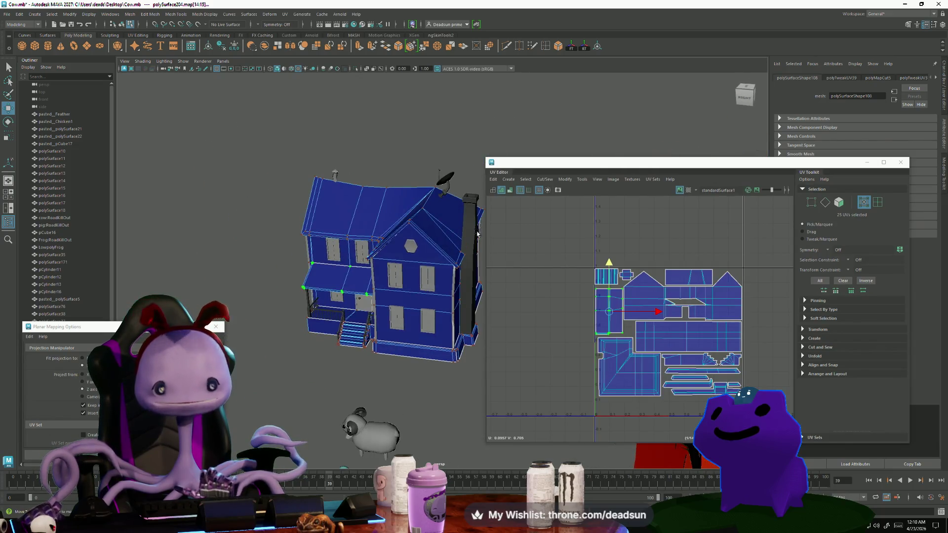
Select the chimney, frame its UVs and move its shell down and to the left.
left_click(471, 216)
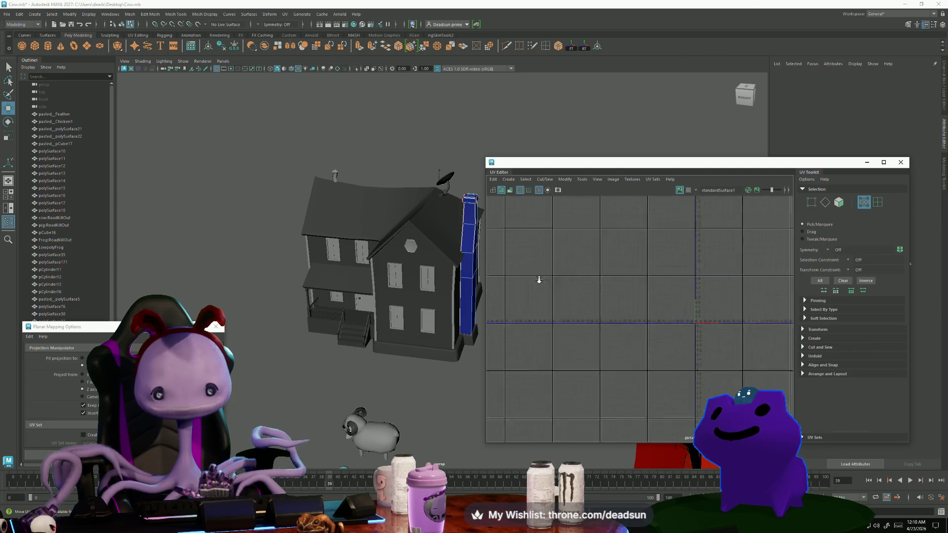
key("f")
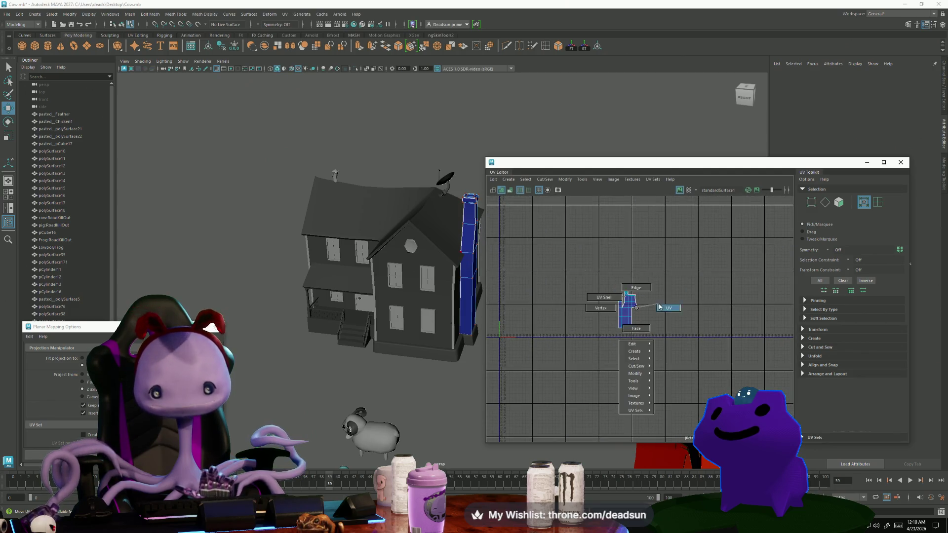
left_click_drag(601, 273, 664, 368)
mouse_move(627, 310)
left_mouse_down()
mouse_move(577, 364)
mouse_move(528, 358)
left_mouse_up()
Add the small roof-top object to the selection alongside the chimney.
left_click_drag(407, 325, 344, 250, "alt")
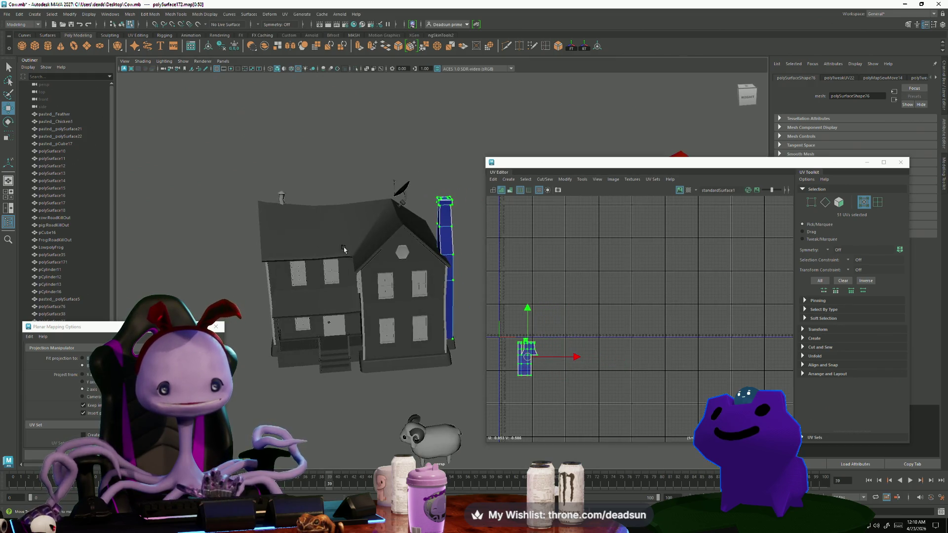
mouse_move(533, 326)
middle_mouse_down("alt")
mouse_move(615, 317)
mouse_move(664, 338)
middle_mouse_up("alt")
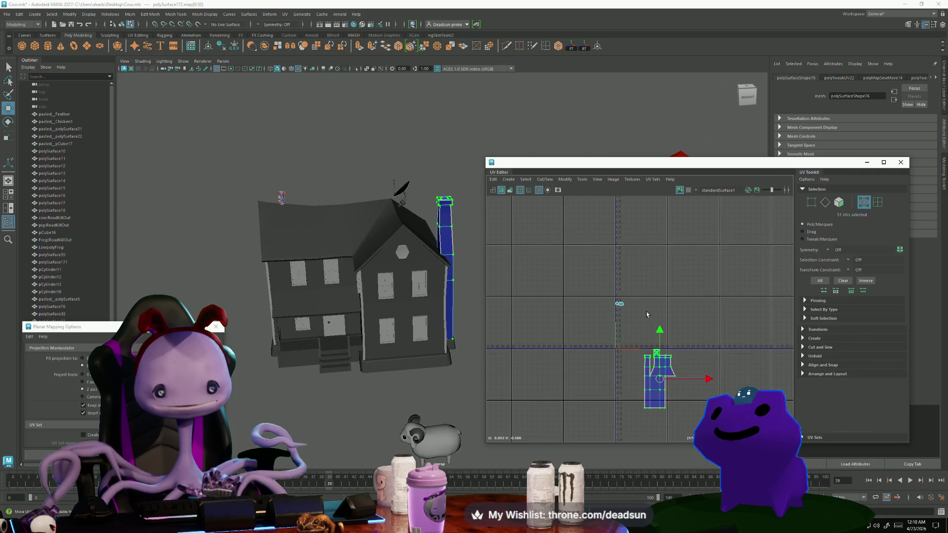
scroll(617, 309, "down", 3)
scroll(567, 289, "down", 2)
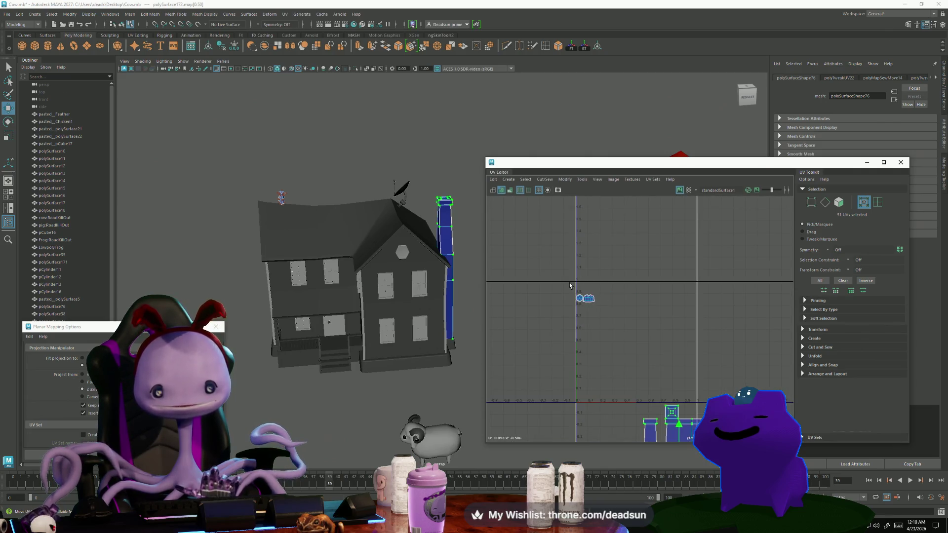
left_click_drag(395, 296, 438, 241, "alt")
right_click_drag(437, 241, 455, 233)
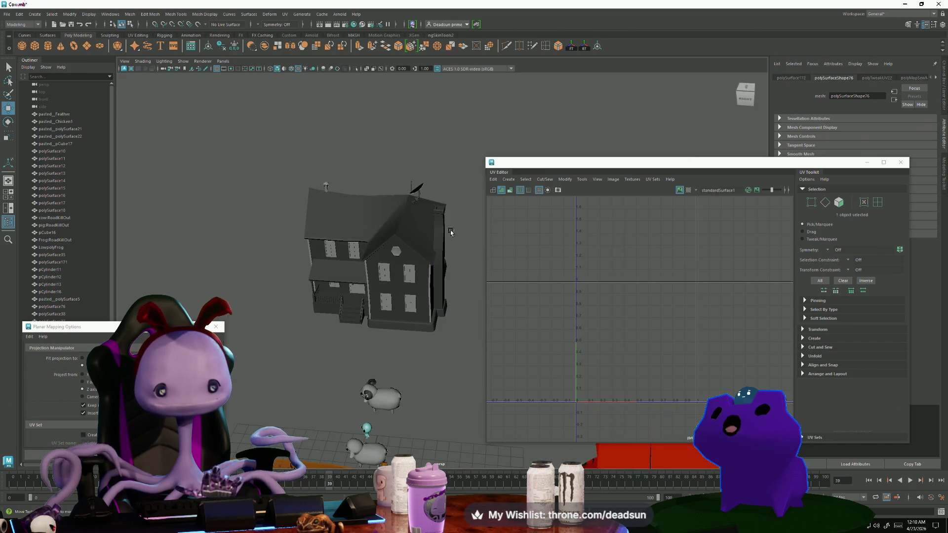
left_click(325, 186, "shift")
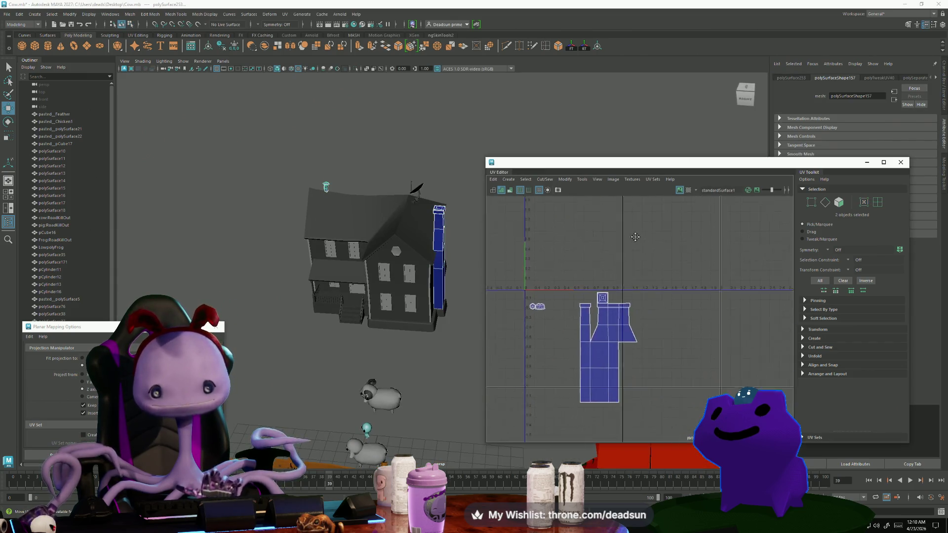
Add the house to the selection, then select the chimney's UVs and rotate the shell sideways.
left_click(410, 264, "shift")
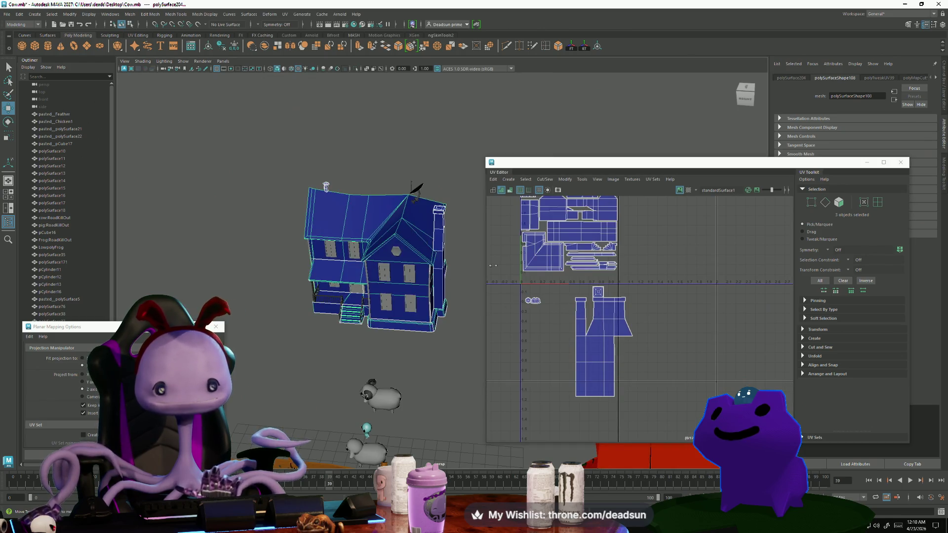
scroll(632, 352, "up", 3)
scroll(632, 351, "down", 2)
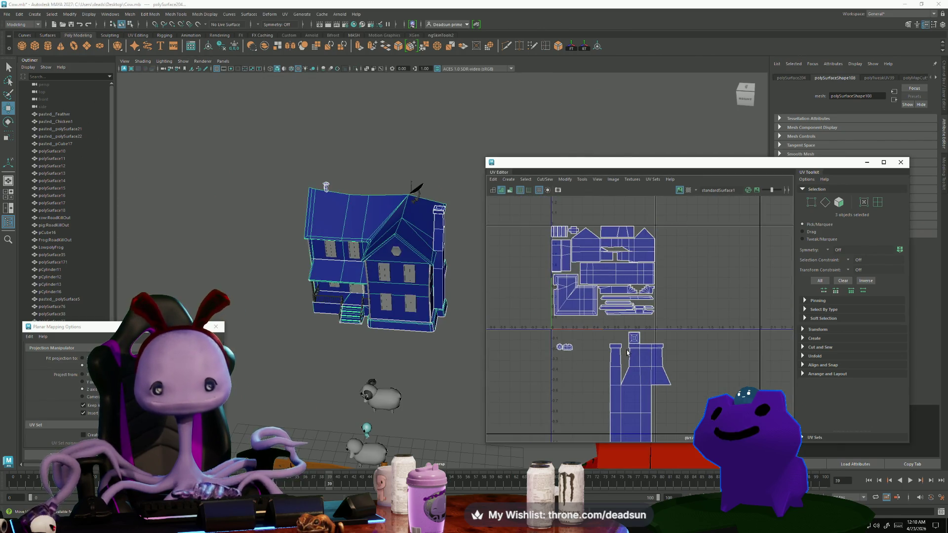
key("e")
middle_click_drag(599, 364, 601, 342, "alt")
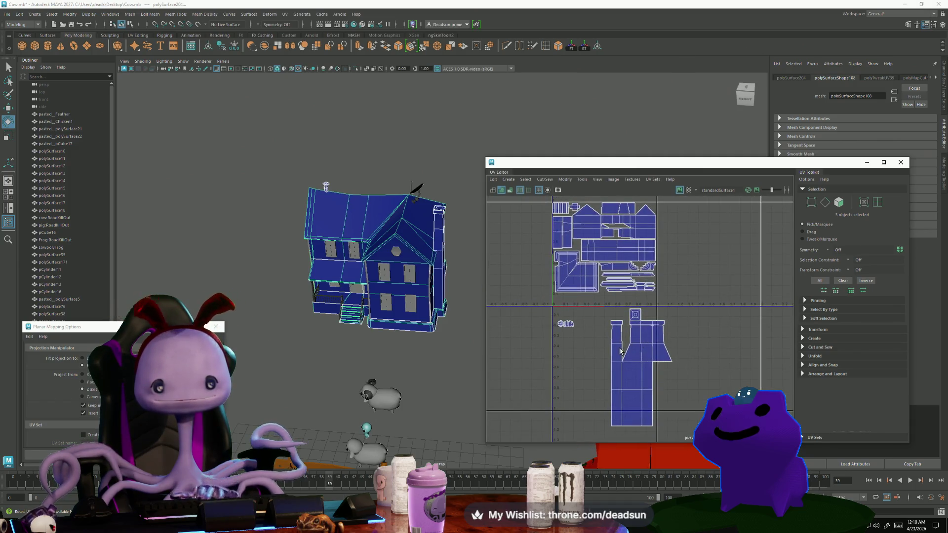
right_click_drag(629, 347, 656, 346)
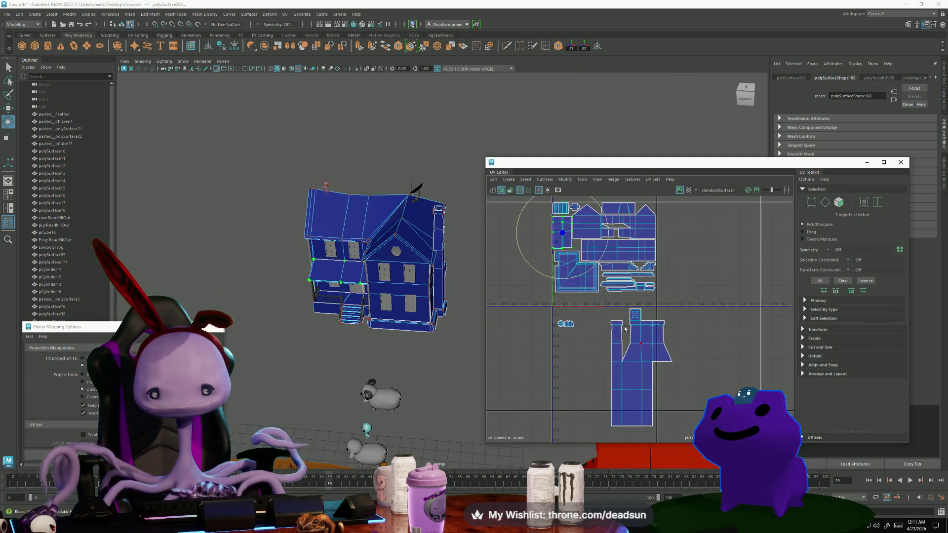
left_click_drag(600, 299, 692, 438)
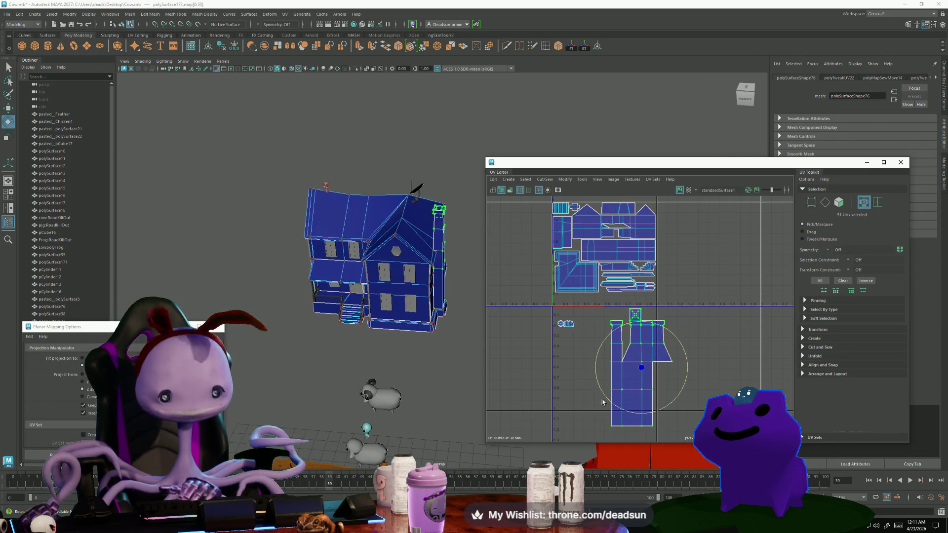
mouse_move(345, 345)
left_mouse_down("alt")
mouse_move(292, 359)
mouse_move(462, 387)
left_mouse_up("alt")
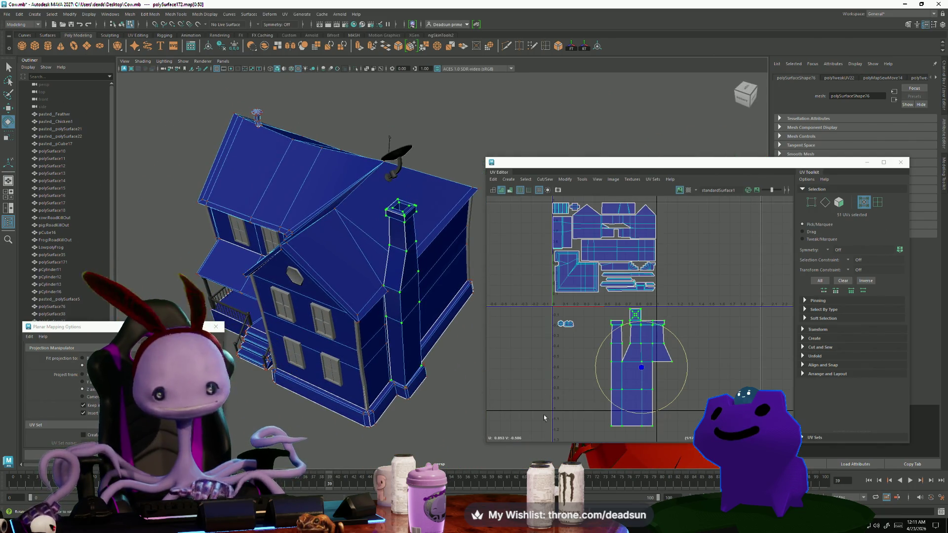
mouse_move(600, 390)
left_mouse_down()
mouse_move(623, 398)
mouse_move(634, 387)
mouse_move(621, 302)
left_mouse_up()
Scale down the chimney shell and move it into the bottom row of the layout.
key("r")
key("w")
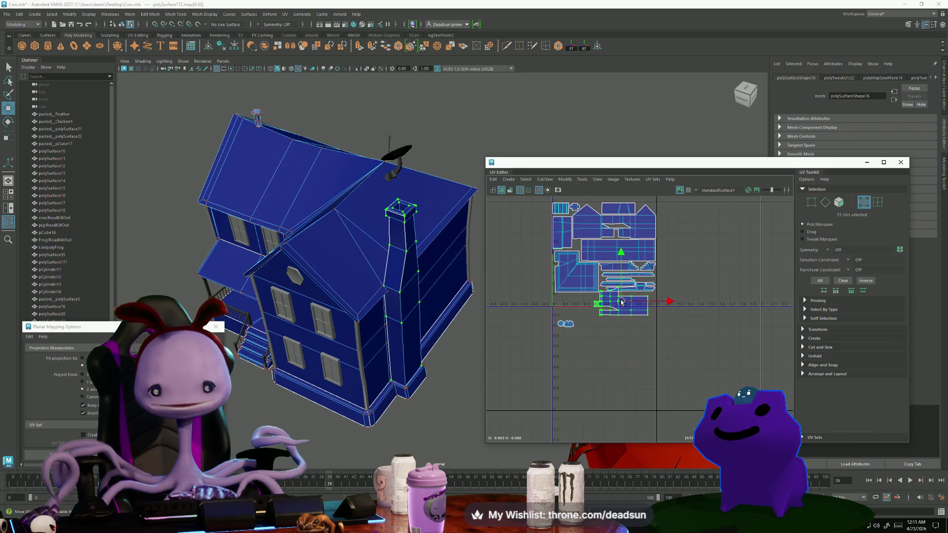
key("r")
scroll(623, 302, "up", 5)
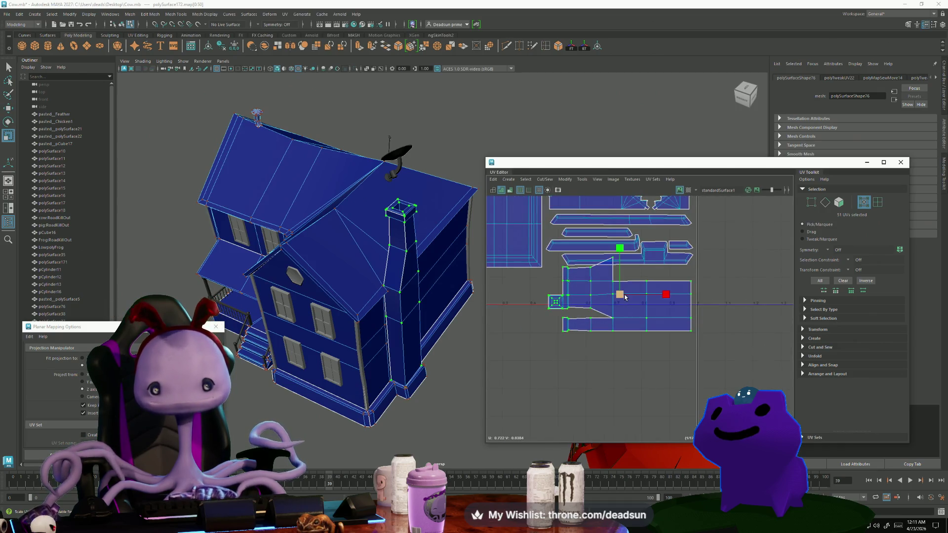
key("w")
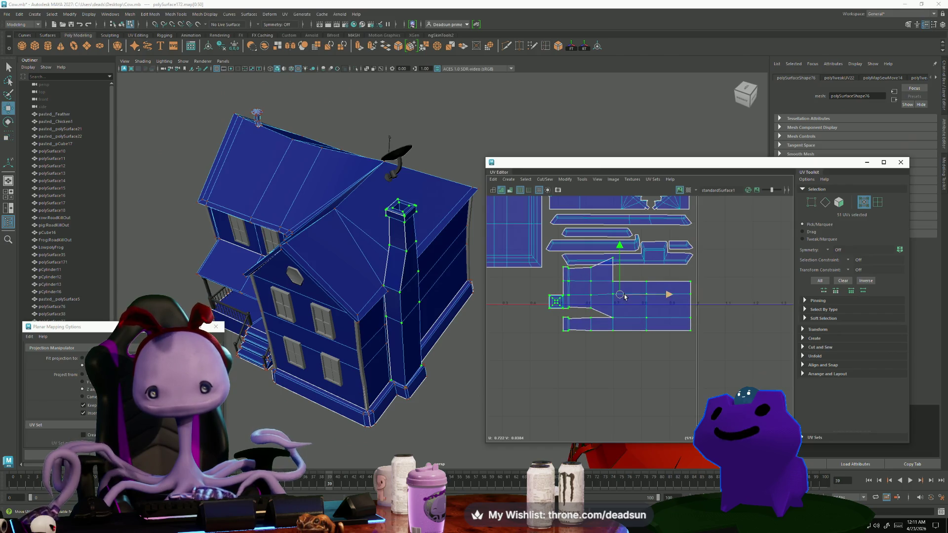
left_click_drag(624, 296, 626, 268)
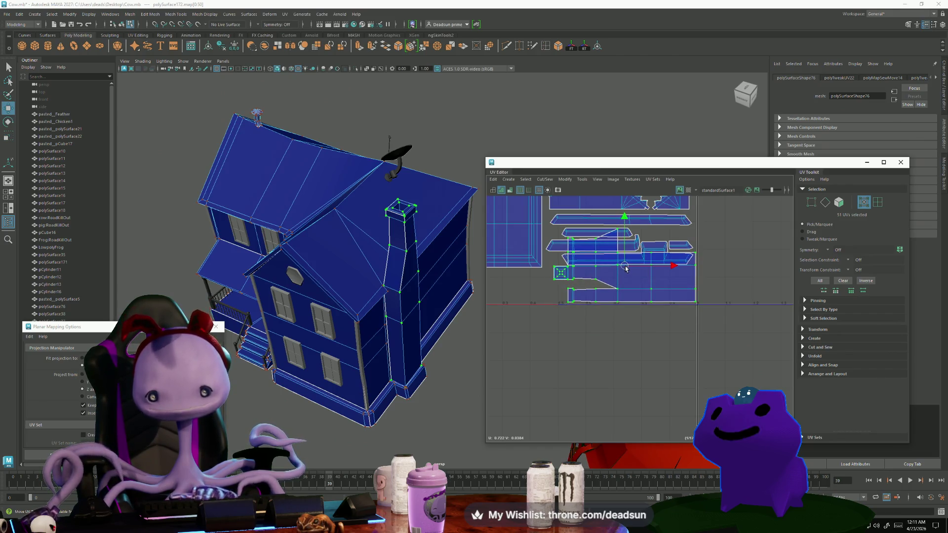
scroll(561, 307, "up", 4)
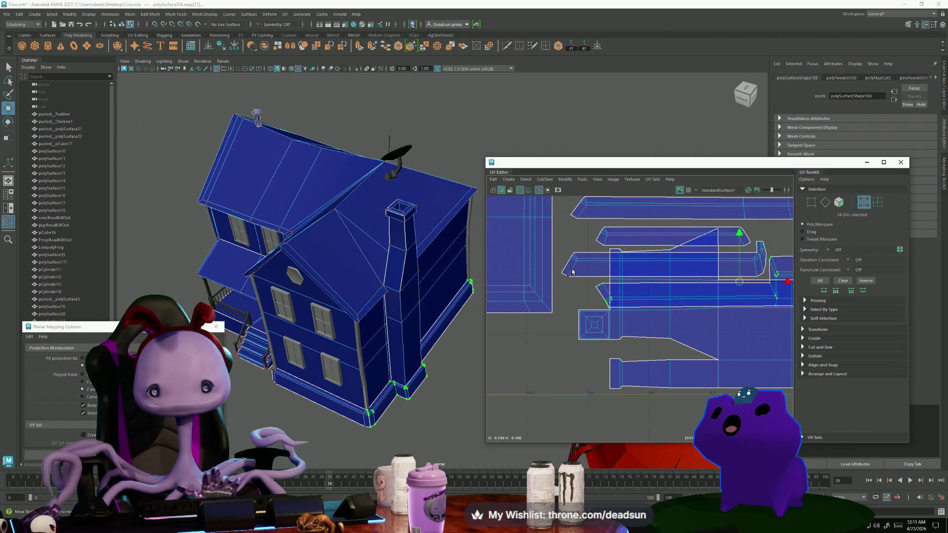
scroll(702, 360, "down", 5)
left_click_drag(709, 329, 605, 354)
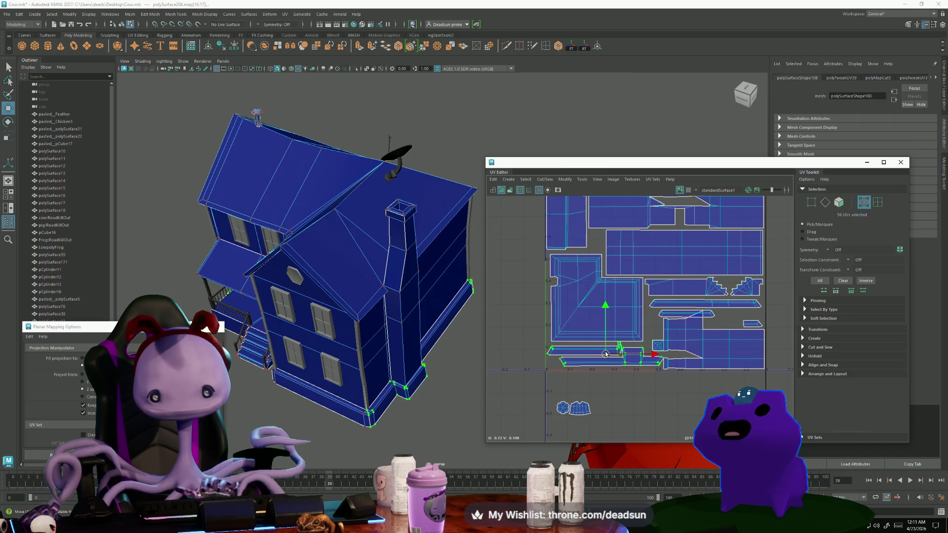
Nudge the lower strip shells slightly left and down into alignment.
left_click(618, 364)
scroll(617, 362, "up", 5)
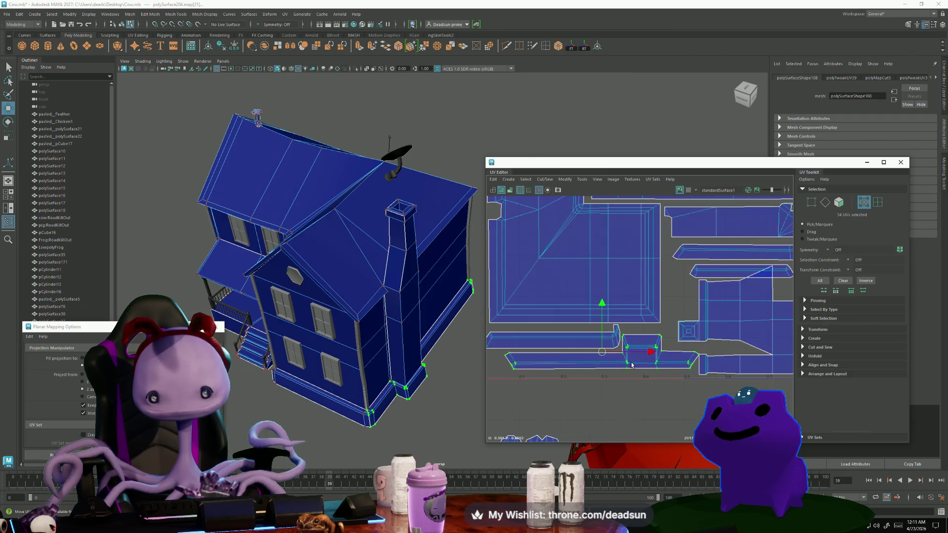
left_click_drag(591, 351, 589, 361)
scroll(612, 357, "down", 2)
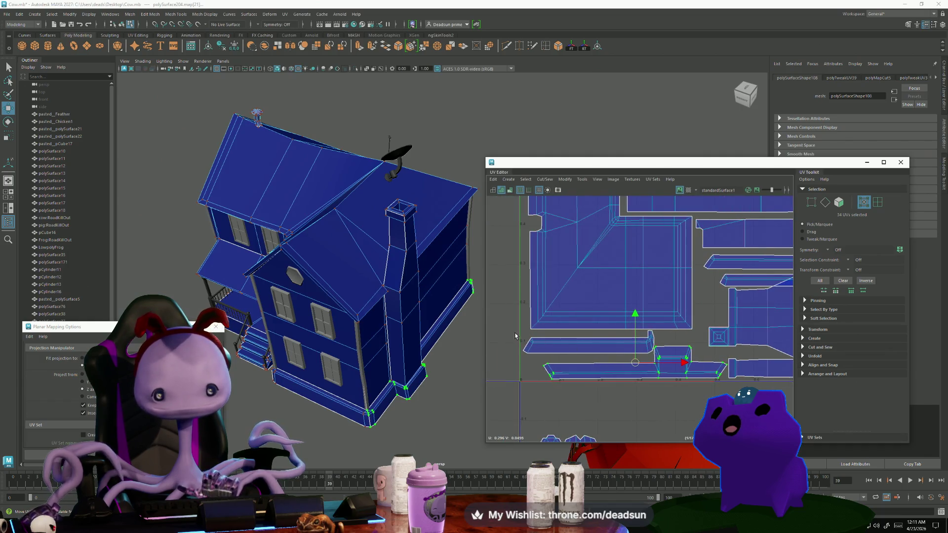
left_click_drag(516, 337, 537, 354)
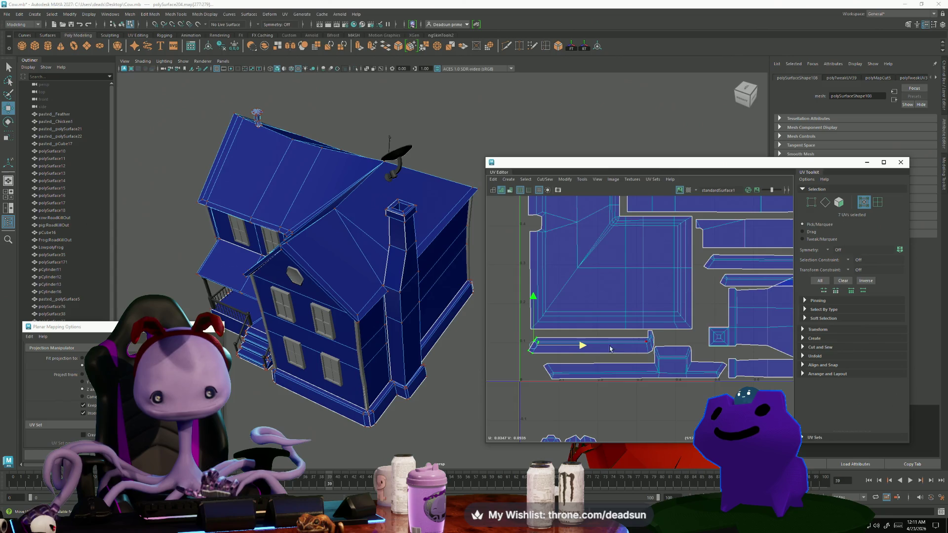
left_click_drag(595, 341, 584, 346)
left_click(601, 366)
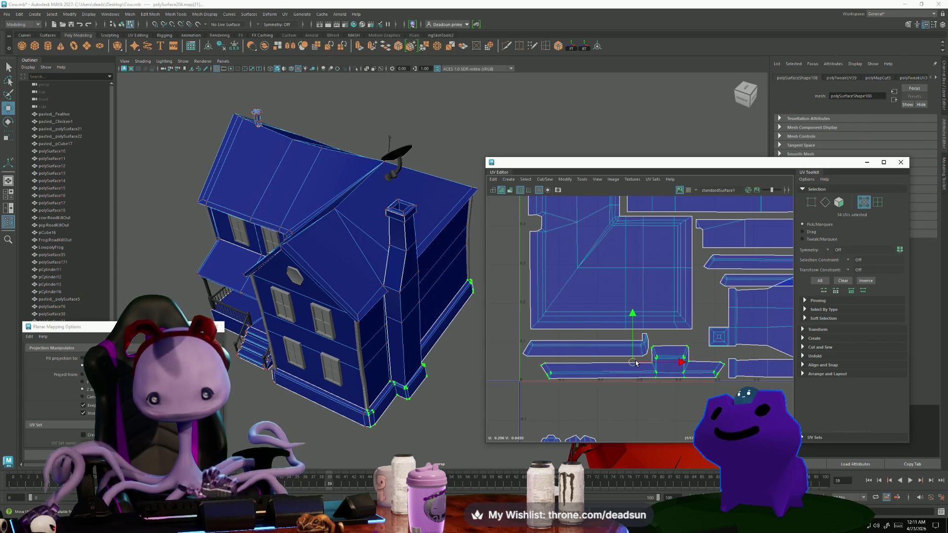
scroll(643, 362, "down", 1)
middle_click_drag(643, 362, 627, 355, "alt")
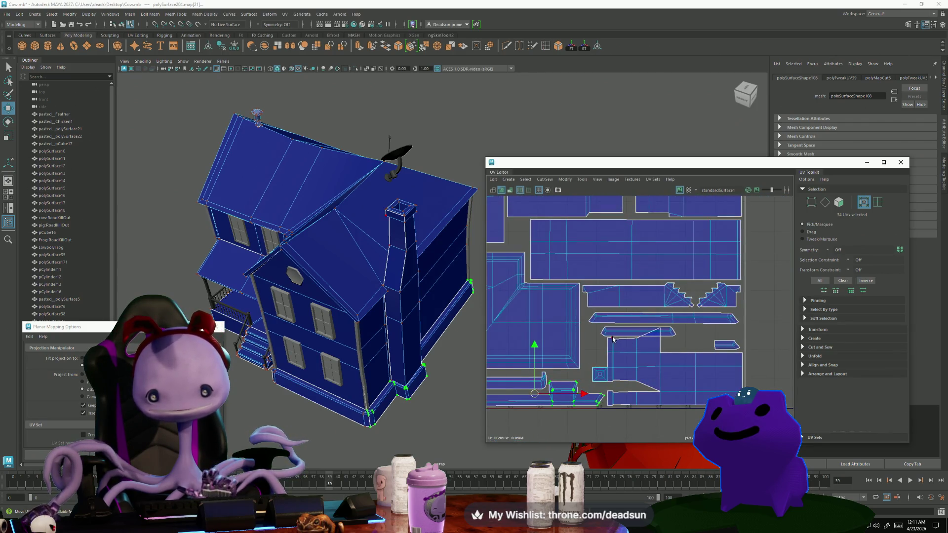
Slide the thin strip shell right and move the small strip beside the large shell.
left_click_drag(644, 332, 703, 331)
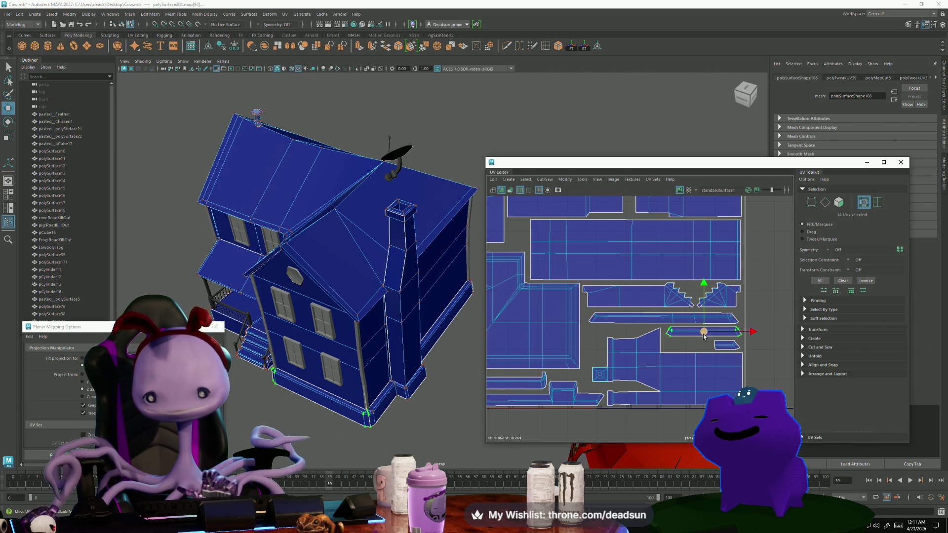
scroll(722, 350, "up", 2)
left_click(720, 348)
scroll(726, 341, "down", 2)
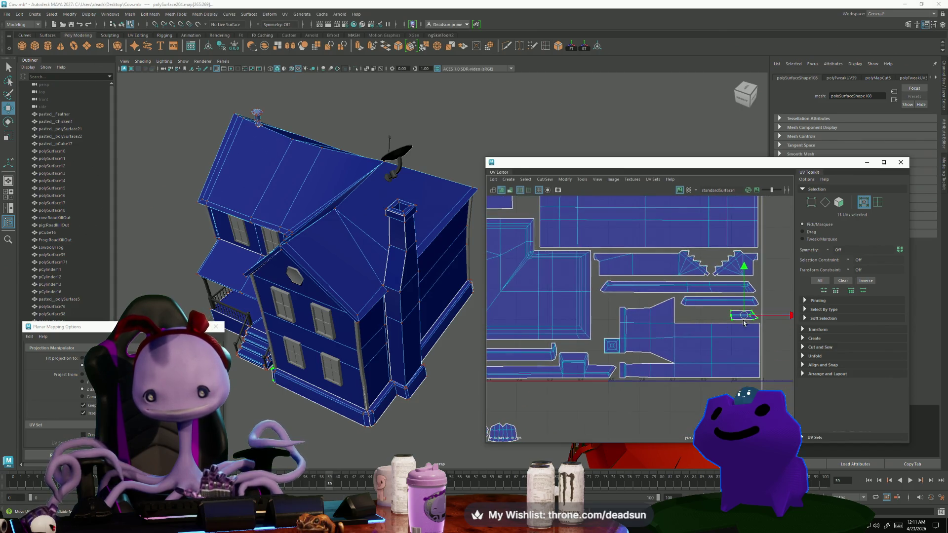
left_click_drag(733, 315, 605, 328)
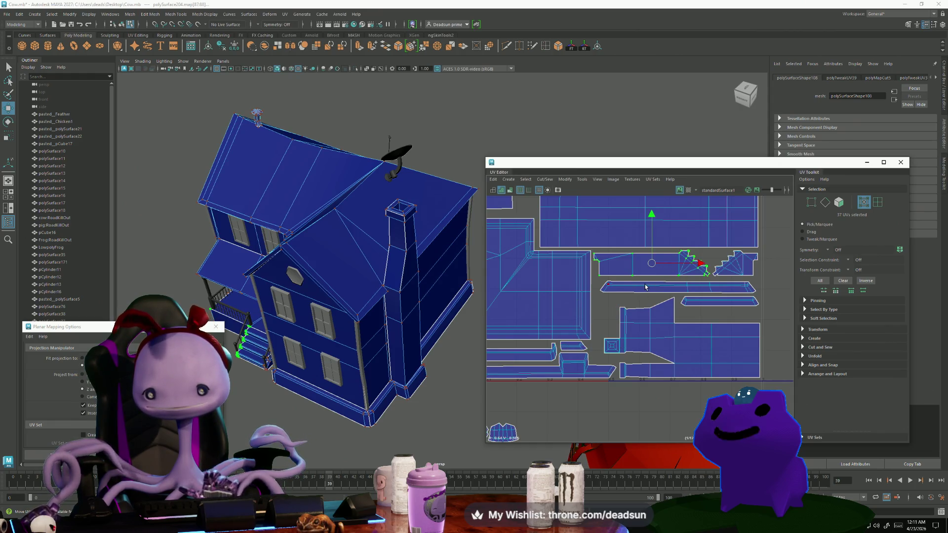
Select the long lower strip shell and nudge it up slightly.
double_click(670, 286)
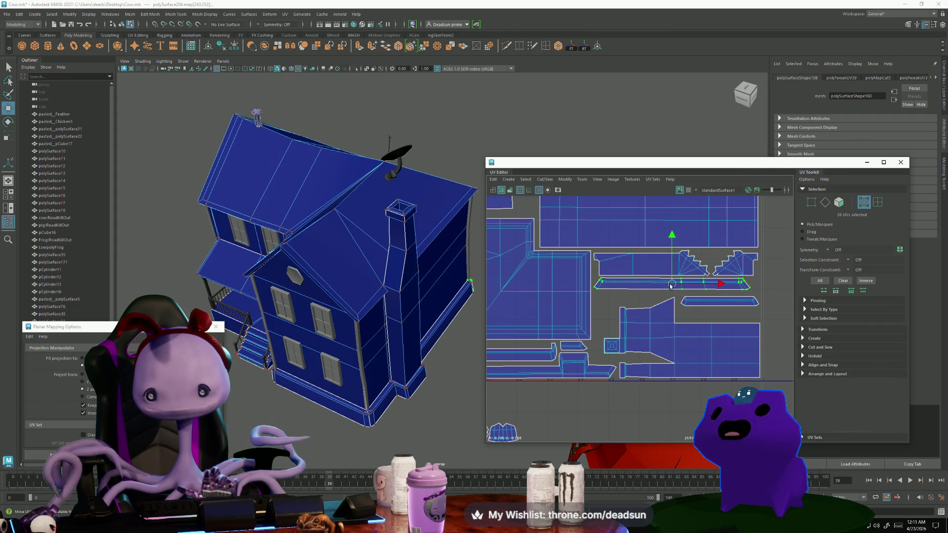
left_click(686, 300)
left_click_drag(720, 302, 628, 297)
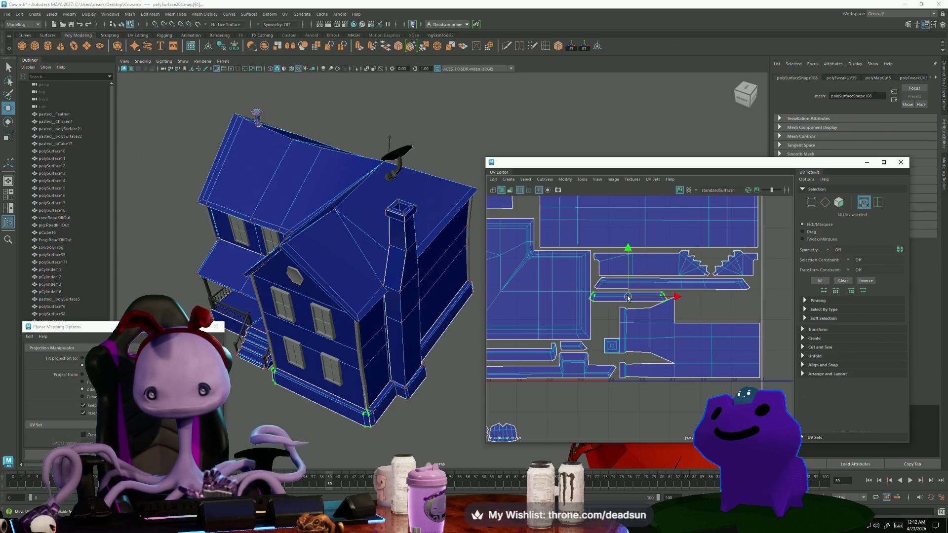
key("e")
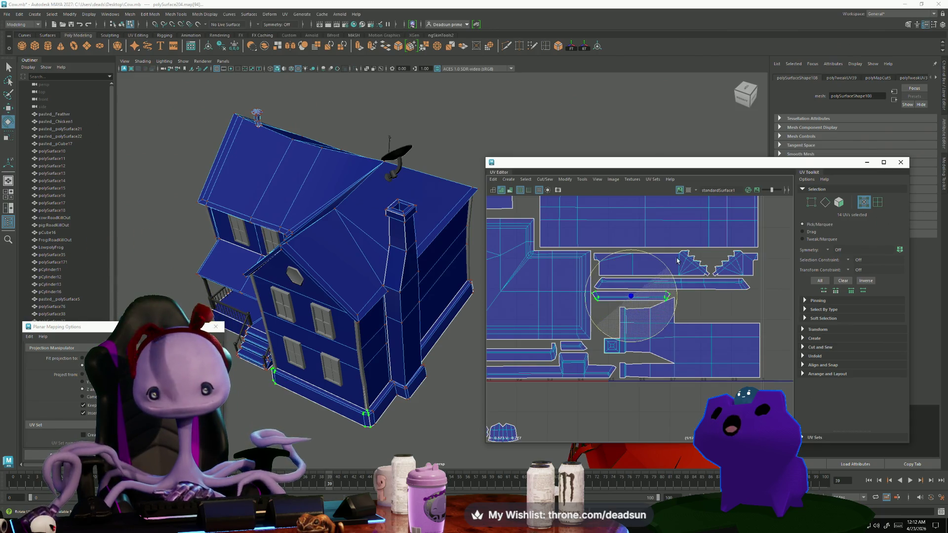
scroll(641, 299, "up", 3)
key("w")
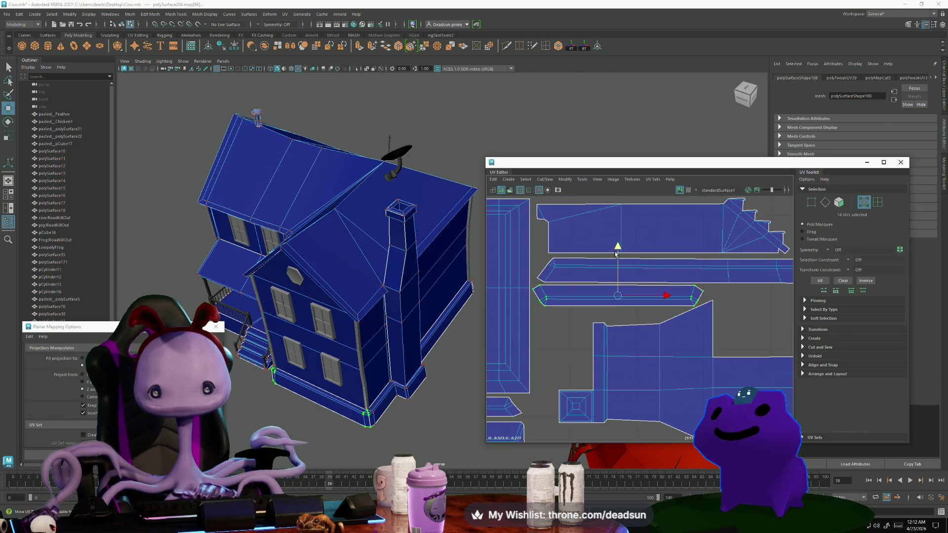
scroll(681, 329, "down", 2)
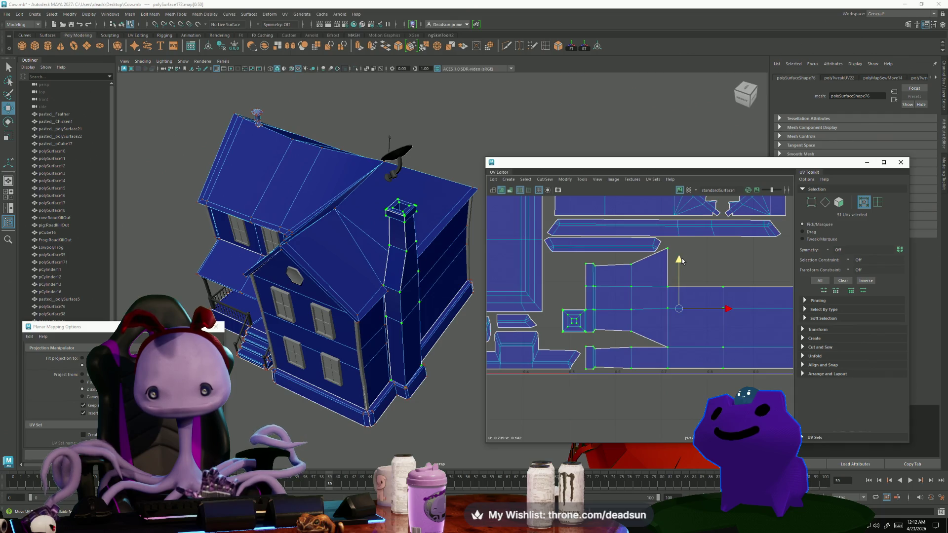
scroll(679, 262, "down", 1)
scroll(663, 311, "down", 1)
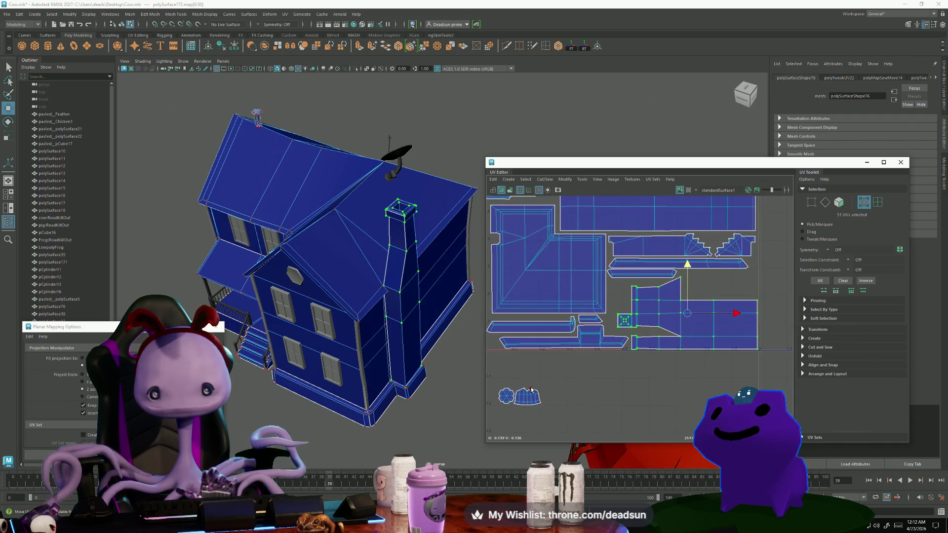
Bring the small octagonal shell into the layout, rotate it upright about 90° and scale it.
left_click(526, 394)
mouse_move(517, 398)
left_mouse_down()
mouse_move(718, 276)
mouse_move(619, 300)
left_mouse_up()
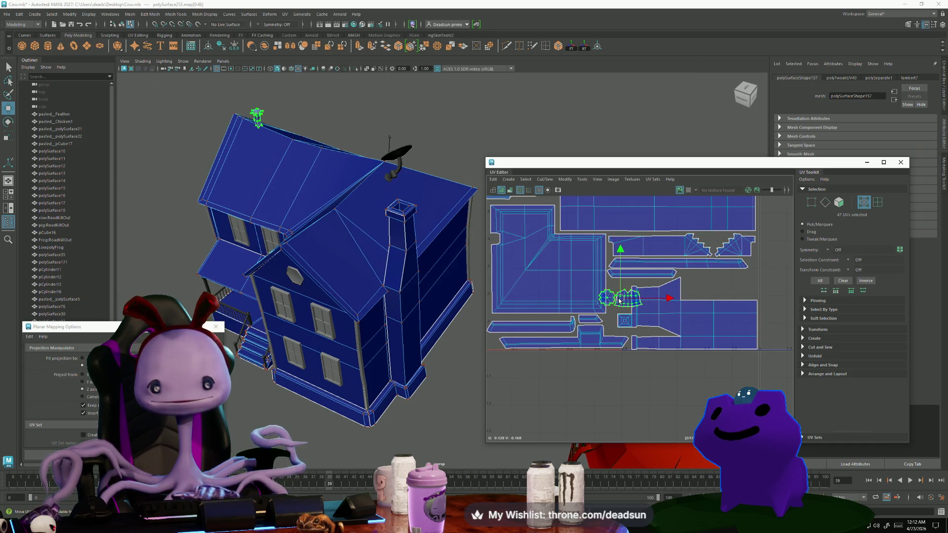
key("r")
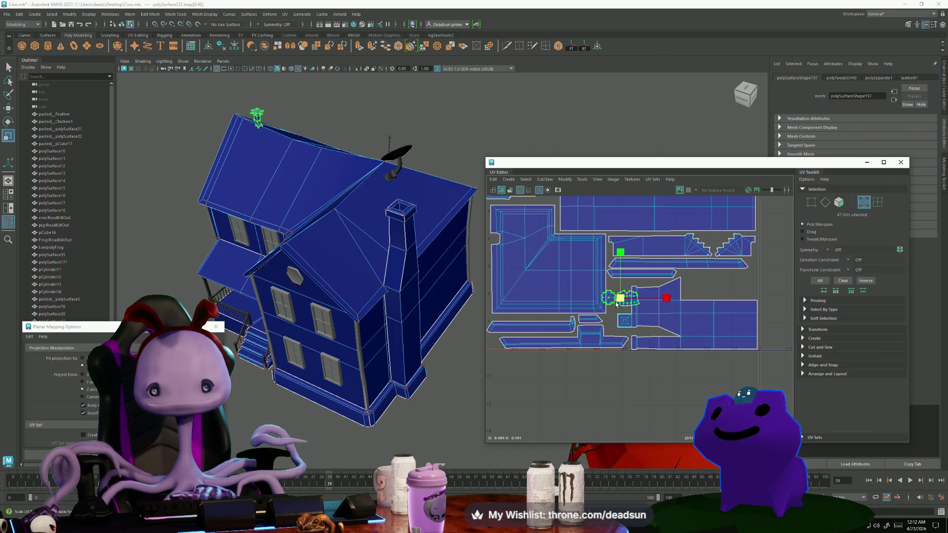
key("e")
mouse_move(669, 306)
left_mouse_down()
mouse_move(647, 336)
mouse_move(613, 340)
left_mouse_up()
key("w")
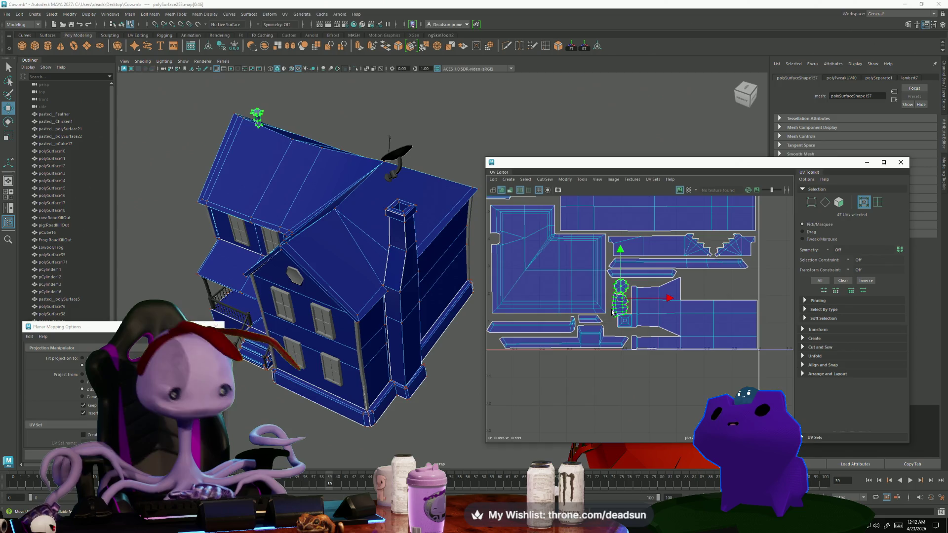
scroll(618, 301, "up", 3)
key("r")
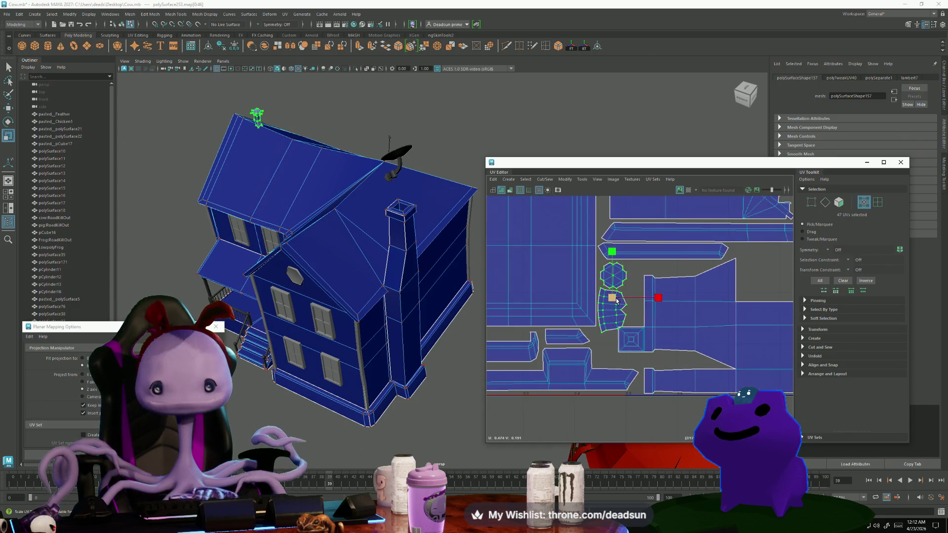
key("w")
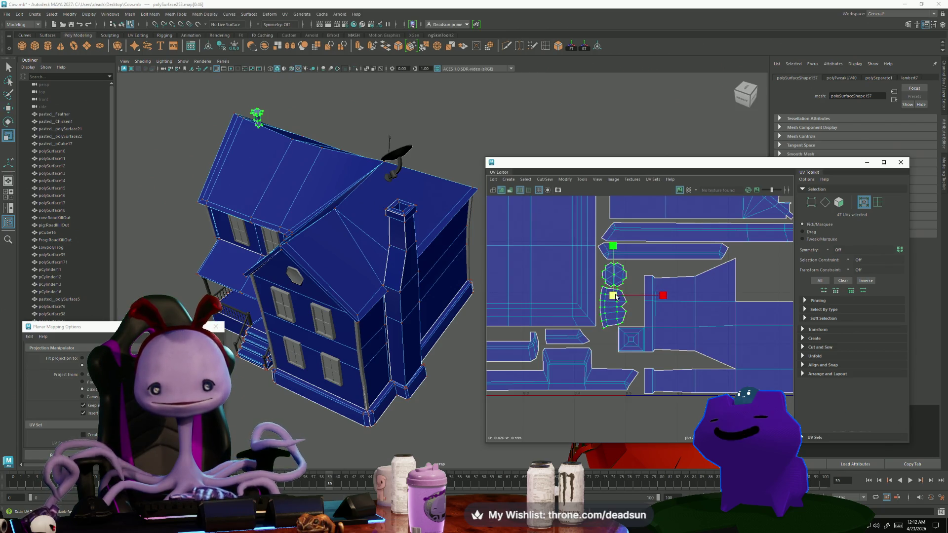
left_click_drag(613, 299, 610, 299)
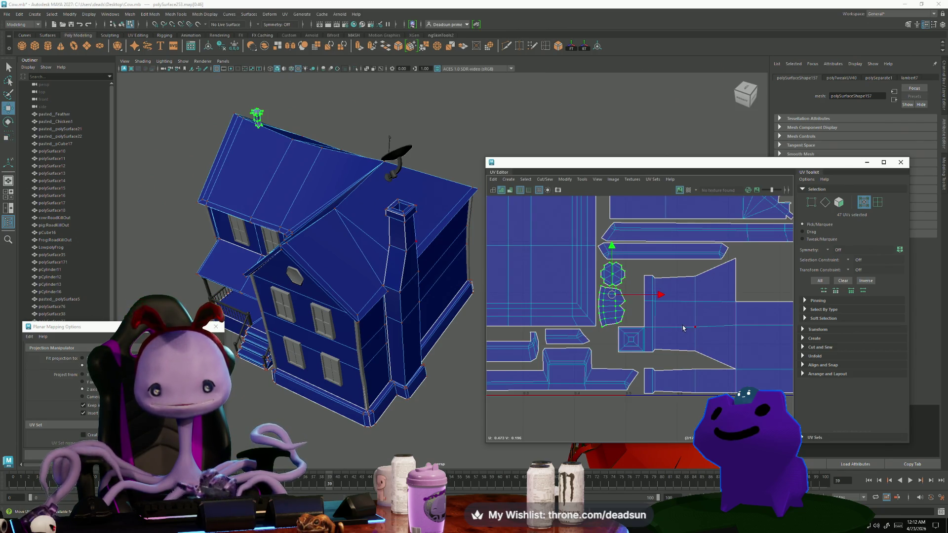
scroll(682, 328, "down", 6)
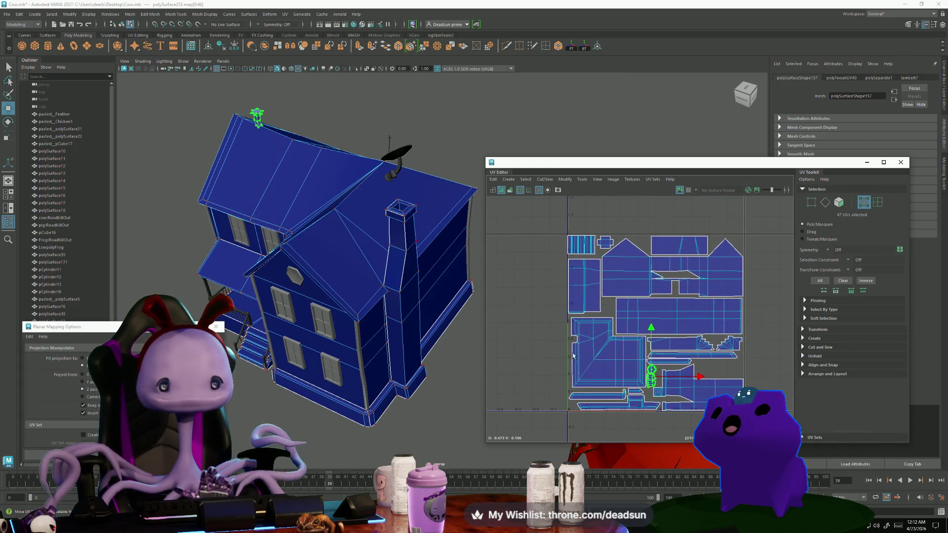
mouse_move(375, 302)
left_mouse_down("alt")
mouse_move(346, 310)
mouse_move(385, 311)
left_mouse_up("alt")
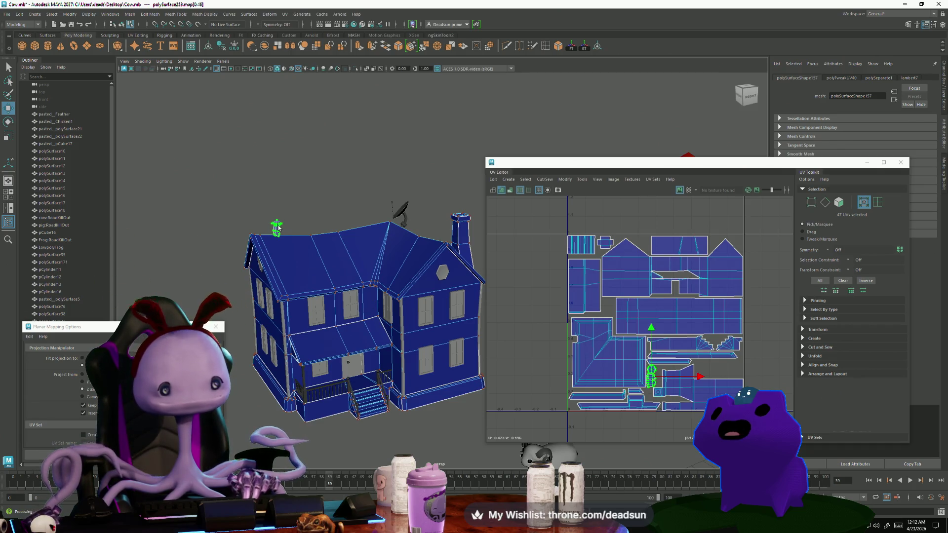
Return to object mode and select the house and chimney together.
key("F8")
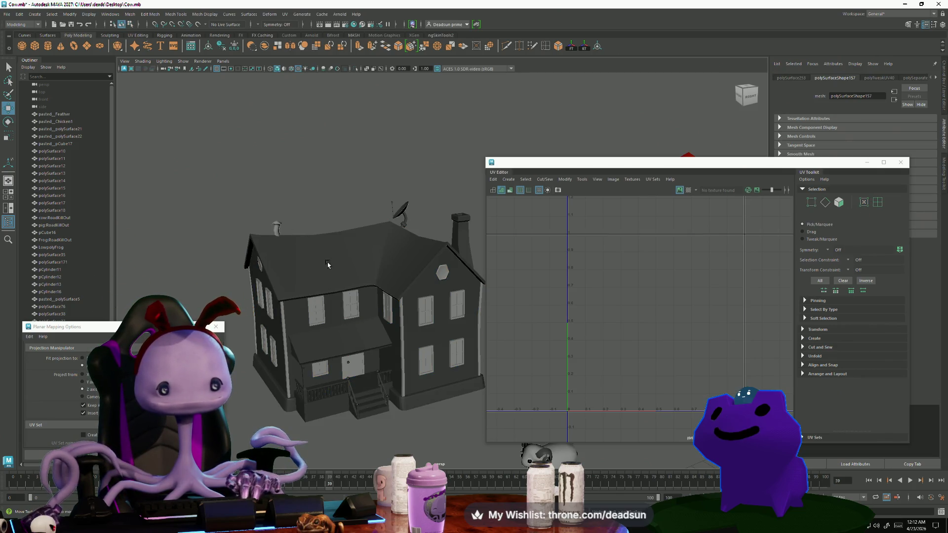
left_click(328, 265)
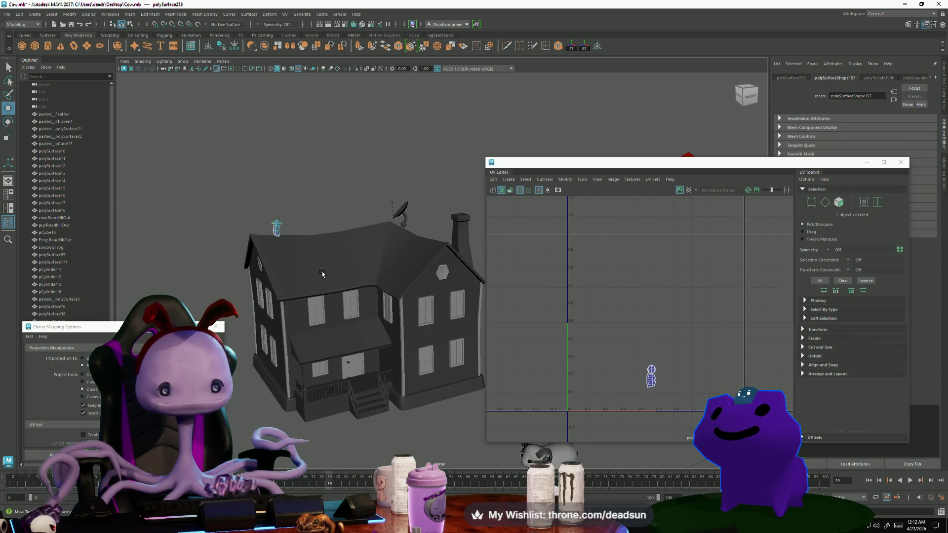
left_click(325, 273, "shift")
key("f")
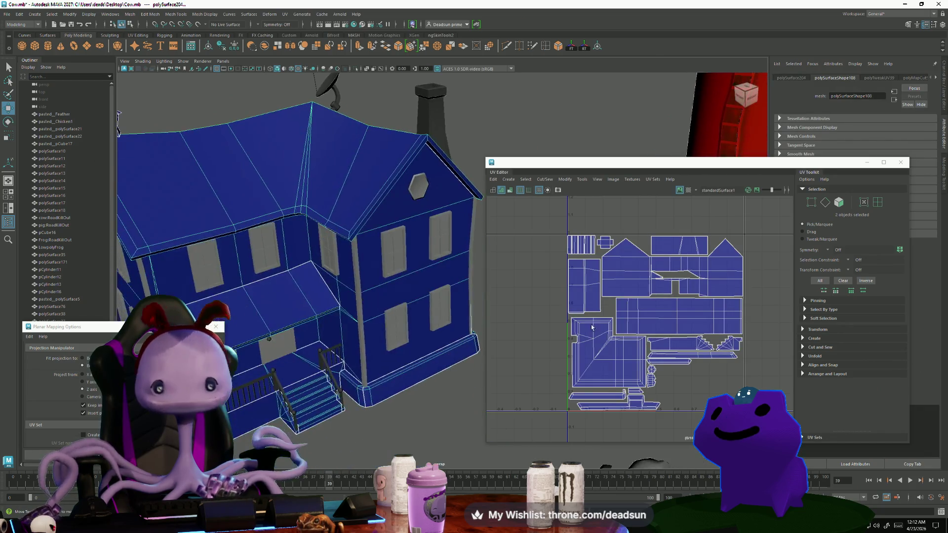
key("f")
left_click_drag(395, 256, 459, 203, "alt")
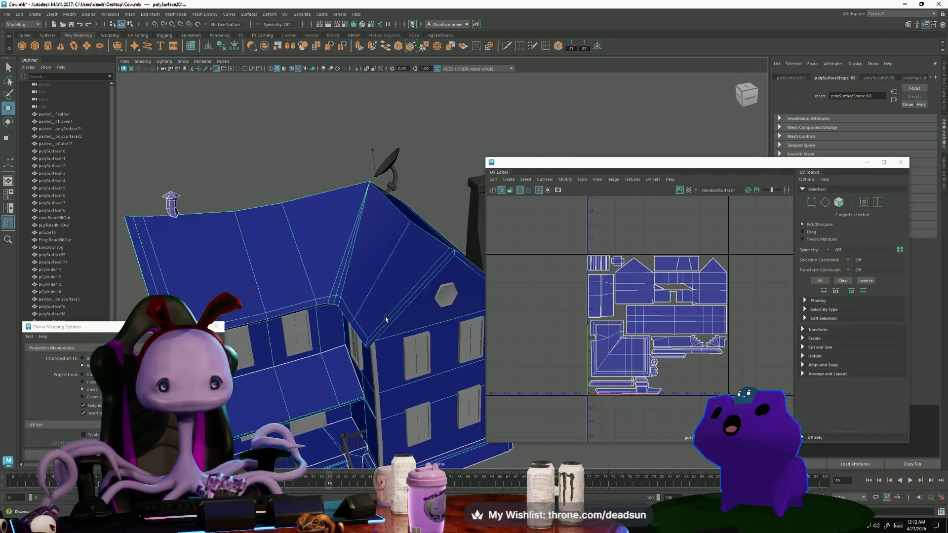
left_click(473, 200, "shift")
Orbit the house around to face the front and recentre the UV layout.
scroll(659, 349, "up", 6)
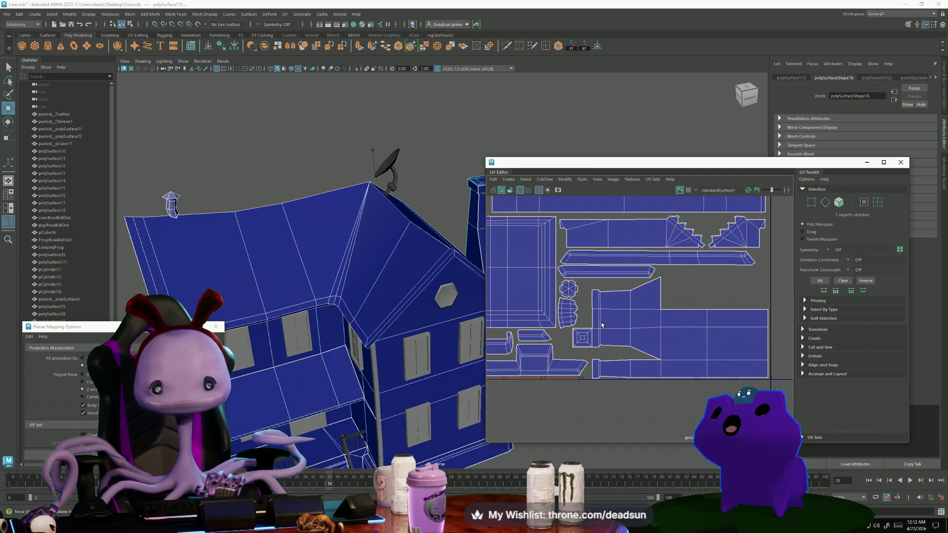
scroll(601, 325, "down", 3)
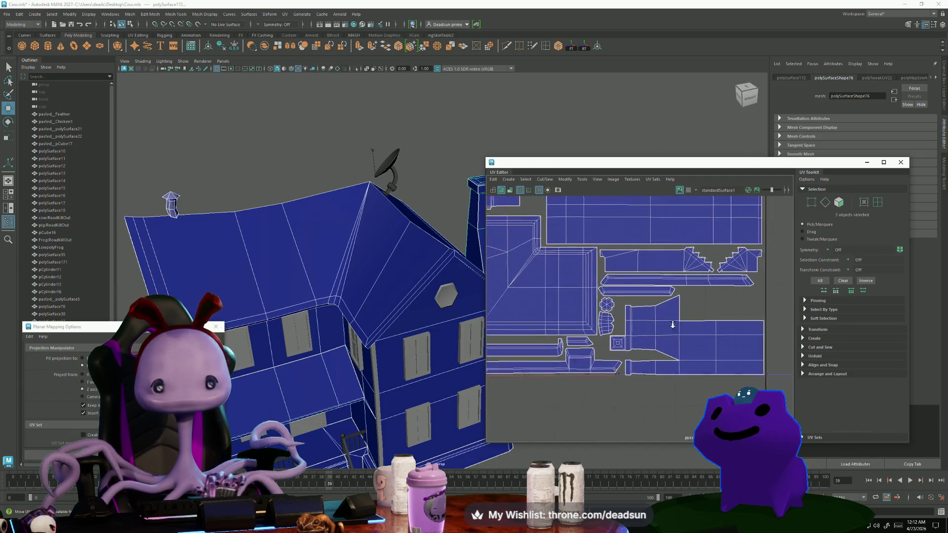
scroll(672, 324, "down", 2)
mouse_move(385, 306)
left_mouse_down("alt")
mouse_move(356, 331)
mouse_move(306, 318)
left_mouse_up("alt")
scroll(626, 403, "up", 2)
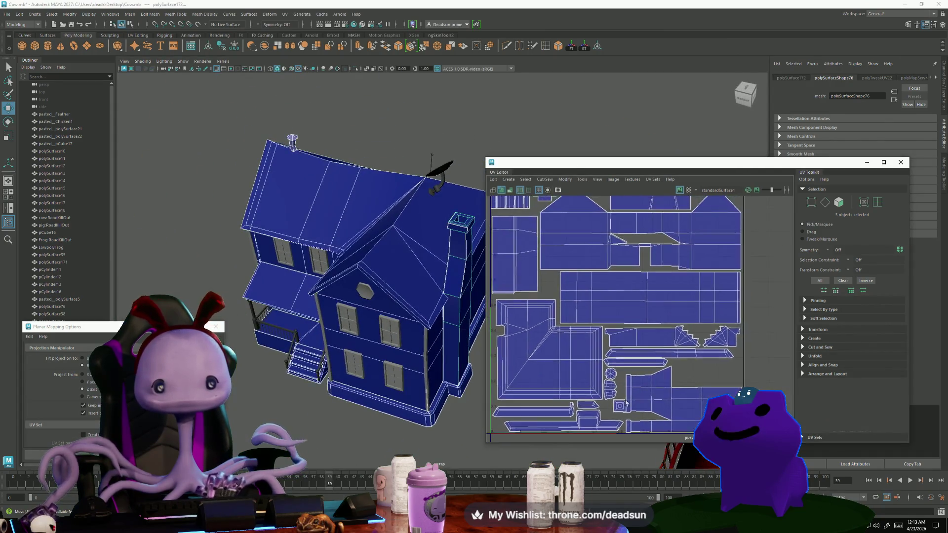
scroll(626, 403, "down", 4)
mouse_move(444, 316)
left_mouse_down("alt")
mouse_move(417, 316)
mouse_move(409, 351)
mouse_move(417, 340)
left_mouse_up("alt")
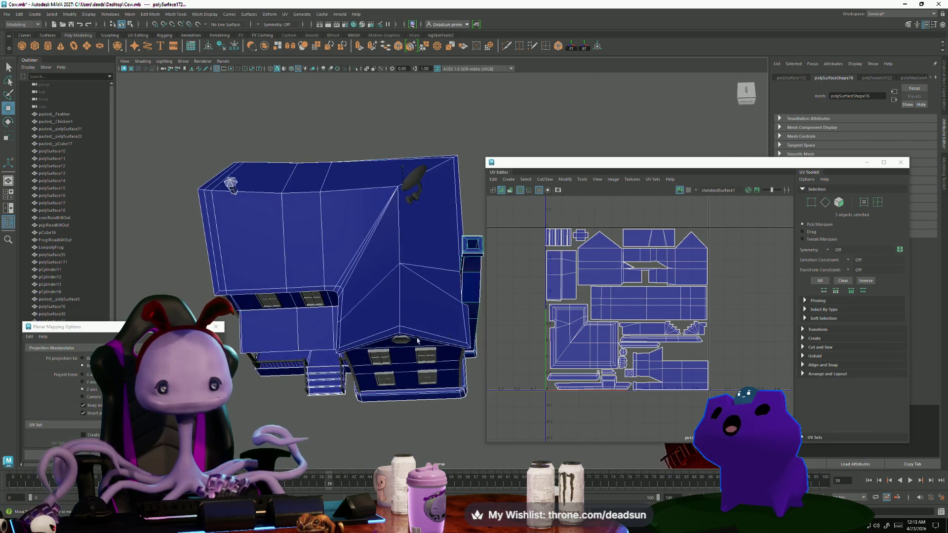
scroll(642, 299, "down", 6)
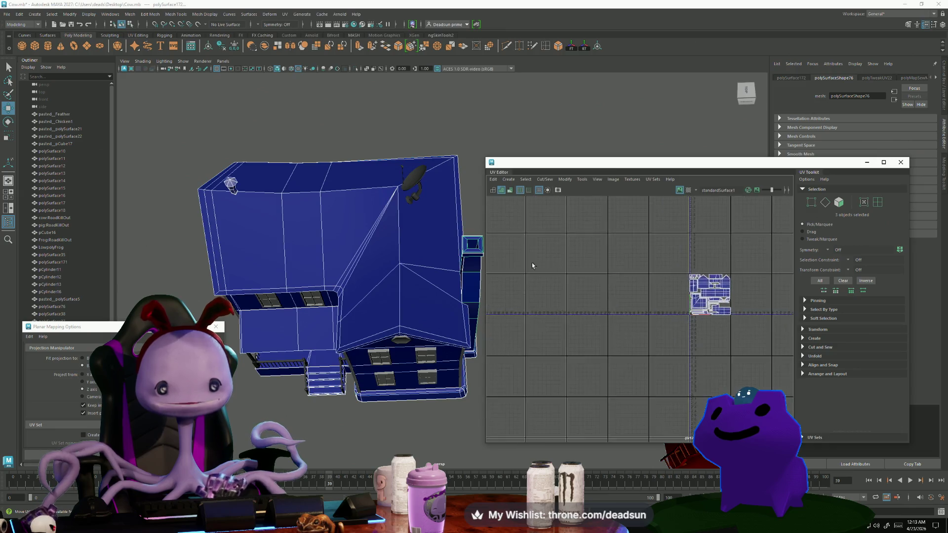
middle_click_drag(663, 277, 569, 323, "alt")
scroll(569, 323, "up", 2)
left_click_drag(376, 276, 366, 297, "alt")
scroll(346, 316, "up", 5)
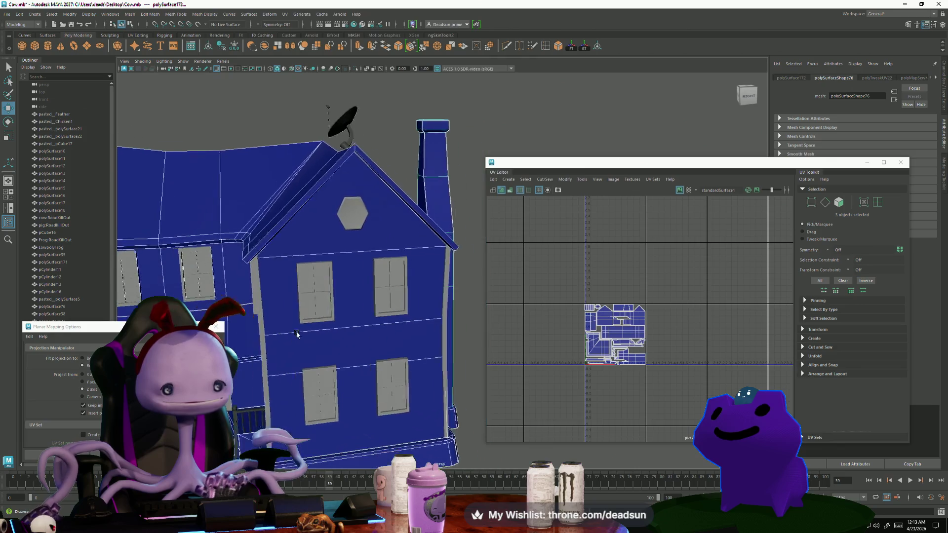
mouse_move(315, 339)
left_mouse_down("alt")
mouse_move(298, 341)
mouse_move(322, 350)
mouse_move(325, 314)
left_mouse_up("alt")
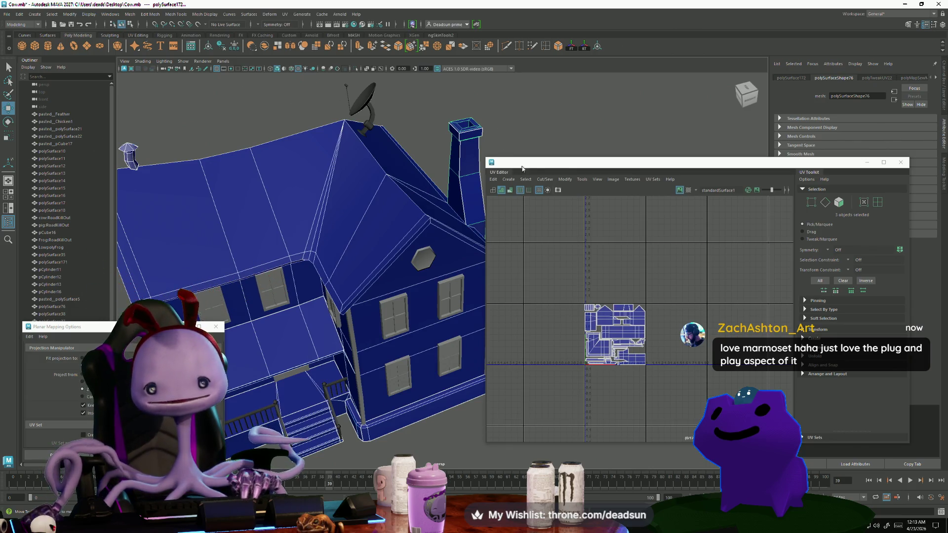
Save the current house scene from the File menu.
left_click(581, 182)
mouse_move(545, 179)
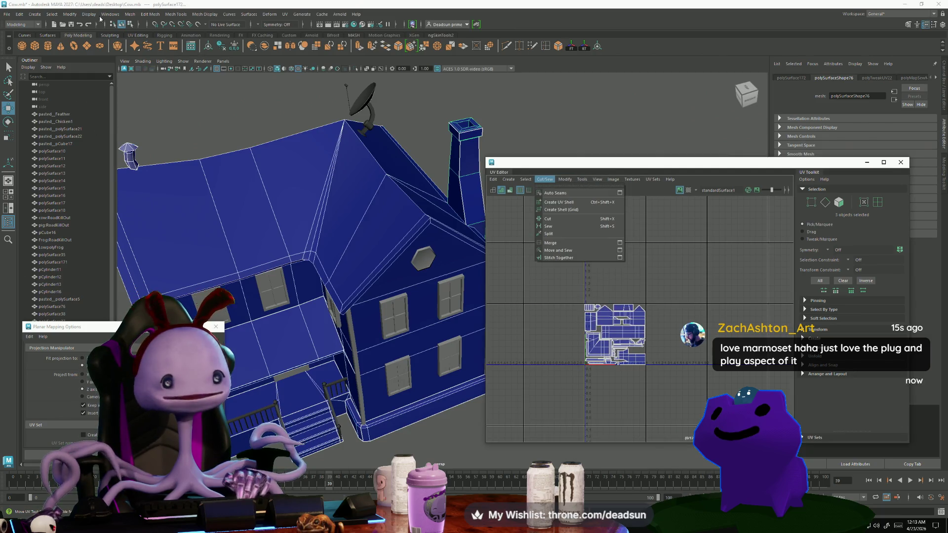
left_click(7, 14)
left_click(7, 14)
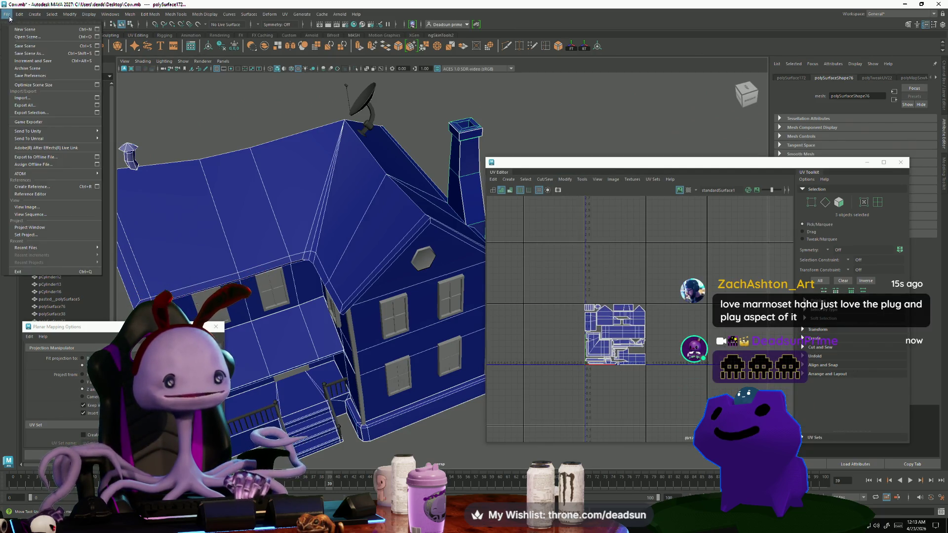
left_click(27, 46)
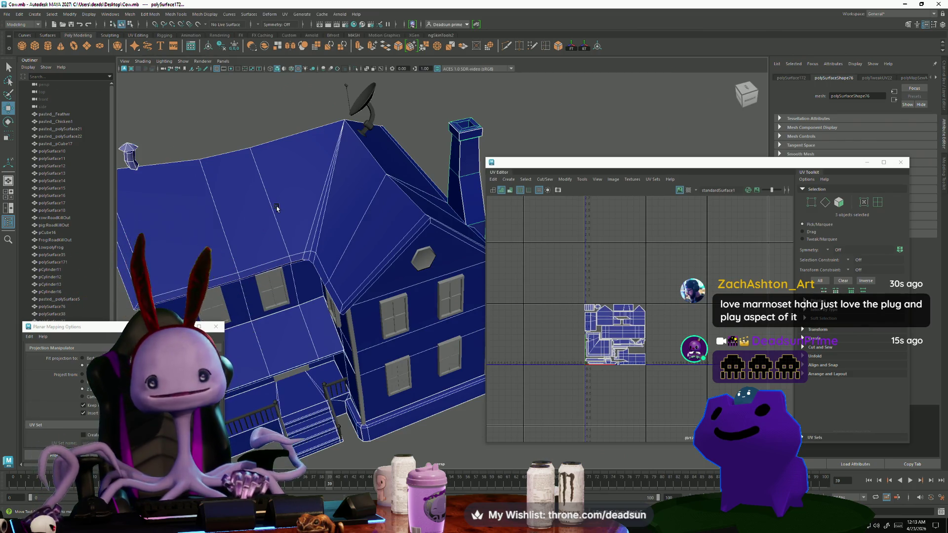
Zoom in on the front porch and select the porch column by itself.
scroll(576, 315, "up", 10)
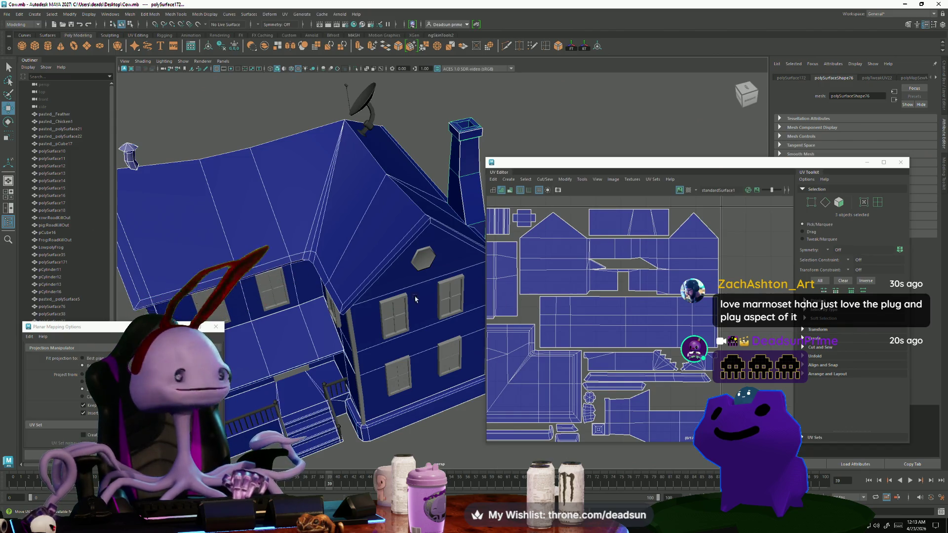
mouse_move(415, 298)
left_mouse_down("alt")
mouse_move(375, 306)
mouse_move(380, 326)
mouse_move(331, 314)
mouse_move(344, 314)
mouse_move(390, 275)
mouse_move(319, 286)
mouse_move(339, 269)
left_mouse_up("alt")
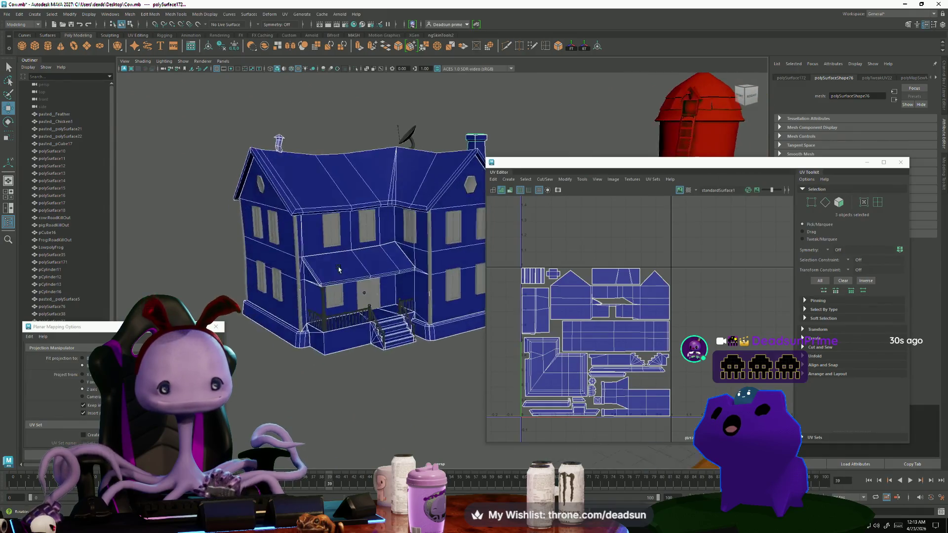
right_click_drag(339, 269, 354, 261, "alt")
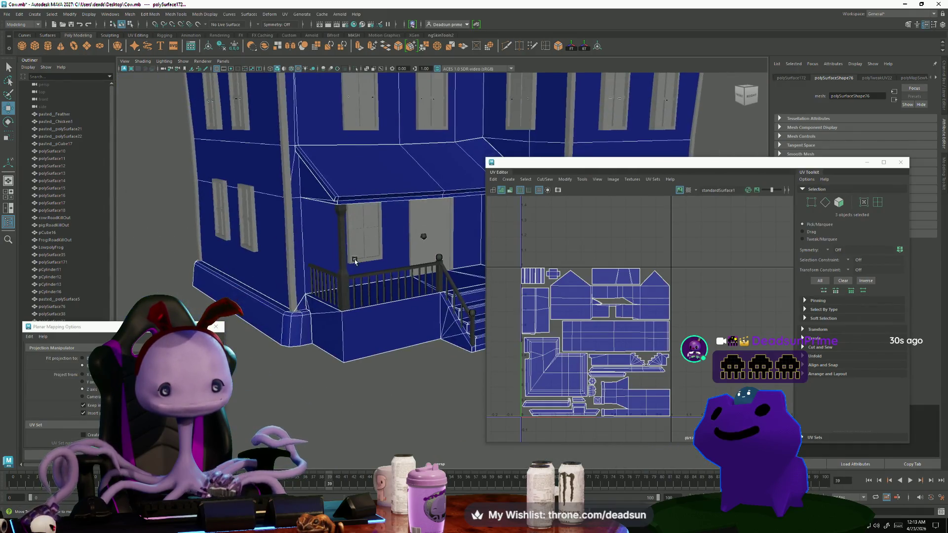
left_click(341, 261)
Deselect the roof, walls, porch window, door and tall pillar, leaving only the railings.
scroll(542, 343, "up", 1)
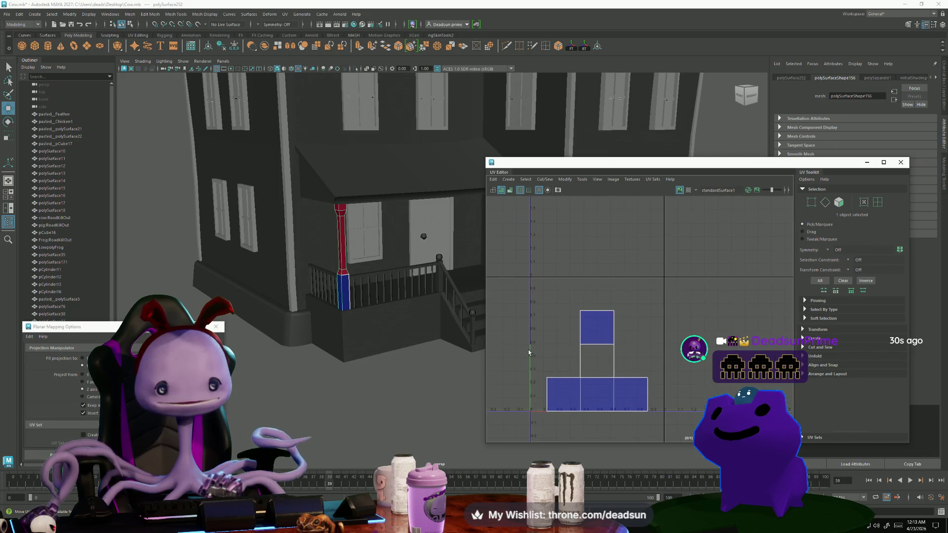
mouse_move(404, 346)
left_mouse_down("alt")
mouse_move(377, 327)
mouse_move(300, 310)
mouse_move(461, 391)
left_mouse_up("alt")
left_click_drag(331, 253, 332, 252, "ctrl")
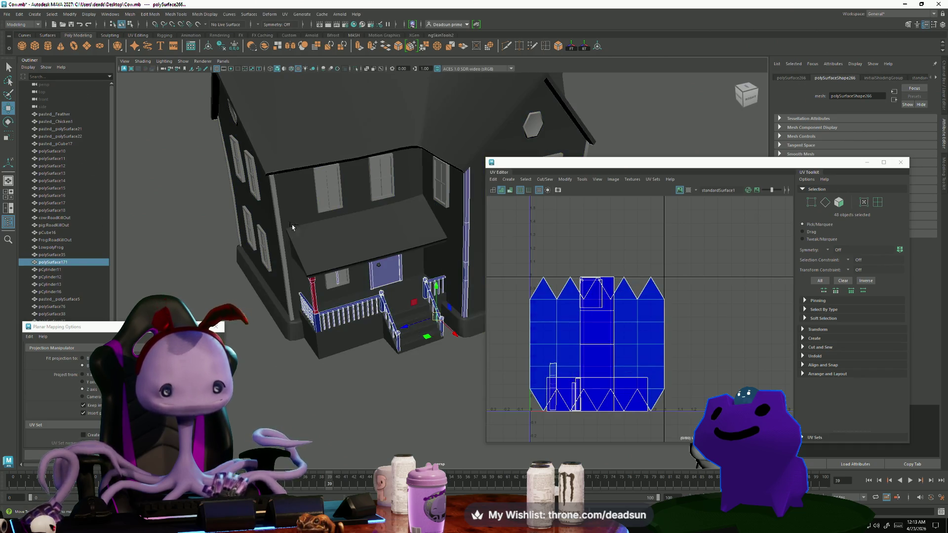
left_click_drag(370, 298, 335, 277, "alt")
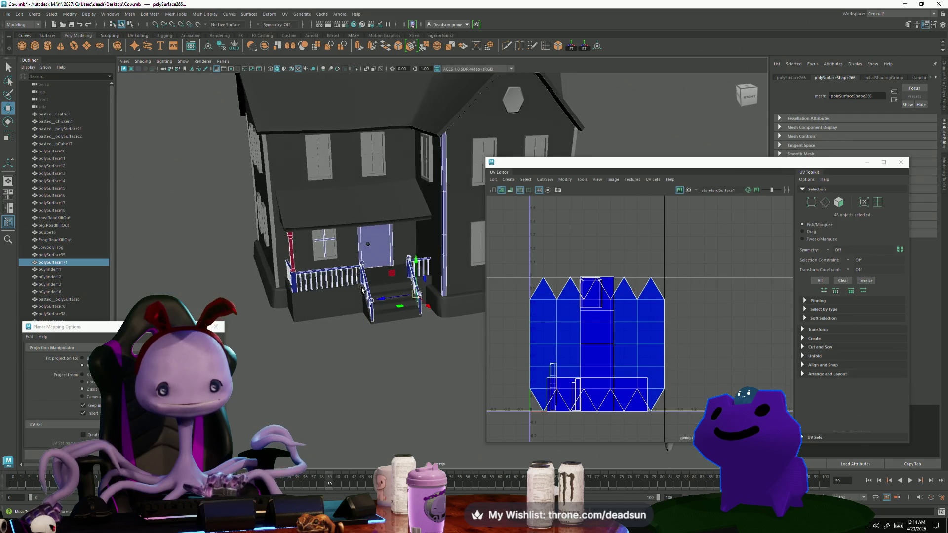
scroll(306, 262, "up", 3)
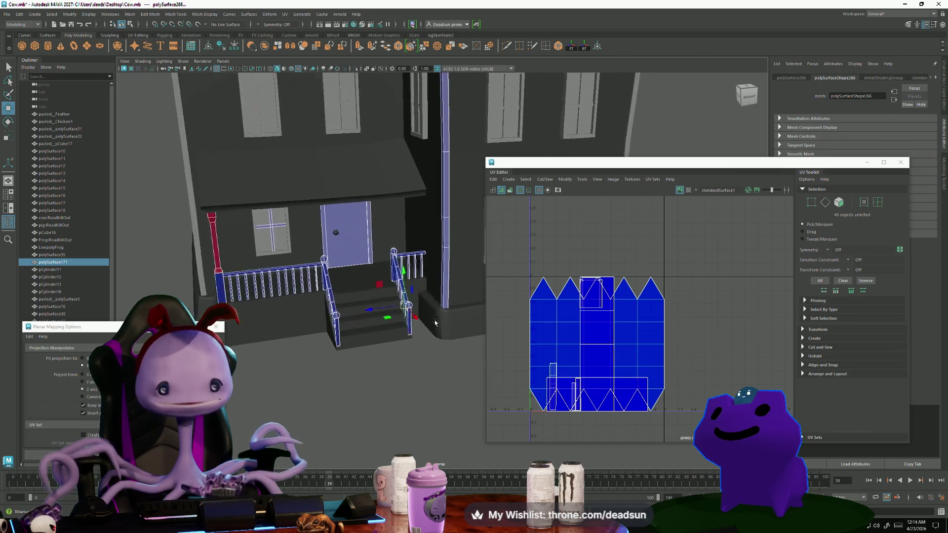
left_click(281, 233, "ctrl")
mouse_move(354, 243)
left_mouse_down("ctrl")
mouse_move(383, 342)
mouse_move(324, 319)
left_mouse_up("ctrl")
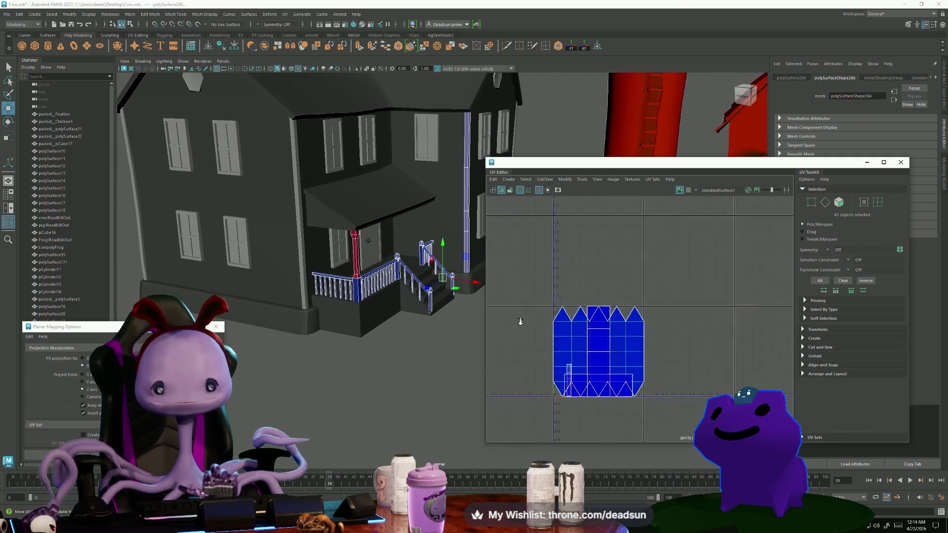
left_click_drag(394, 330, 420, 257, "alt")
left_click(420, 247, "ctrl")
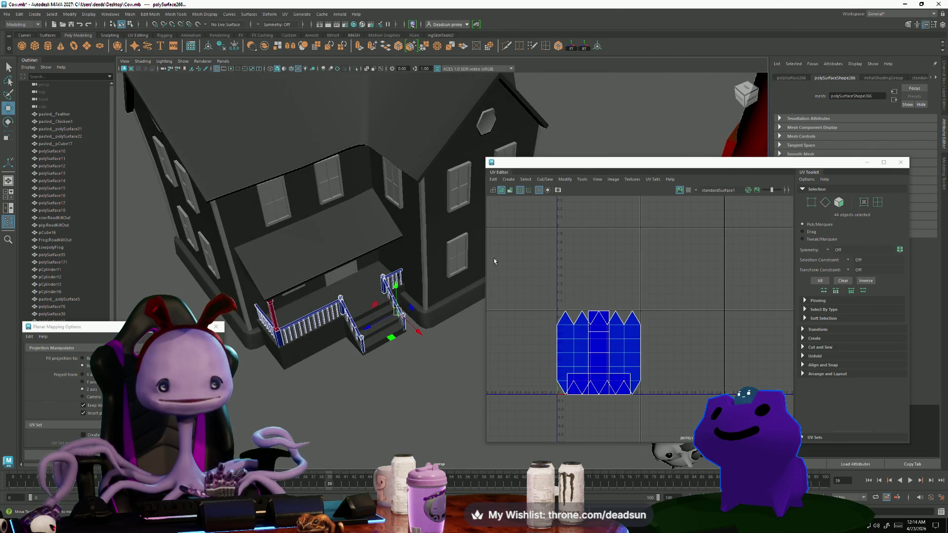
left_click_drag(337, 306, 360, 309, "alt")
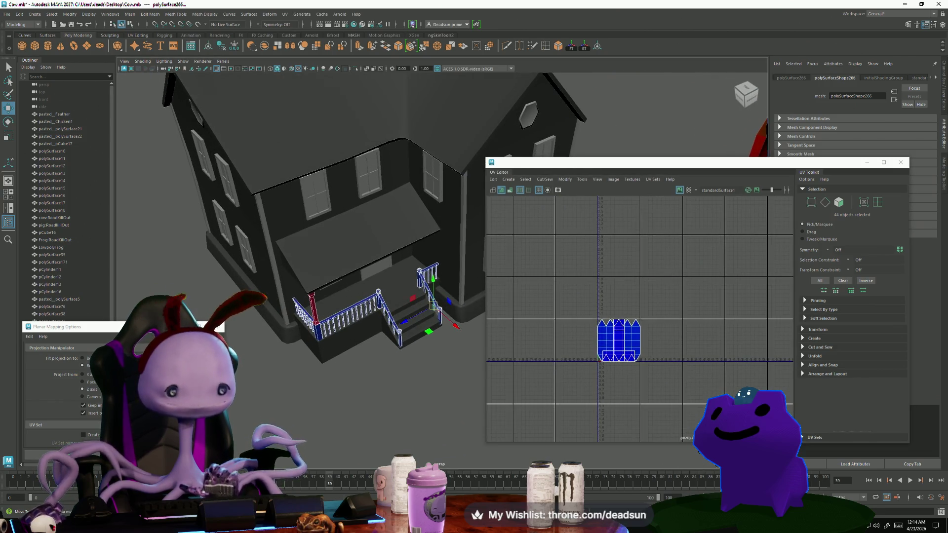
Apply an Automatic UV projection to the railing pieces.
left_click(510, 180)
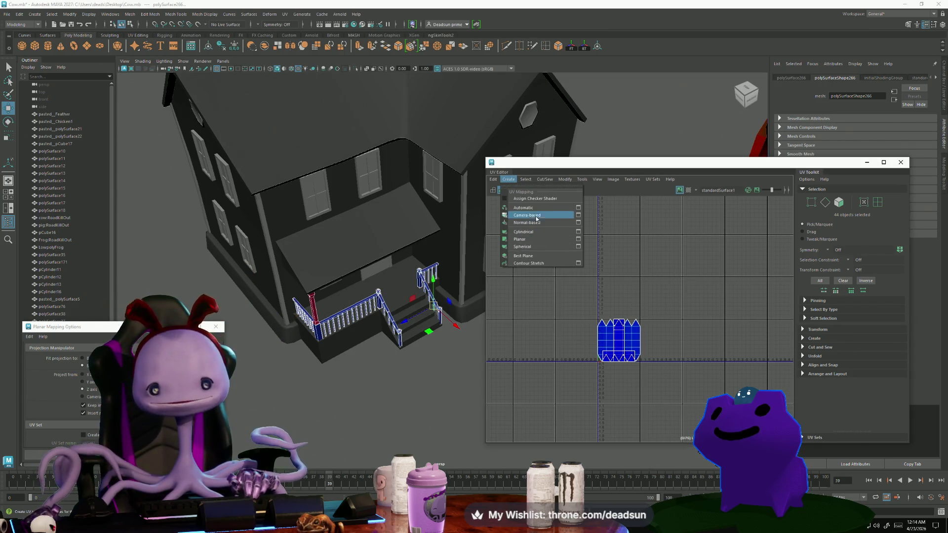
left_click(524, 207)
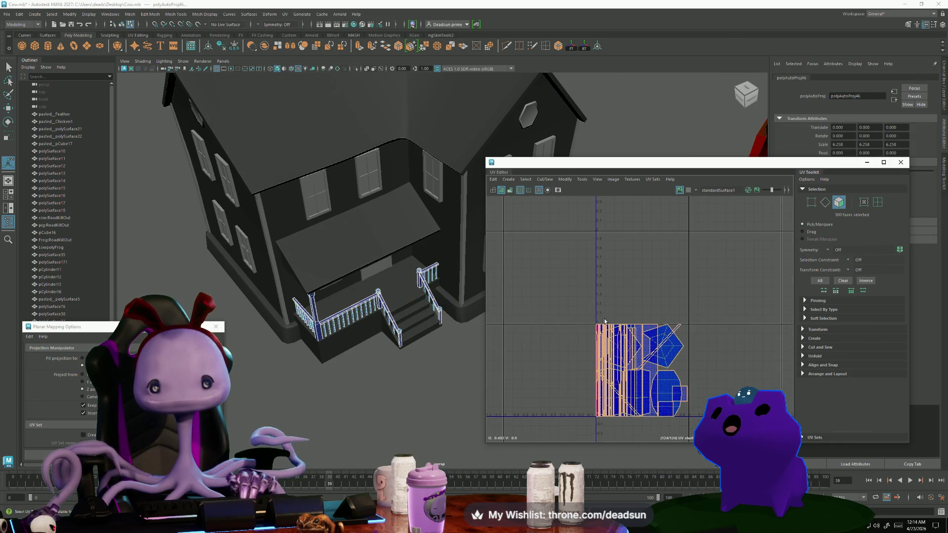
scroll(606, 319, "up", 5)
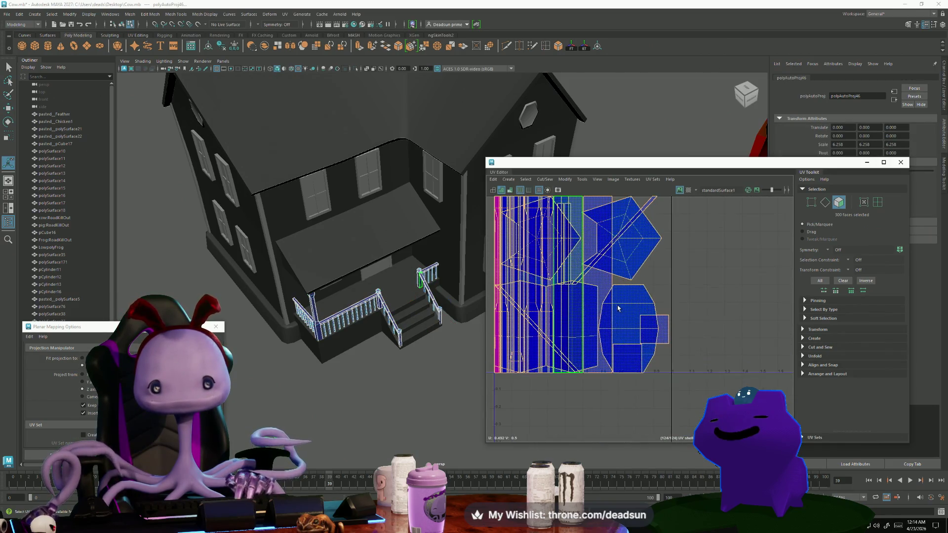
scroll(618, 308, "up", 1)
Switch to UV mode and select just the newel-post sphere as an object.
right_click_drag(647, 316, 649, 285)
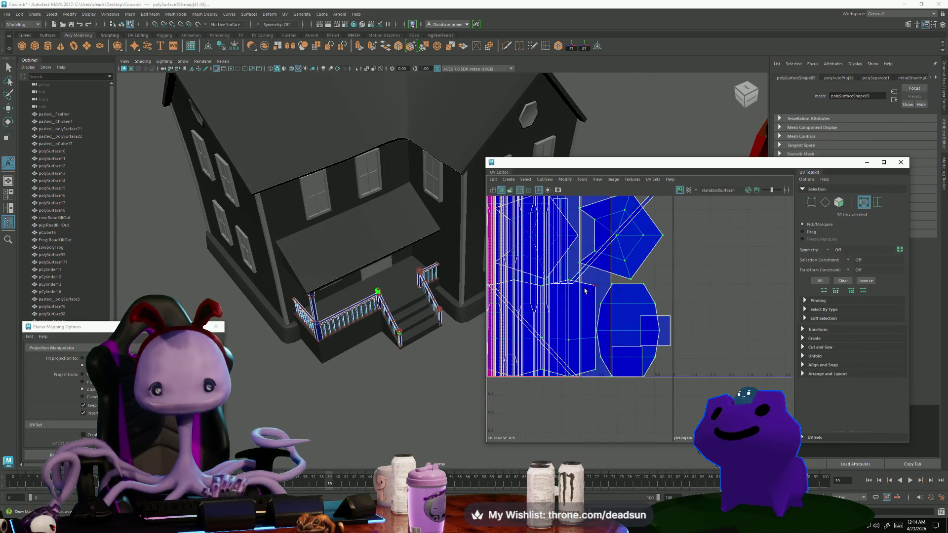
scroll(465, 324, "up", 3)
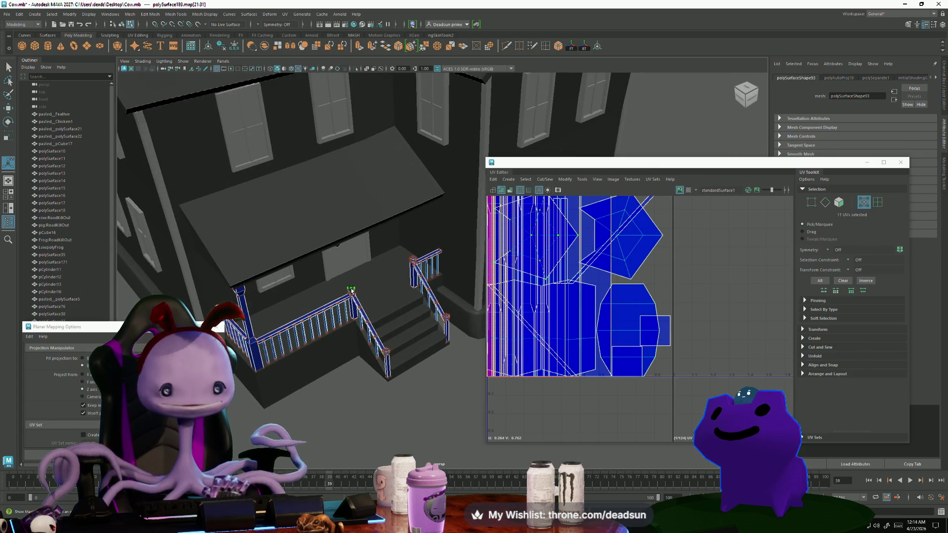
scroll(346, 316, "up", 3)
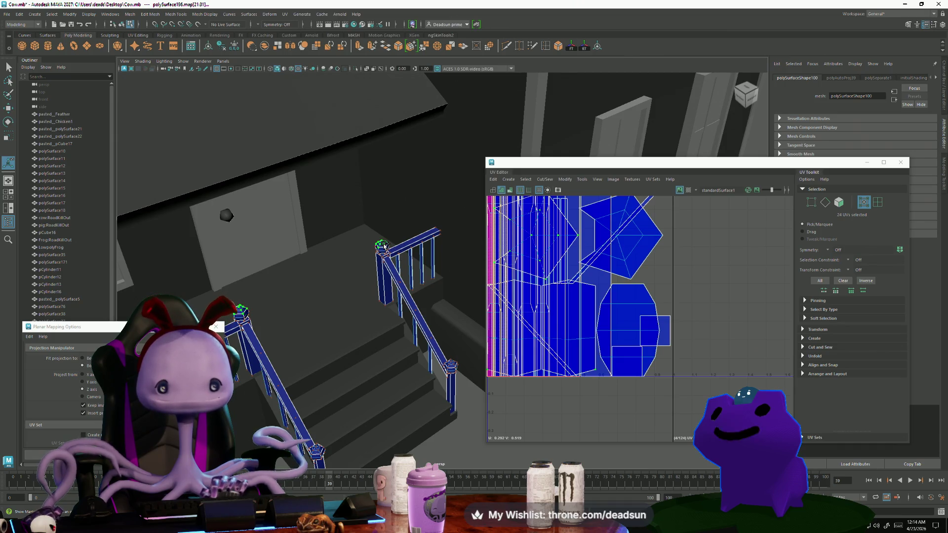
mouse_move(384, 246)
left_mouse_down("alt")
mouse_move(363, 328)
mouse_move(403, 344)
left_mouse_up("alt")
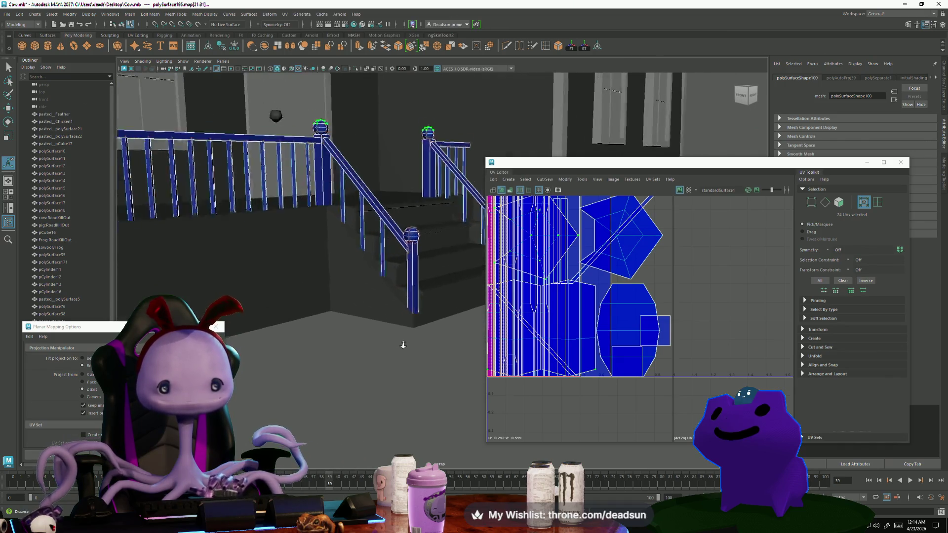
right_click_drag(403, 344, 329, 274, "alt")
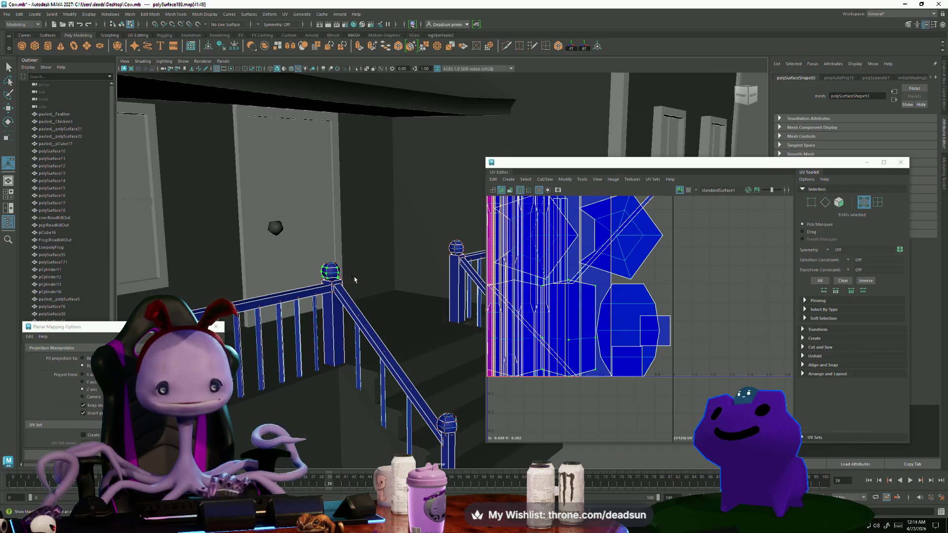
scroll(606, 337, "down", 2)
right_click_drag(456, 247, 460, 246)
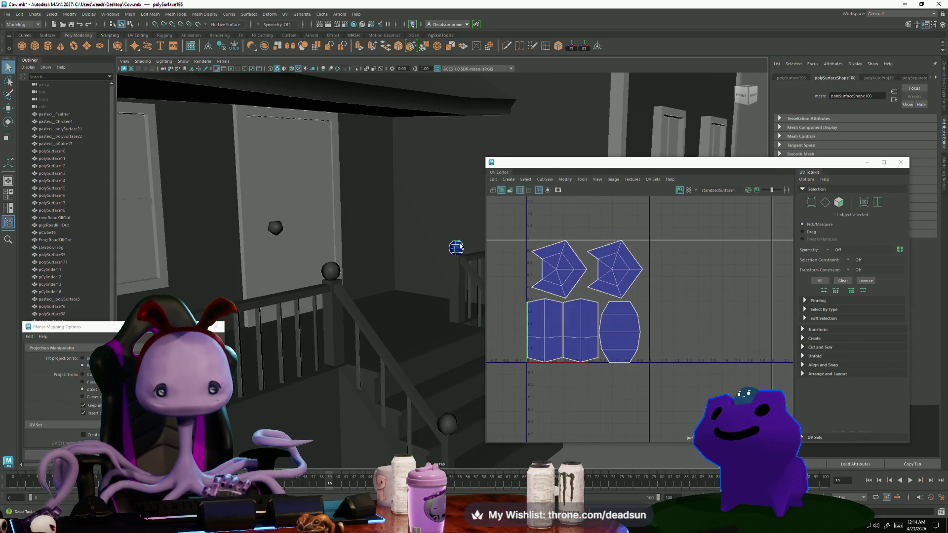
Select the three post-top spheres and slide their UV shells right, then undo that move.
left_click(333, 271, "shift")
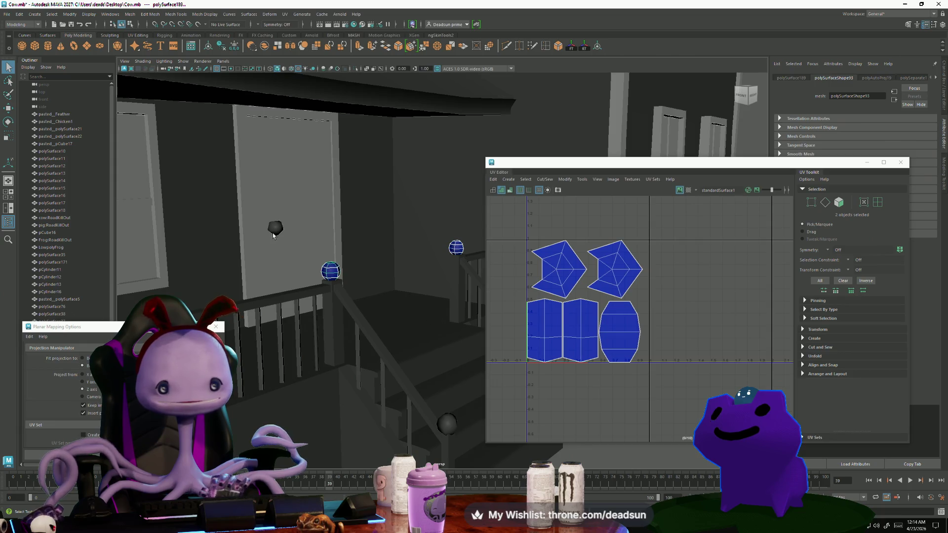
left_click(274, 236, "shift")
scroll(671, 345, "down", 2)
left_click(623, 339)
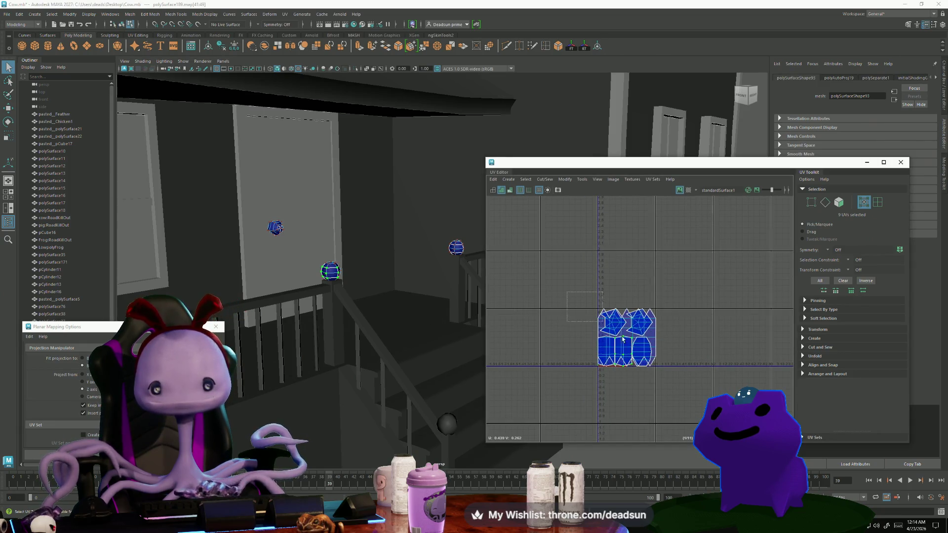
left_click(623, 338)
key("w")
left_click_drag(623, 339, 720, 338)
key("ctrl+z")
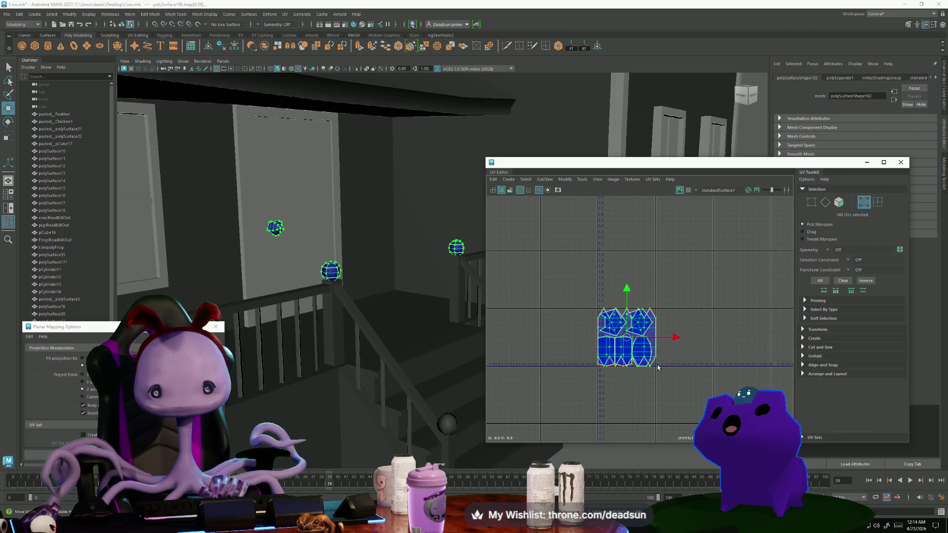
key("ctrl+z")
key("ctrl+z")
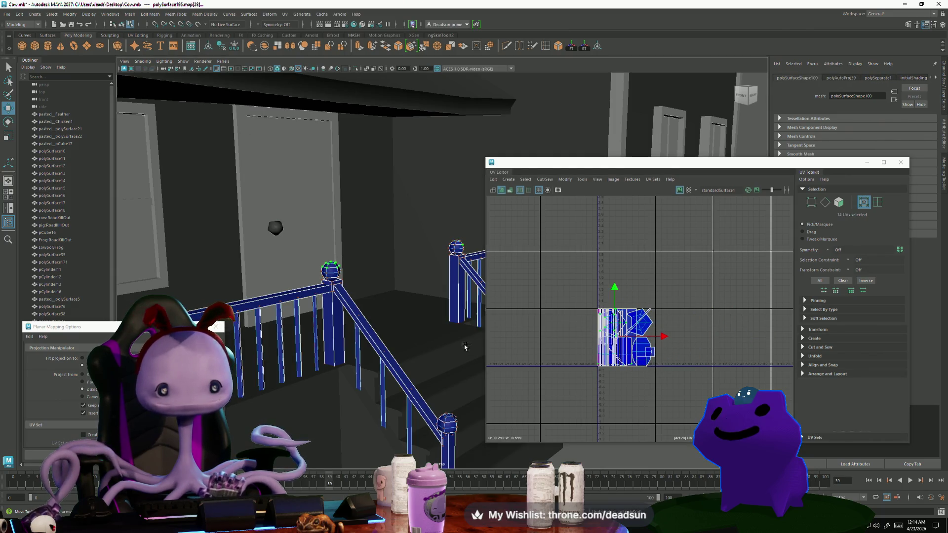
key("ctrl+z")
key("ctrl+z")
key("ctrl+z")
key("ctrl+z")
key("ctrl+z")
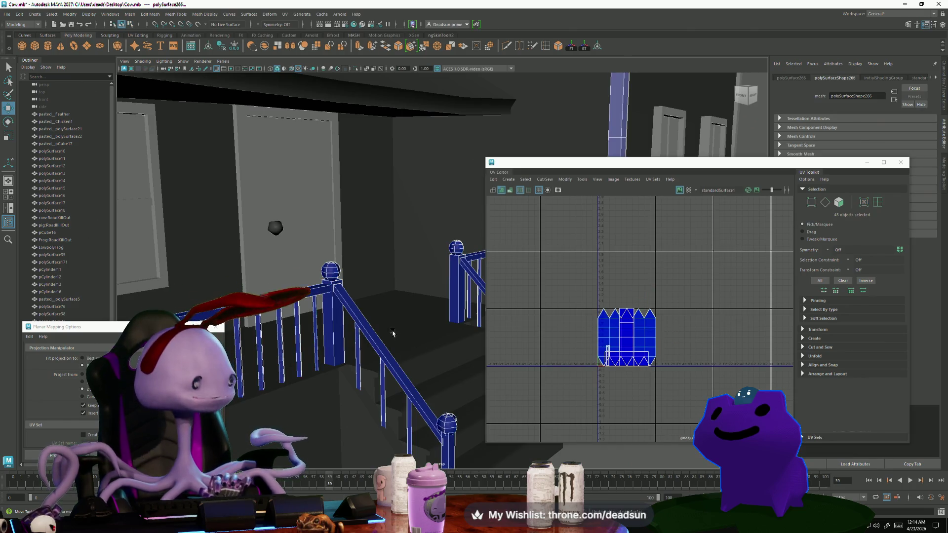
Reselect the three post-top spheres and move their UV shells up and to the right.
left_click_drag(395, 333, 375, 347, "alt")
key("ctrl+z")
key("ctrl+z")
key("ctrl+z")
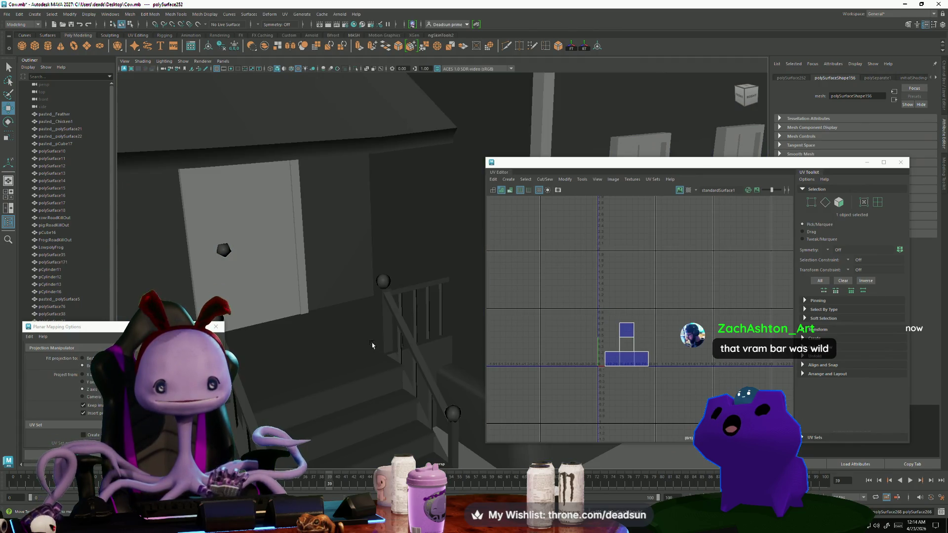
left_click_drag(375, 347, 429, 267, "alt")
left_click(437, 259)
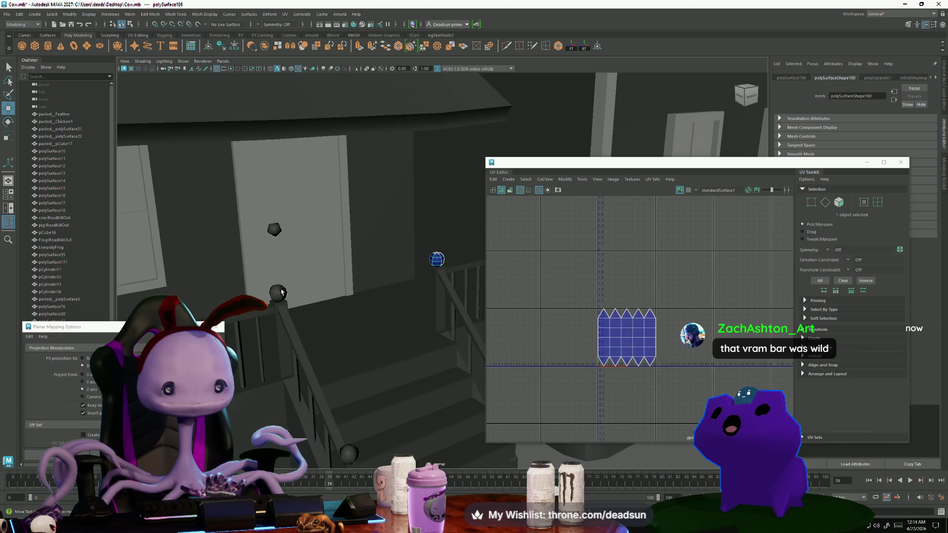
left_click(275, 230, "shift")
left_click(278, 294, "shift")
right_click_drag(632, 347, 659, 346)
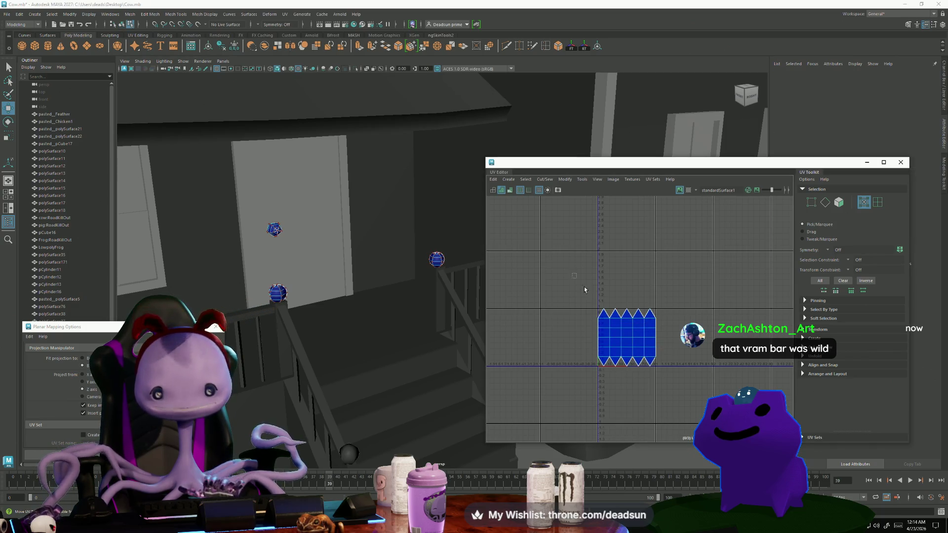
left_click_drag(667, 301, 588, 375)
middle_click_drag(542, 350, 660, 333)
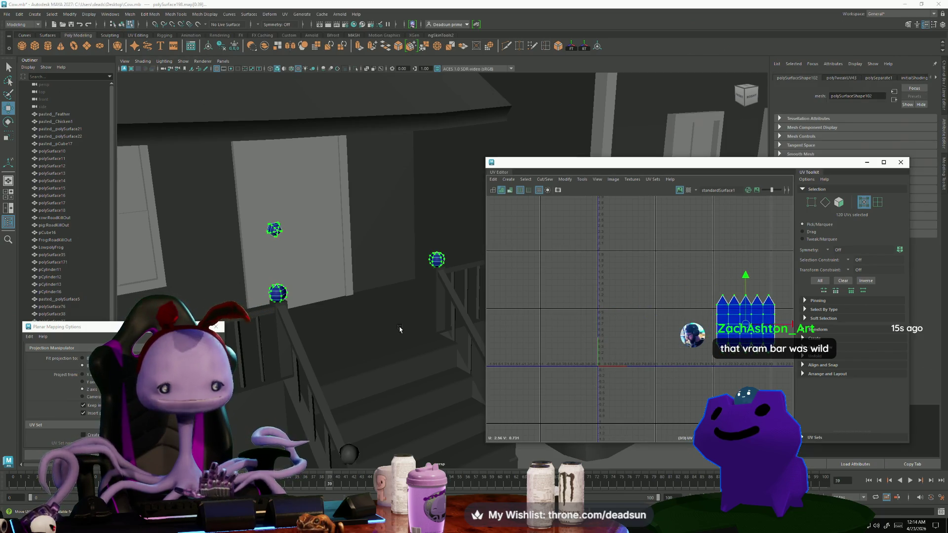
scroll(315, 324, "down", 5)
mouse_move(315, 325)
left_mouse_down("alt")
mouse_move(391, 383)
mouse_move(317, 377)
mouse_move(317, 349)
mouse_move(283, 340)
left_mouse_up("alt")
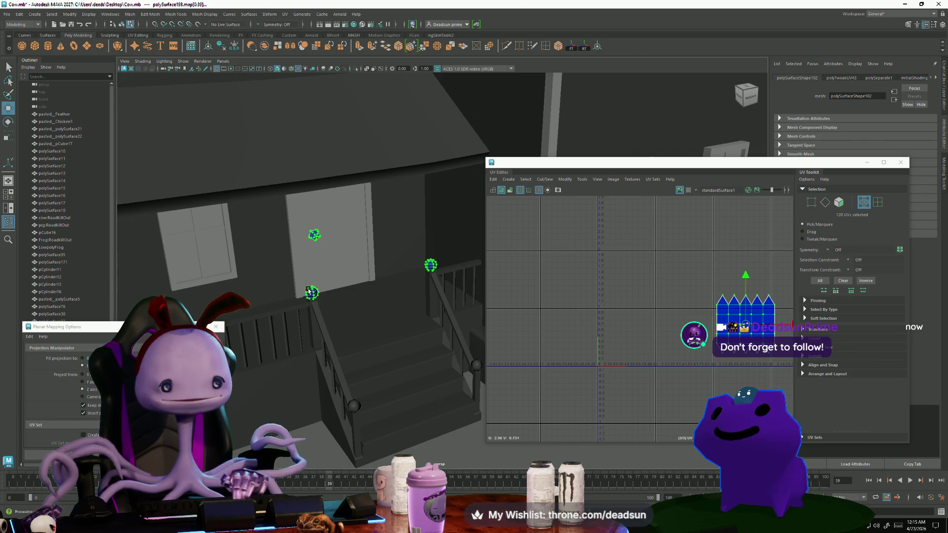
Select all of the stair rail's UVs, frame them, and shift its shell one unit right.
right_click_drag(309, 290, 323, 279)
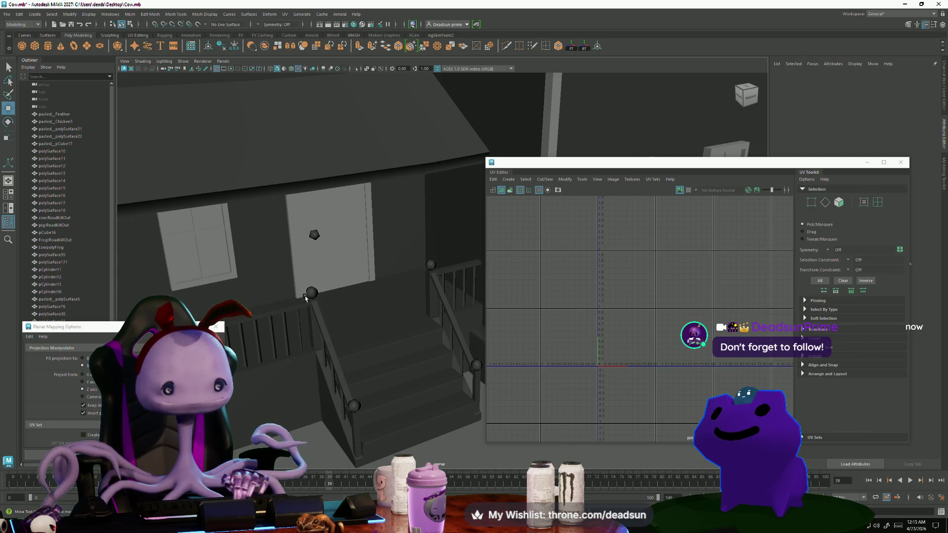
left_click(379, 295)
left_click(432, 266)
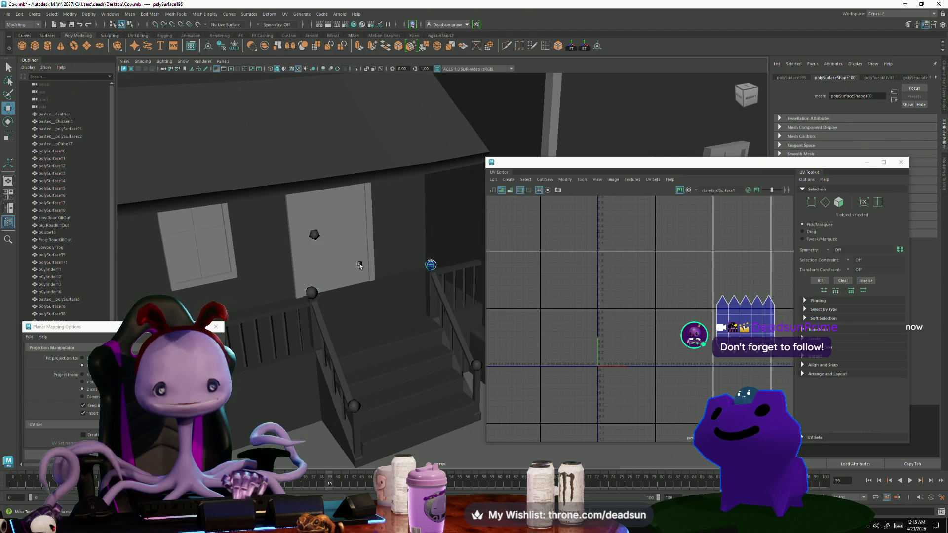
key("ctrl+F12")
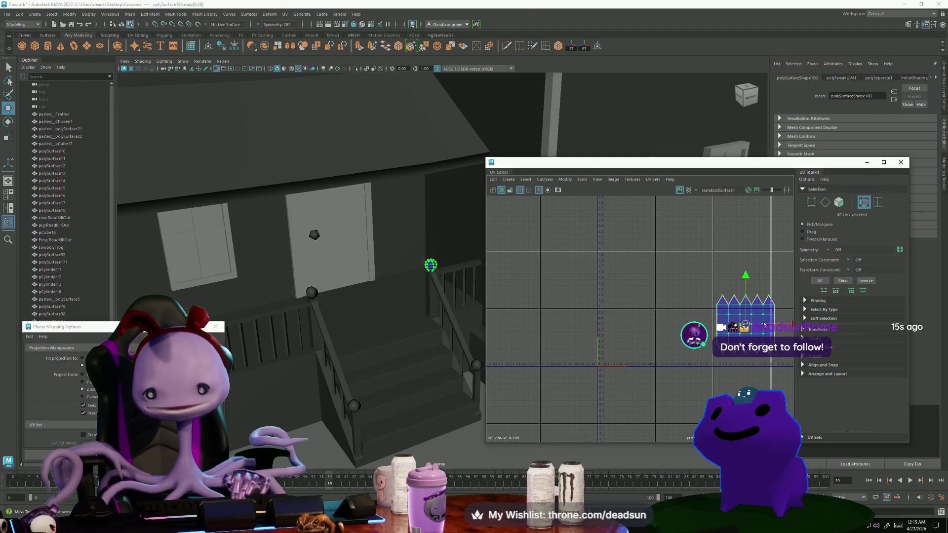
key("f")
middle_click_drag(711, 331, 757, 334)
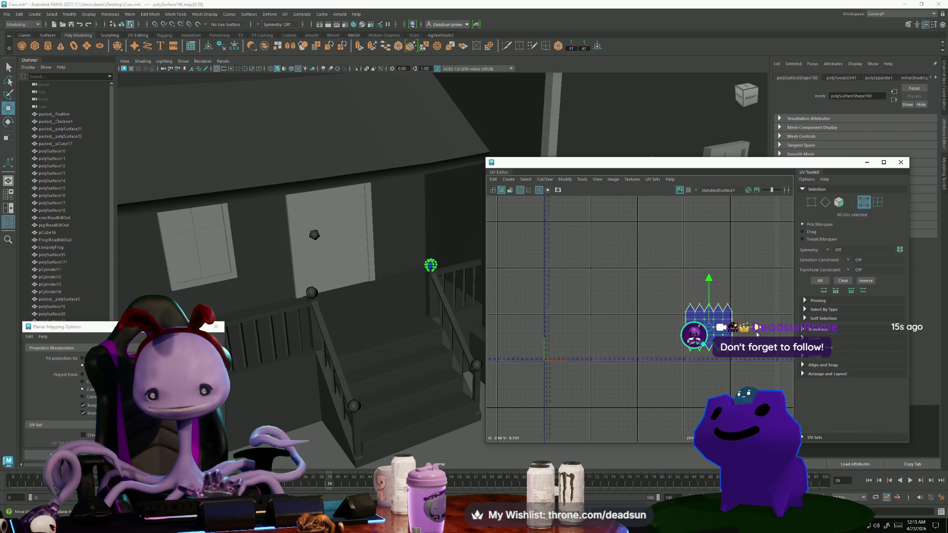
left_click(311, 292)
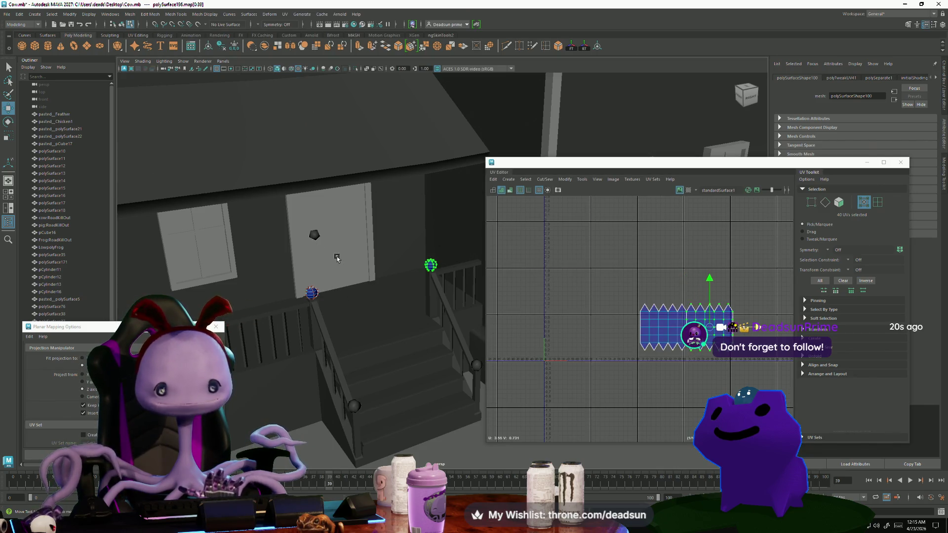
scroll(706, 340, "up", 3)
left_click_drag(769, 319, 768, 318)
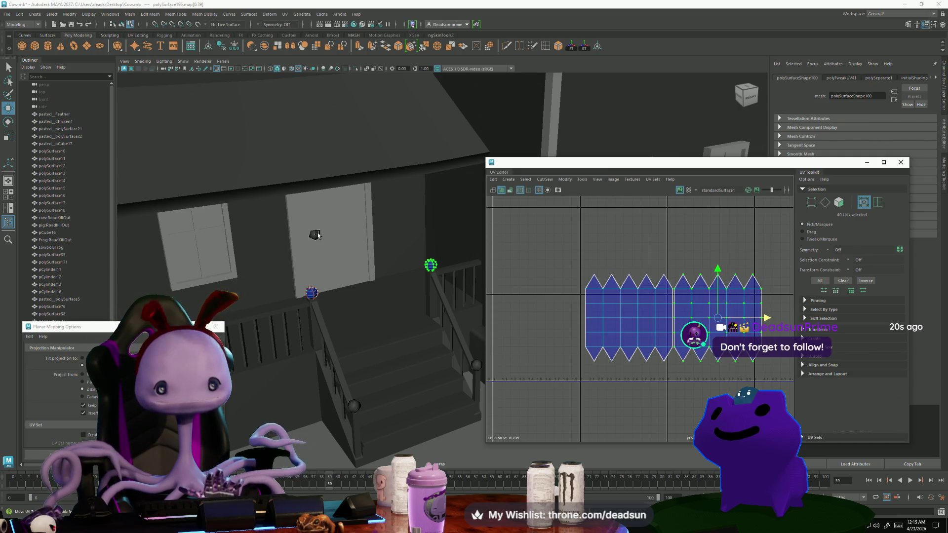
Line up the three railing UV shells side by side, then move the row right and down.
left_click(315, 235)
right_click_drag(579, 305, 638, 307)
left_click(312, 293, "shift")
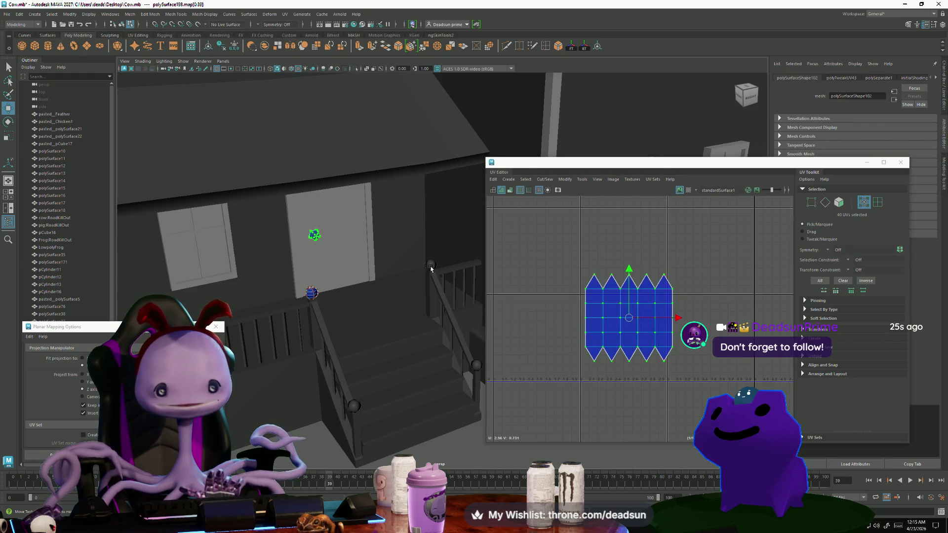
left_click(430, 265, "shift")
scroll(686, 316, "down", 3)
middle_click_drag(686, 316, 605, 319, "alt")
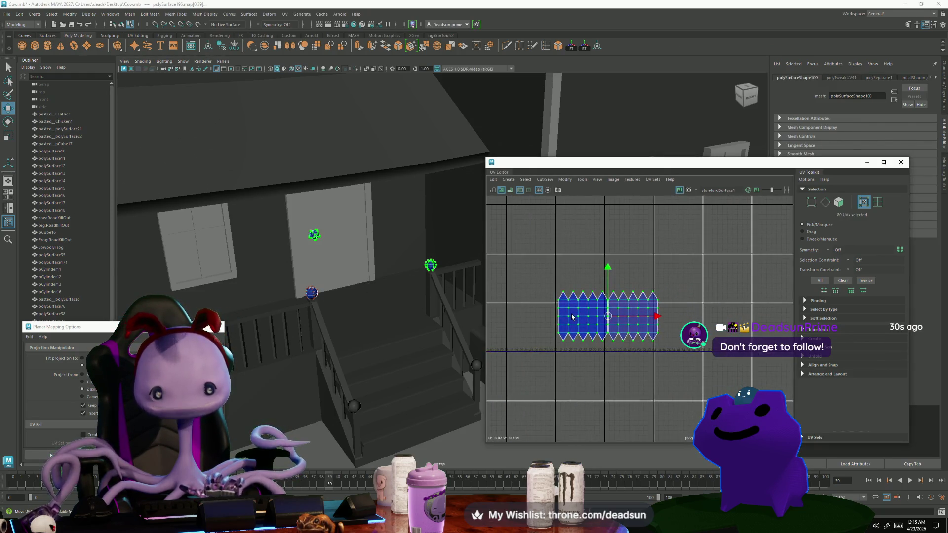
scroll(580, 321, "up", 3)
left_click(432, 266, "shift")
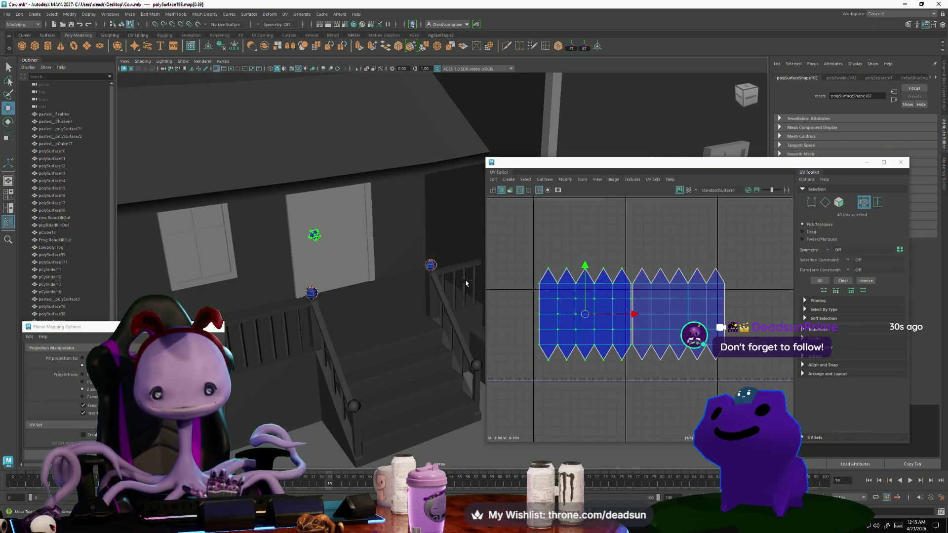
left_click_drag(639, 313, 824, 330)
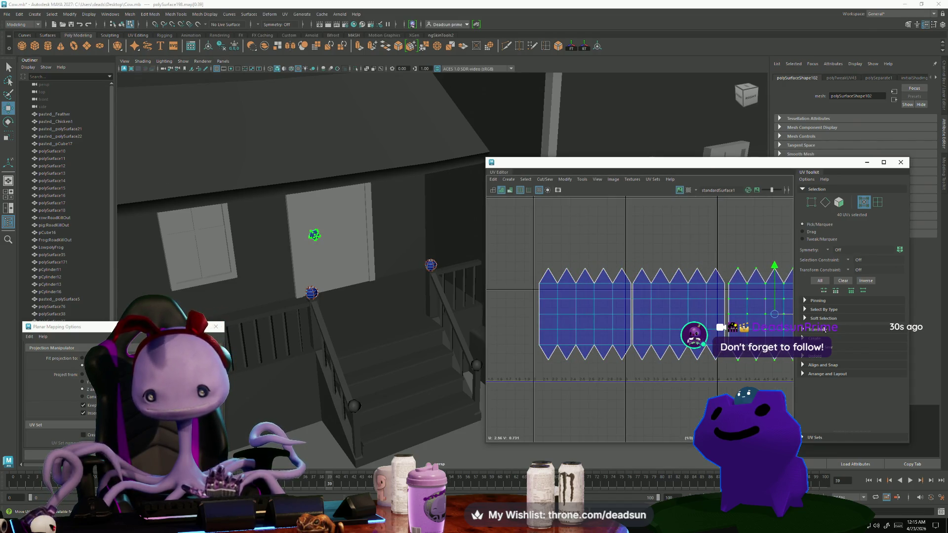
scroll(730, 339, "down", 3)
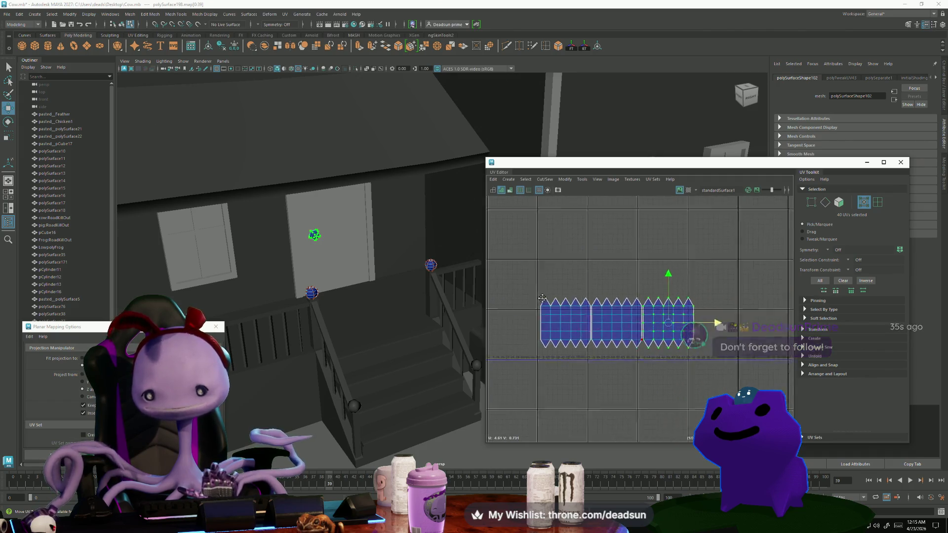
left_click_drag(514, 286, 718, 371)
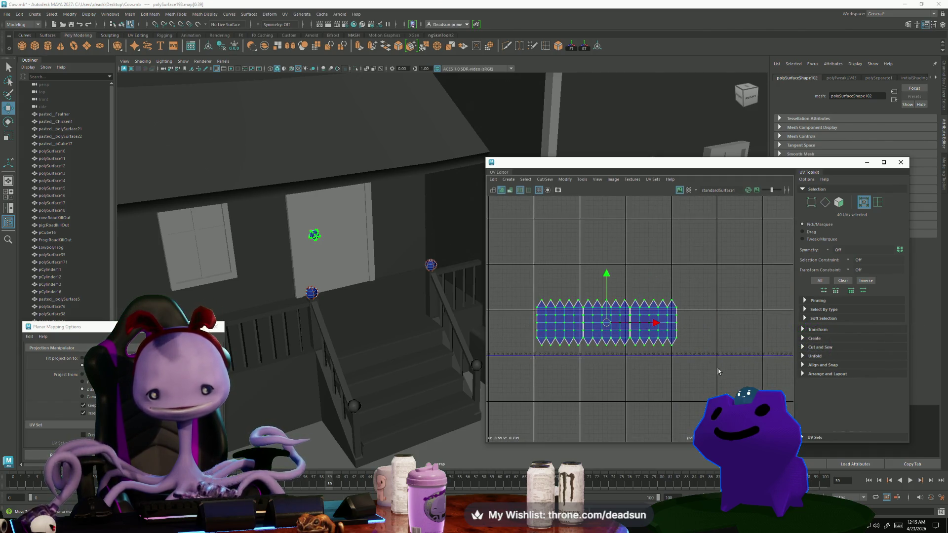
mouse_move(606, 323)
left_mouse_down()
mouse_move(696, 364)
mouse_move(696, 329)
left_mouse_up()
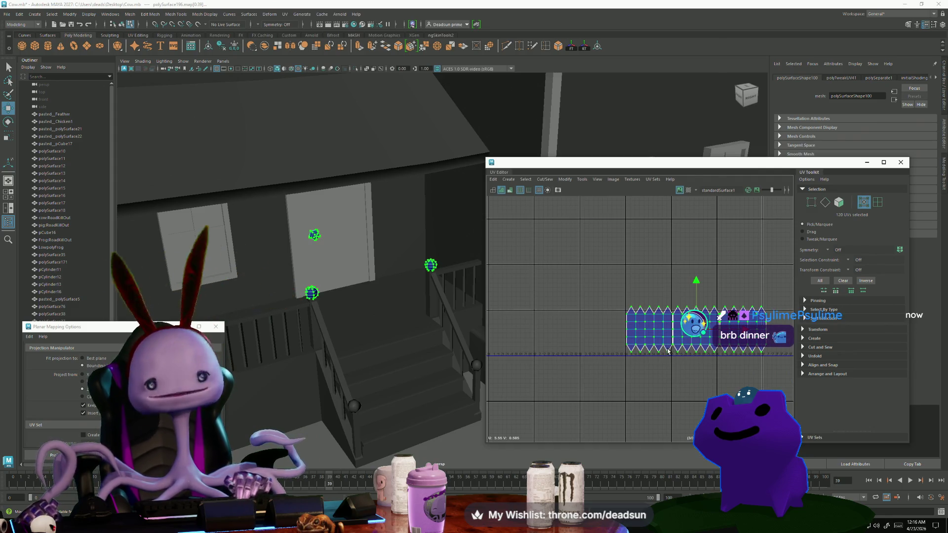
Scale the selected railing UV shells down to a smaller size.
scroll(679, 356, "up", 2)
scroll(678, 356, "down", 1)
key("e")
mouse_move(701, 333)
left_mouse_down()
mouse_move(678, 338)
mouse_move(721, 343)
left_mouse_up()
key("w")
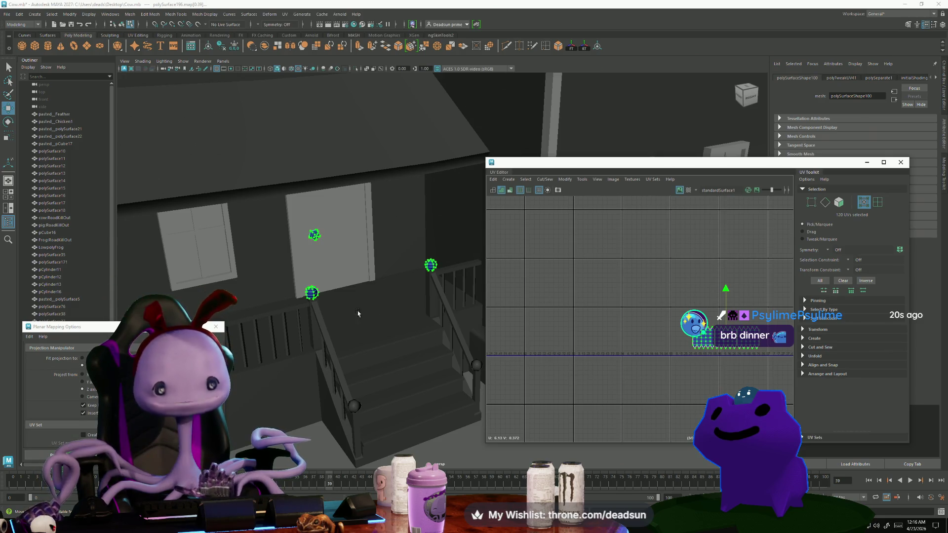
Select another railing piece and move its UV shell down-right, lined up beside the others.
scroll(358, 313, "down", 5)
mouse_move(322, 328)
left_mouse_down("alt")
mouse_move(402, 377)
mouse_move(389, 371)
left_mouse_up("alt")
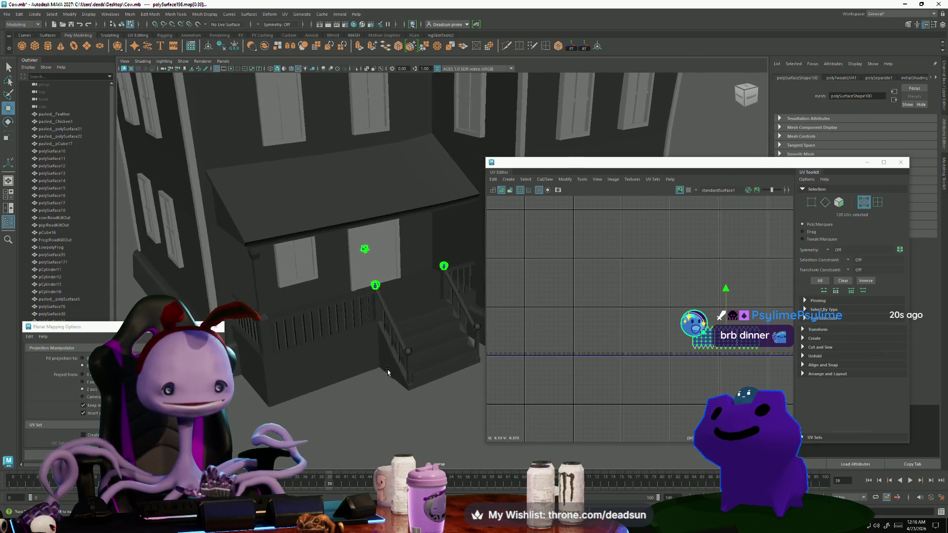
middle_click_drag(390, 371, 389, 359, "alt")
left_click(388, 352)
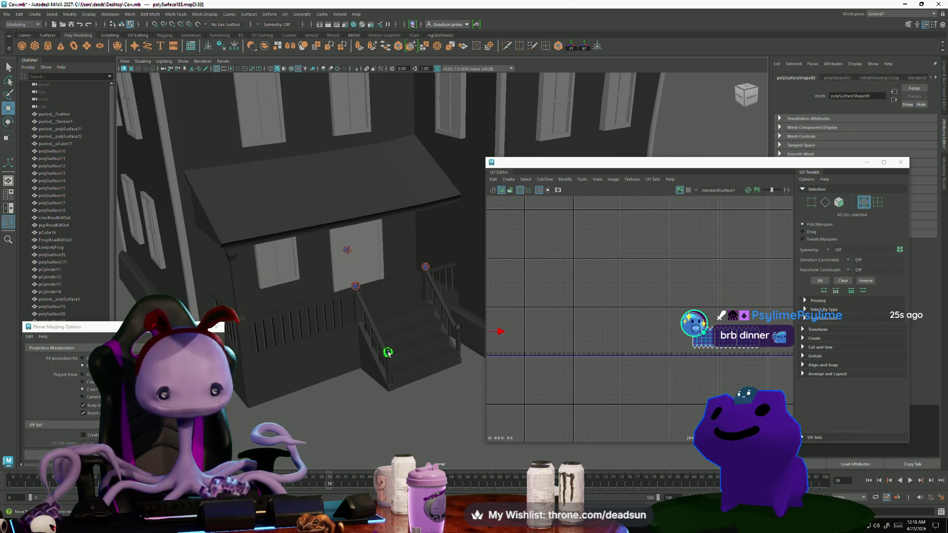
left_click(457, 330)
left_click(458, 329)
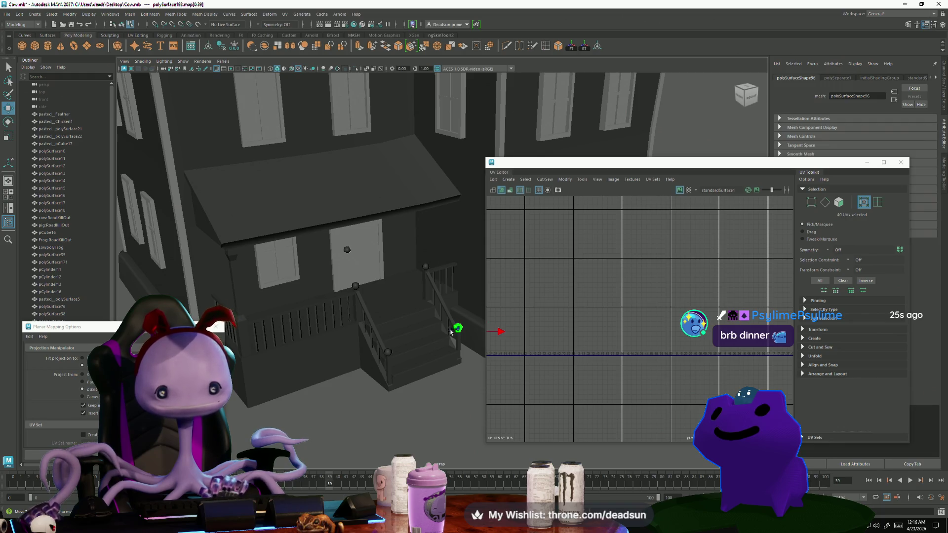
scroll(523, 354, "down", 3)
middle_click_drag(523, 354, 594, 354, "alt")
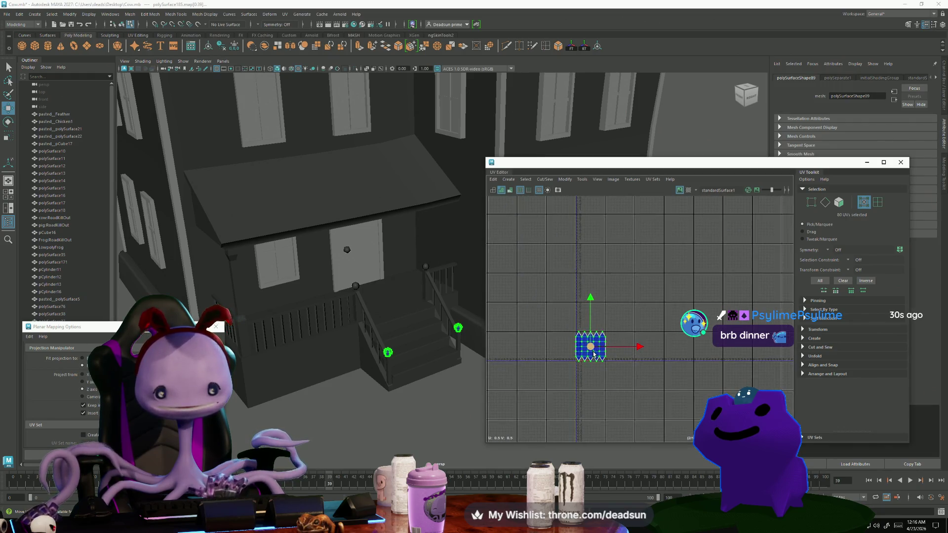
left_click_drag(630, 351, 736, 352)
left_click_drag(675, 340, 715, 377)
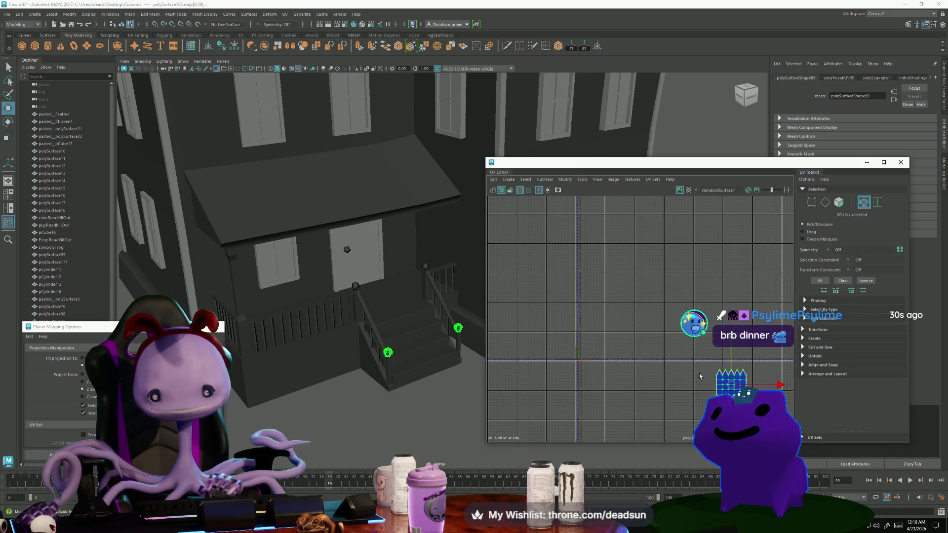
left_click_drag(434, 361, 427, 338, "alt")
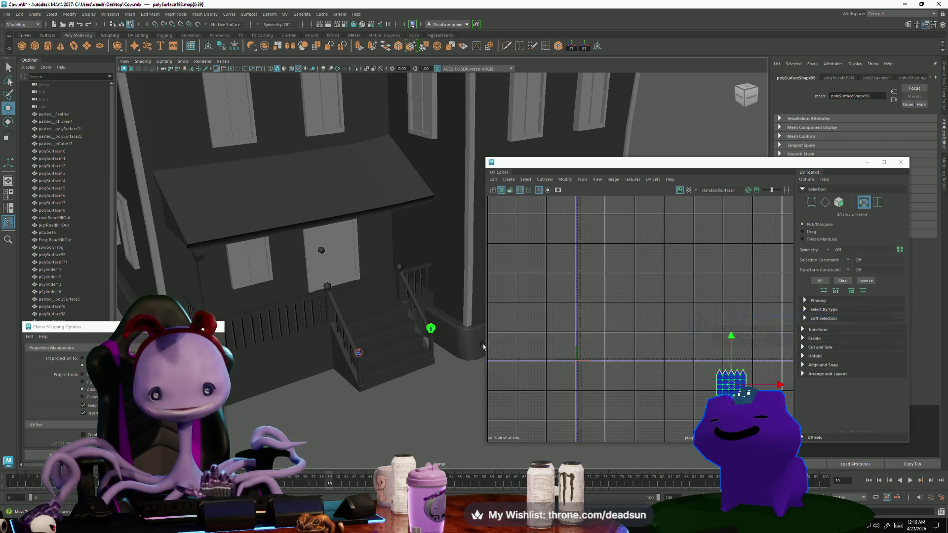
left_click_drag(730, 389, 766, 388)
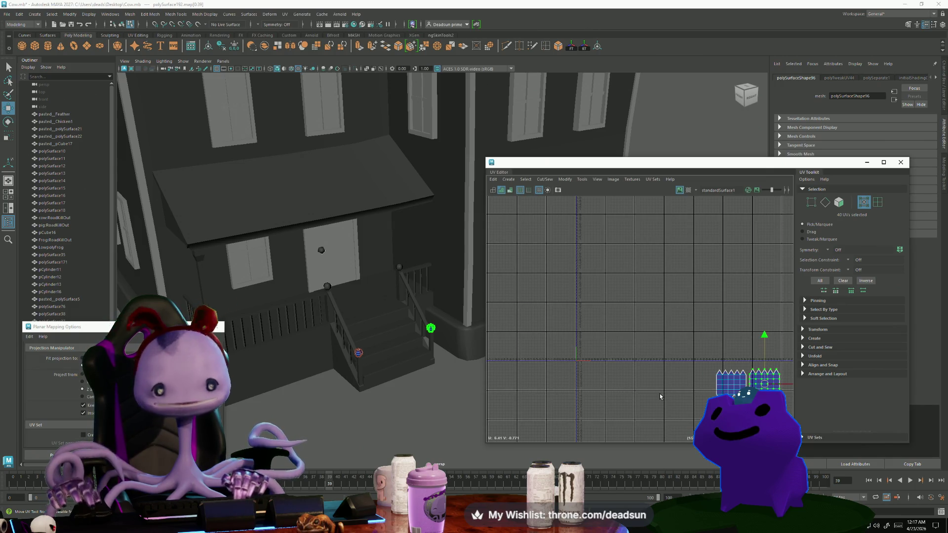
Add two more railing pieces' UVs, frame them, and scale the lower shells down uniformly.
left_click(356, 354)
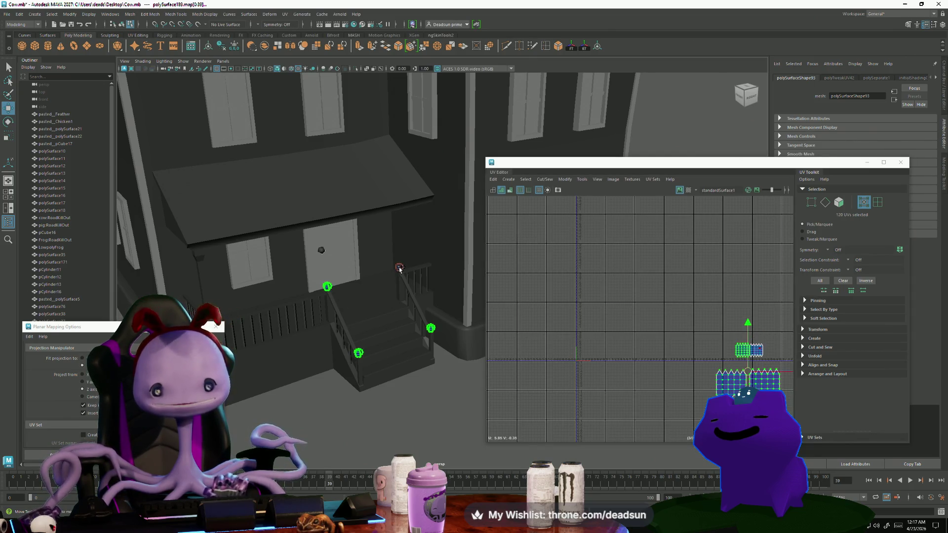
left_click(322, 250, "shift")
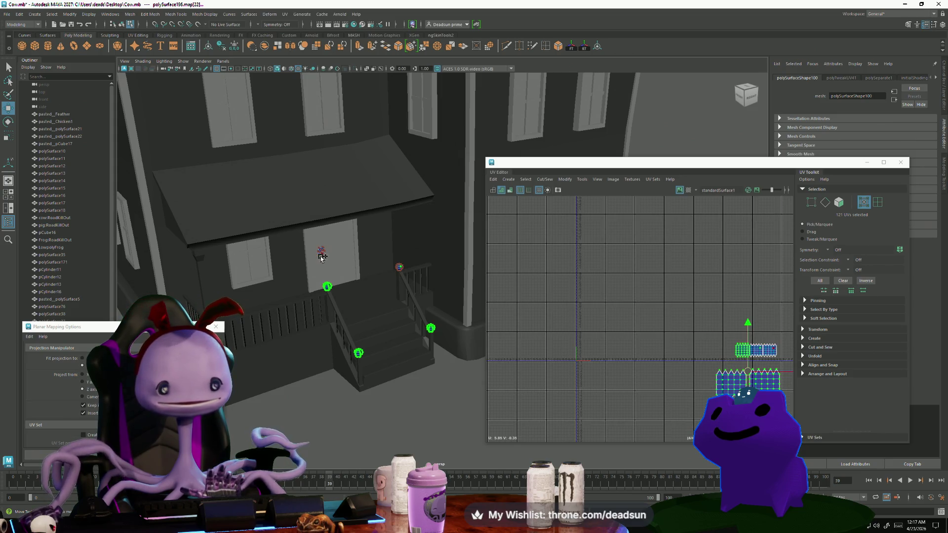
left_click(321, 251, "shift")
key("f")
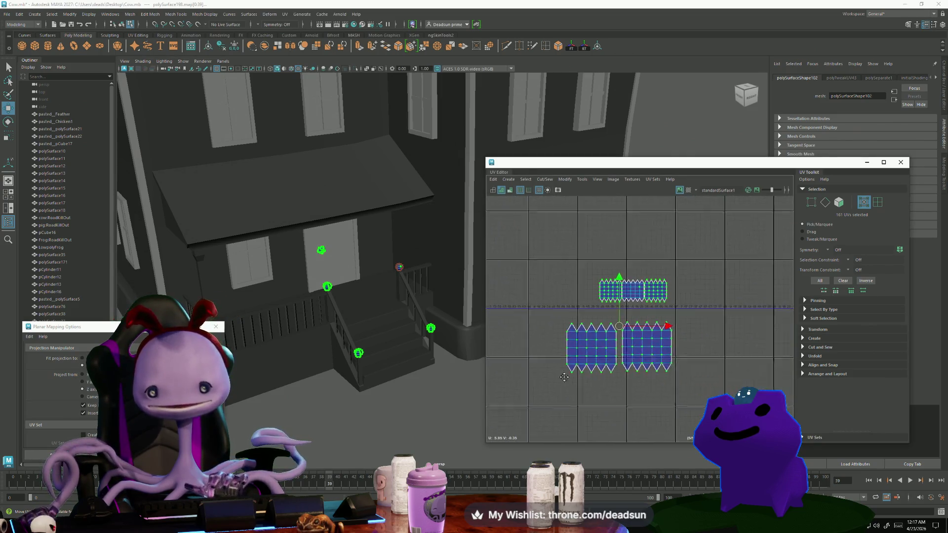
left_click_drag(546, 316, 608, 378)
mouse_move(629, 365)
middle_mouse_down()
mouse_move(605, 351)
mouse_move(605, 254)
mouse_move(618, 265)
mouse_move(608, 280)
mouse_move(617, 274)
middle_mouse_up()
key("r")
key("f")
key("w")
key("r")
key("w")
Move the lower-left, lower-right and middle shells so they sit in two aligned rows.
double_click(587, 307)
middle_click_drag(589, 309, 589, 311)
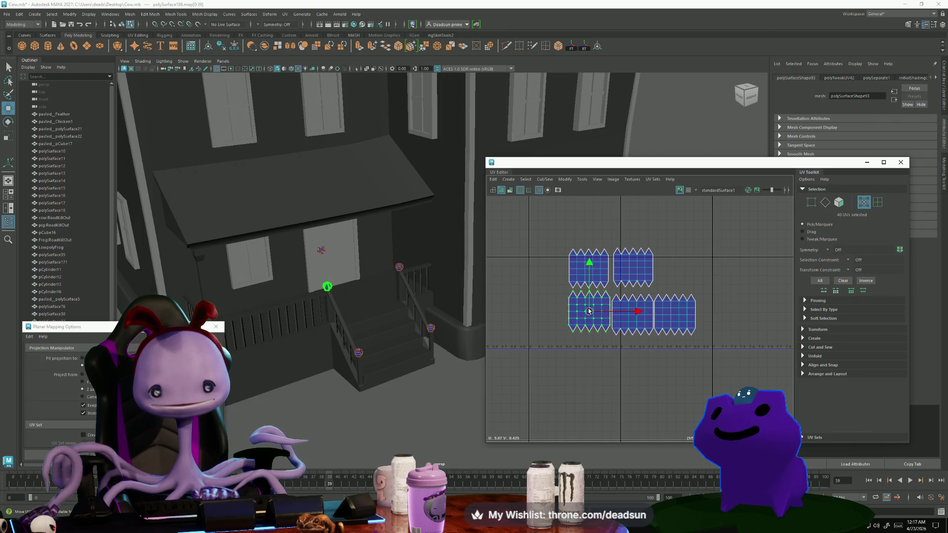
double_click(686, 318)
middle_click_drag(674, 314, 676, 268)
middle_click_drag(632, 314, 633, 311)
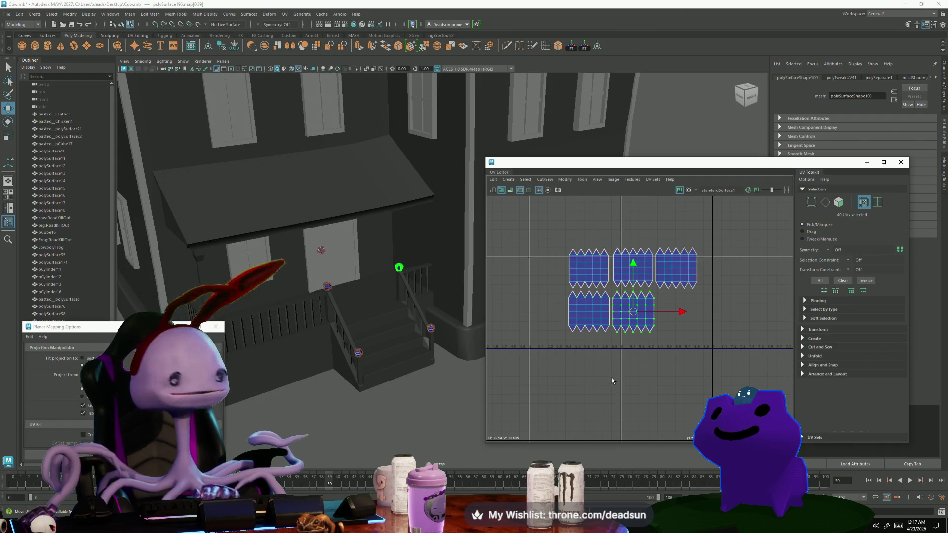
Marquee-select everything around the porch and stairs.
mouse_move(415, 386)
left_mouse_down("alt")
mouse_move(434, 395)
mouse_move(418, 415)
mouse_move(328, 396)
mouse_move(410, 344)
left_mouse_up("alt")
mouse_move(416, 289)
right_mouse_down()
mouse_move(429, 281)
mouse_move(409, 279)
right_mouse_up()
left_click(417, 424)
mouse_move(417, 424)
left_mouse_down("alt")
mouse_move(425, 430)
mouse_move(363, 376)
mouse_move(356, 383)
left_mouse_up("alt")
mouse_move(282, 323)
left_mouse_down()
mouse_move(428, 411)
mouse_move(420, 405)
left_mouse_up()
scroll(389, 340, "up", 3)
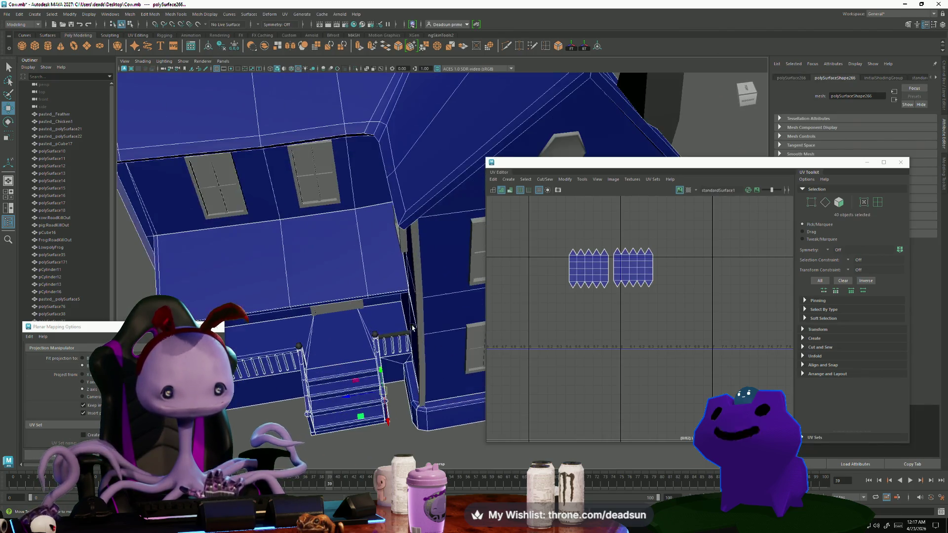
Deselect the house body, downspout and two extra railing pieces, leaving the 37 railing pieces selected.
left_click(387, 273, "ctrl")
scroll(451, 333, "down", 5)
mouse_move(451, 332)
left_mouse_down("alt")
mouse_move(391, 355)
mouse_move(209, 175)
left_mouse_up("alt")
left_click(231, 200, "ctrl")
middle_click_drag(512, 346, 567, 349, "alt")
left_click(401, 347, "ctrl")
left_click(458, 335, "ctrl")
scroll(538, 351, "down", 4)
right_click_drag(538, 352, 586, 396, "alt")
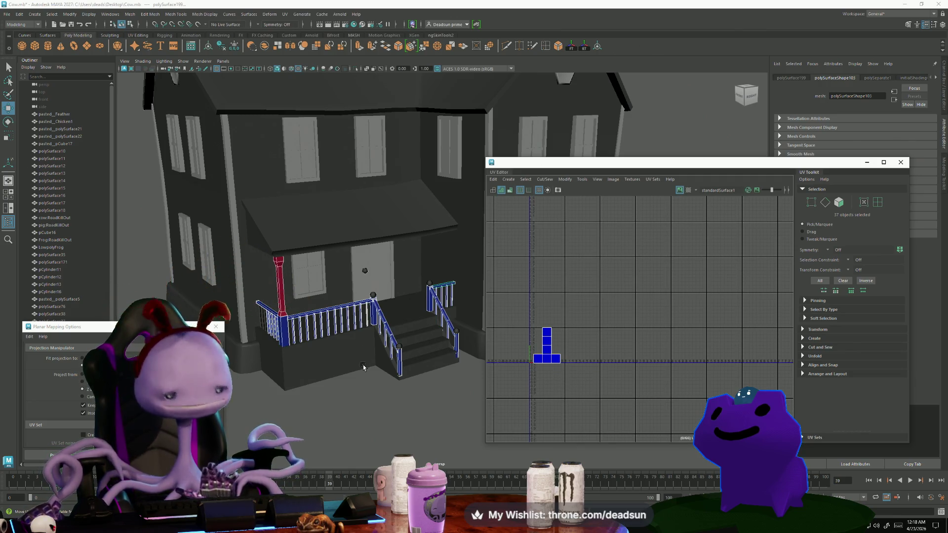
scroll(389, 313, "up", 3)
scroll(390, 313, "down", 3)
mouse_move(341, 335)
left_mouse_down("alt")
mouse_move(269, 359)
mouse_move(291, 348)
mouse_move(355, 390)
mouse_move(339, 400)
mouse_move(339, 385)
mouse_move(275, 381)
left_mouse_up("alt")
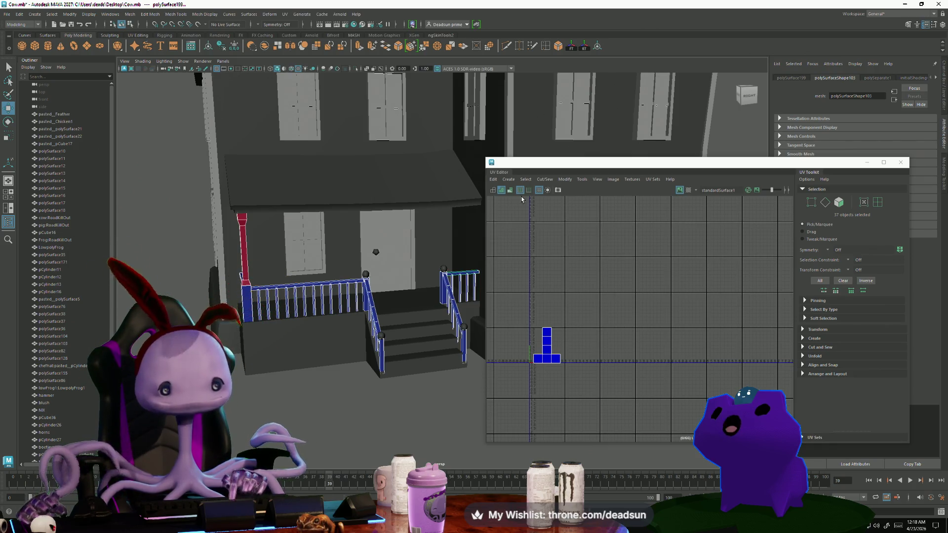
Project the selected railing faces with Create > Automatic in the UV Editor.
left_click(544, 179)
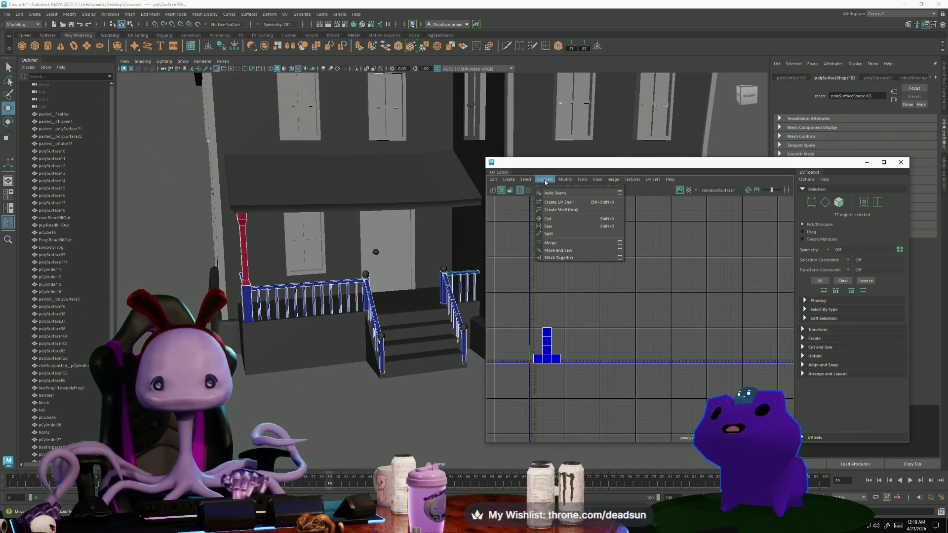
mouse_move(564, 181)
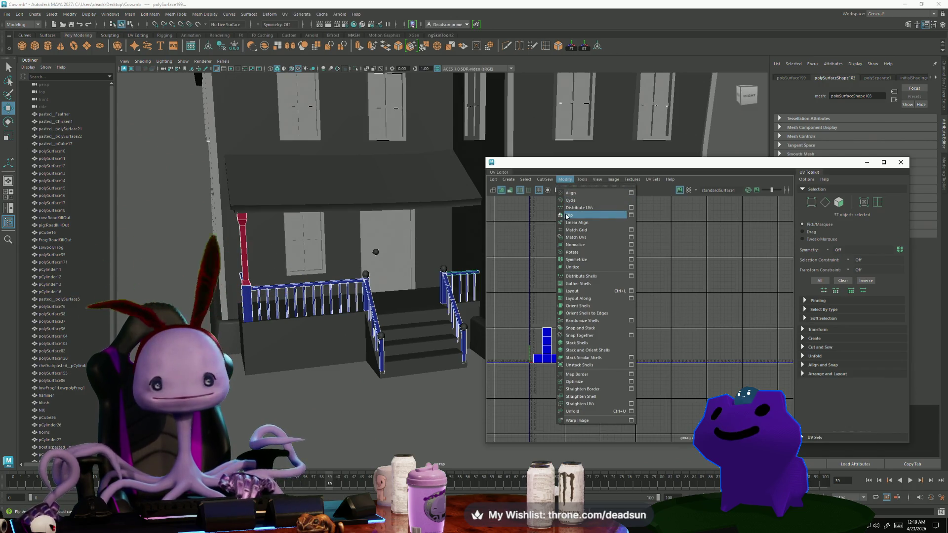
mouse_move(511, 181)
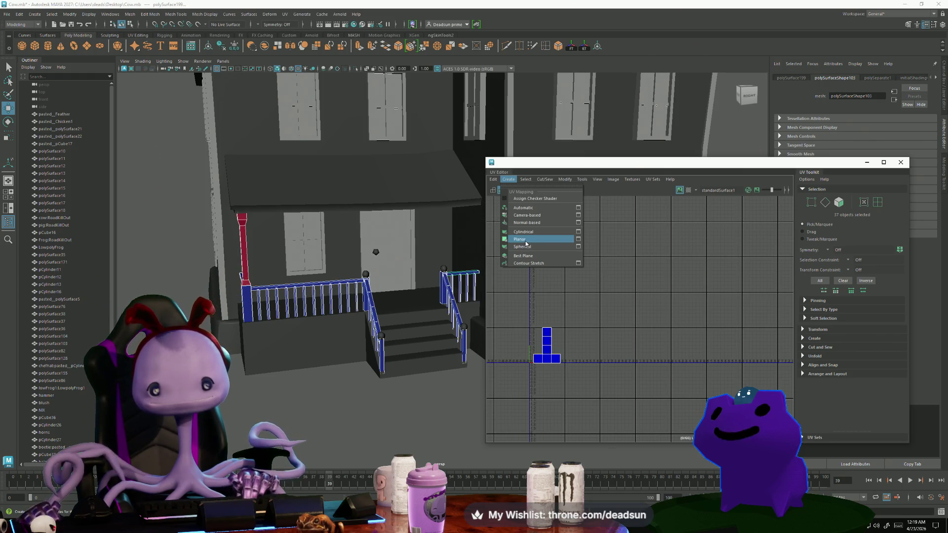
left_click(524, 207)
Select all the railing UVs and run Modify > Layout to pack them into the 0–1 tile.
key("f")
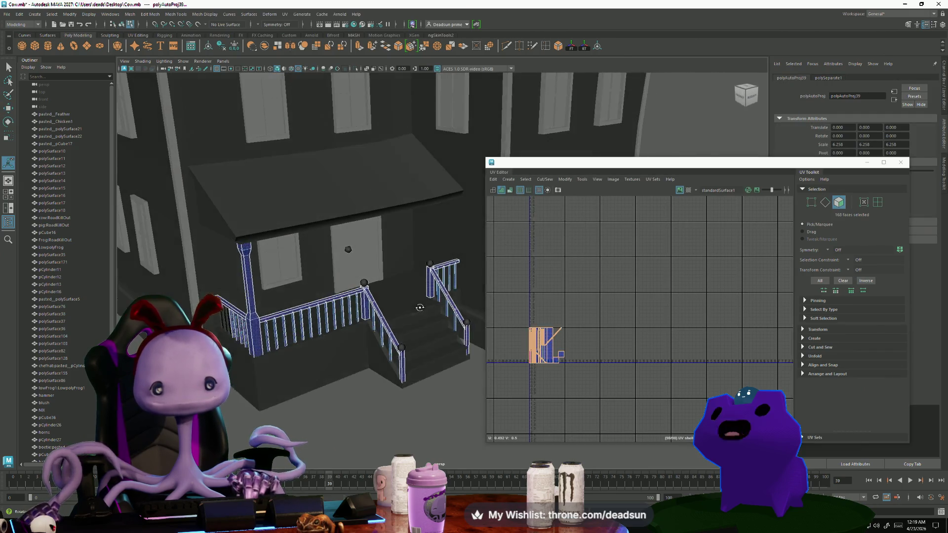
key("f")
key("f")
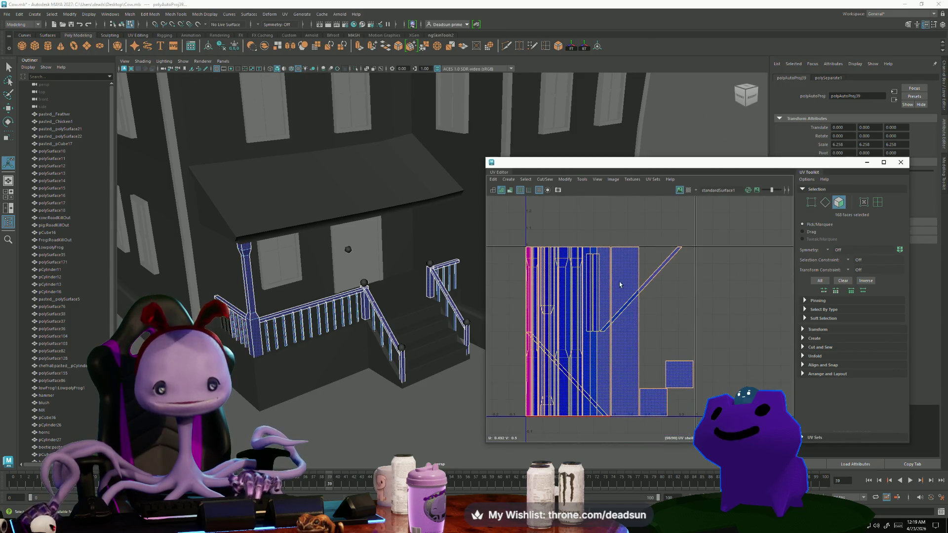
right_click_drag(663, 272, 663, 272)
left_click(638, 247)
scroll(577, 274, "down", 2)
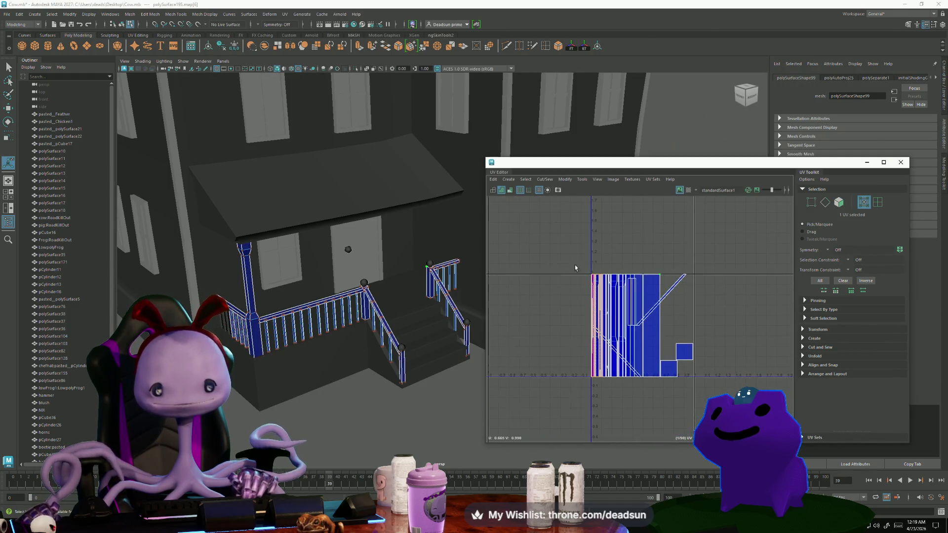
left_click_drag(730, 405, 731, 405)
left_click(543, 180)
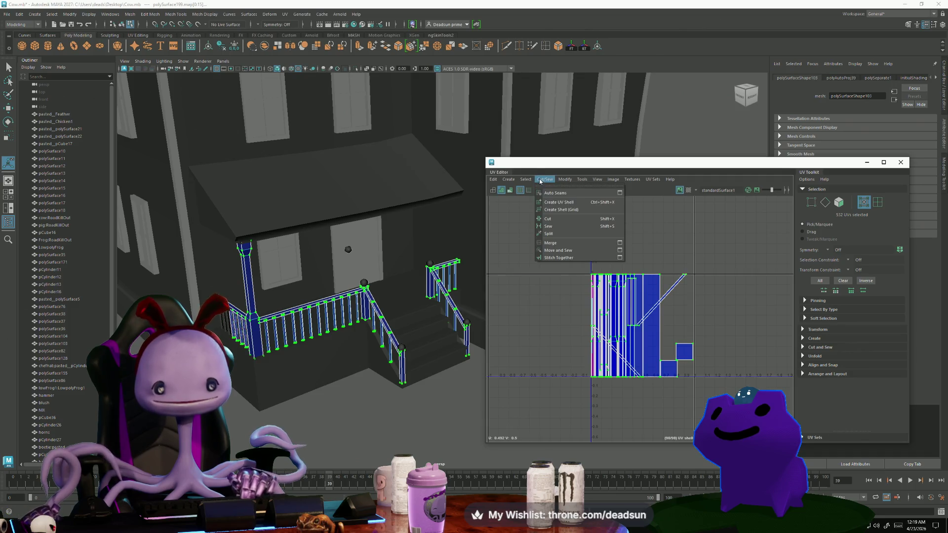
mouse_move(572, 181)
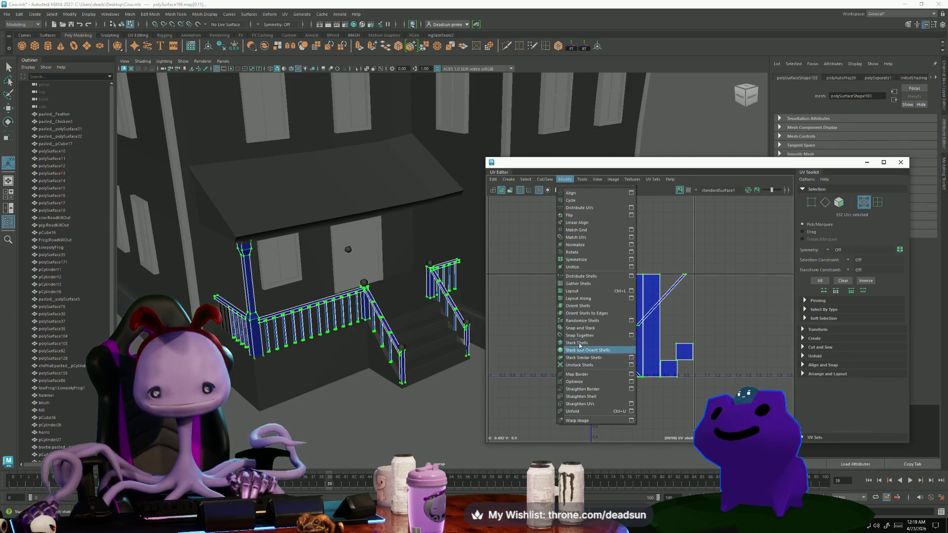
left_click(575, 292)
Pull two baluster shells out to the left of the packed cluster.
scroll(617, 338, "up", 5)
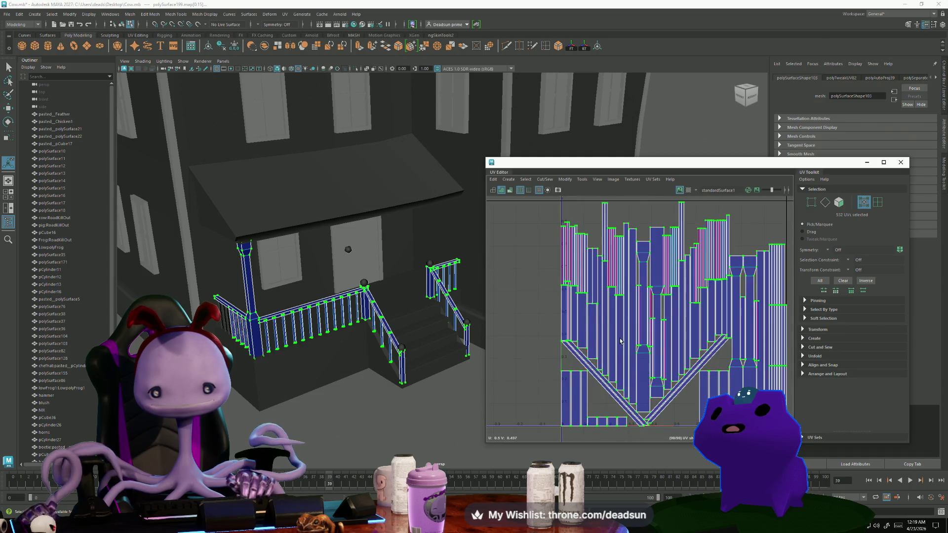
scroll(616, 338, "down", 3)
scroll(617, 340, "up", 2)
scroll(617, 340, "down", 2)
right_click_drag(635, 286, 656, 313)
left_click(657, 326)
scroll(657, 326, "down", 2)
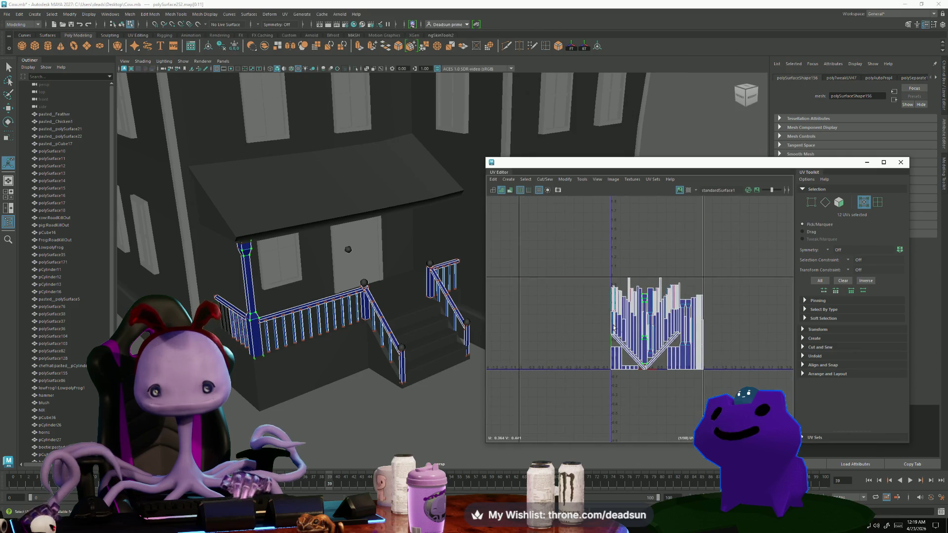
key("w")
left_click_drag(644, 319, 558, 320)
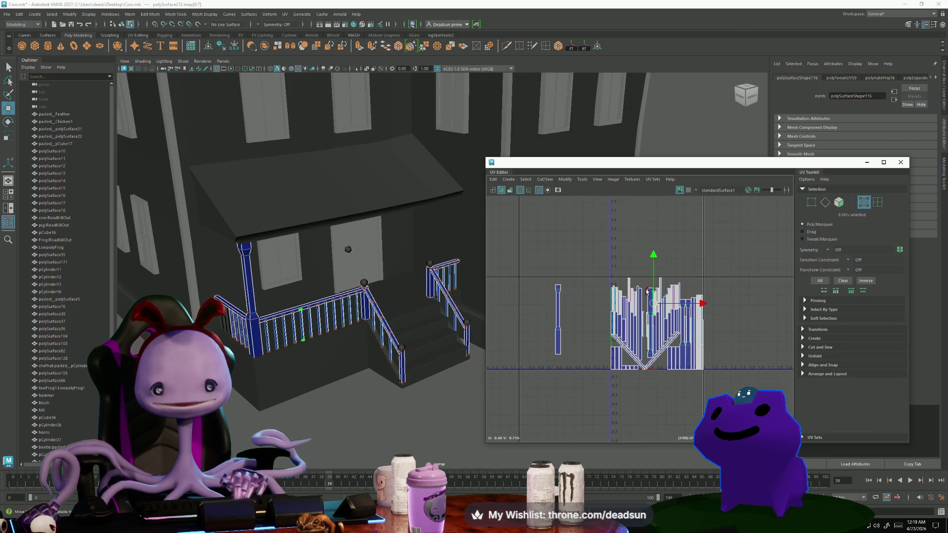
left_click_drag(643, 318, 569, 320)
Rotate the baluster shell 180° so it stands upright, then nudge it left.
key("e")
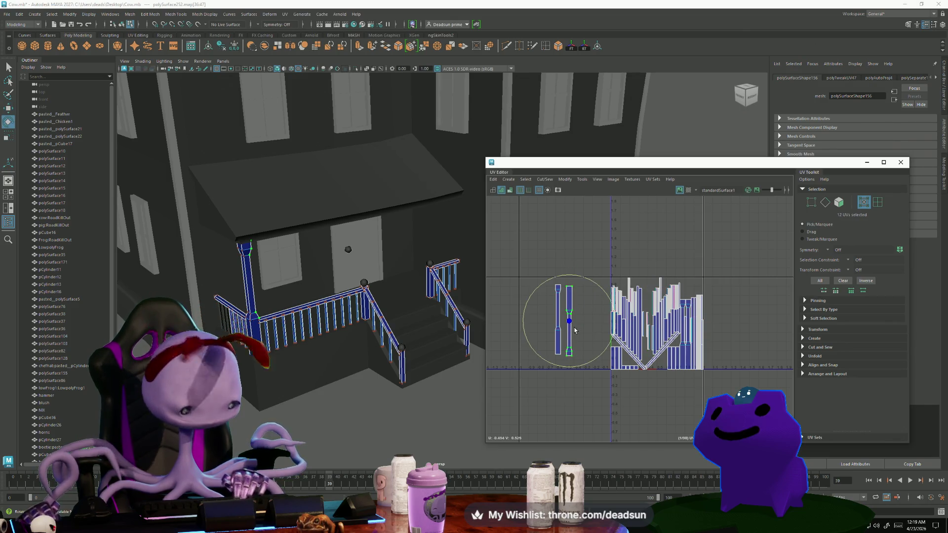
mouse_move(598, 359)
left_mouse_down()
mouse_move(608, 292)
mouse_move(576, 274)
mouse_move(540, 283)
left_mouse_up()
key("w")
left_click_drag(570, 320, 568, 320)
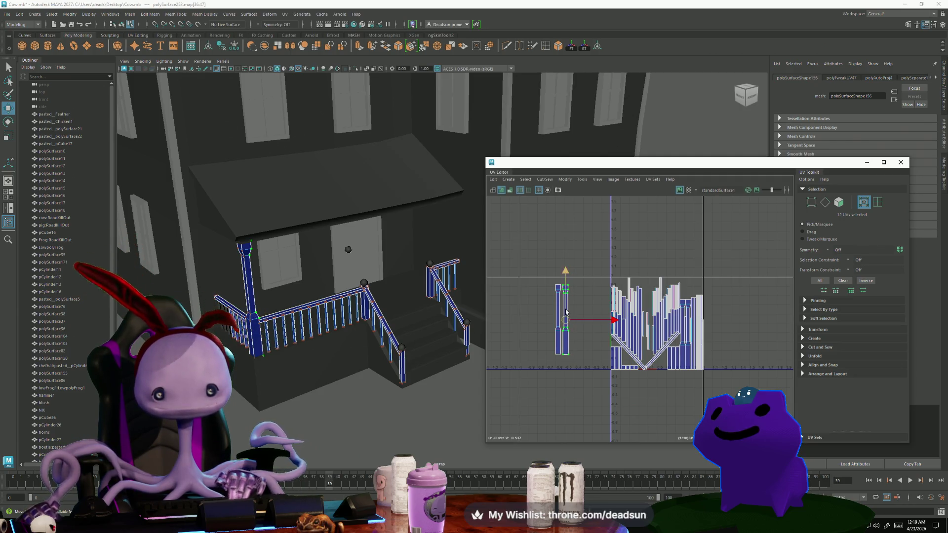
Move another baluster shell beside the other baluster shells.
scroll(568, 320, "up", 3)
middle_click_drag(700, 348, 626, 331, "alt")
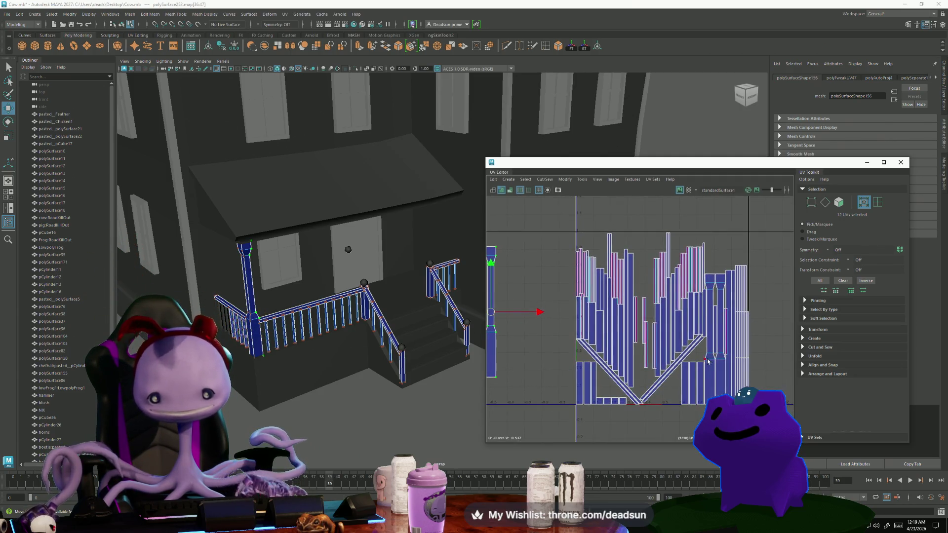
left_click_drag(713, 355, 508, 314)
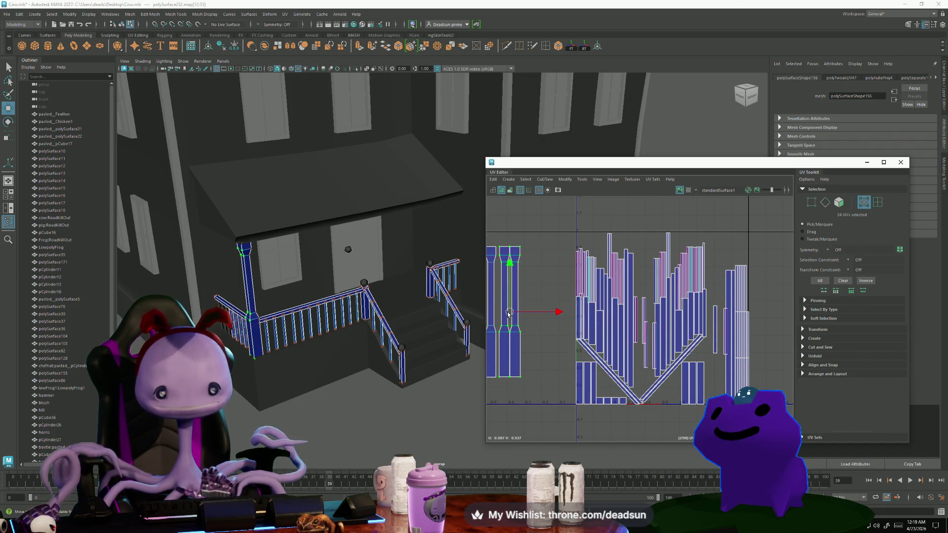
Sew the four baluster shells into one along their shared edges with Move and Sew.
scroll(507, 314, "up", 3)
middle_click_drag(515, 261, 566, 271, "alt")
key("F10")
left_click(556, 365)
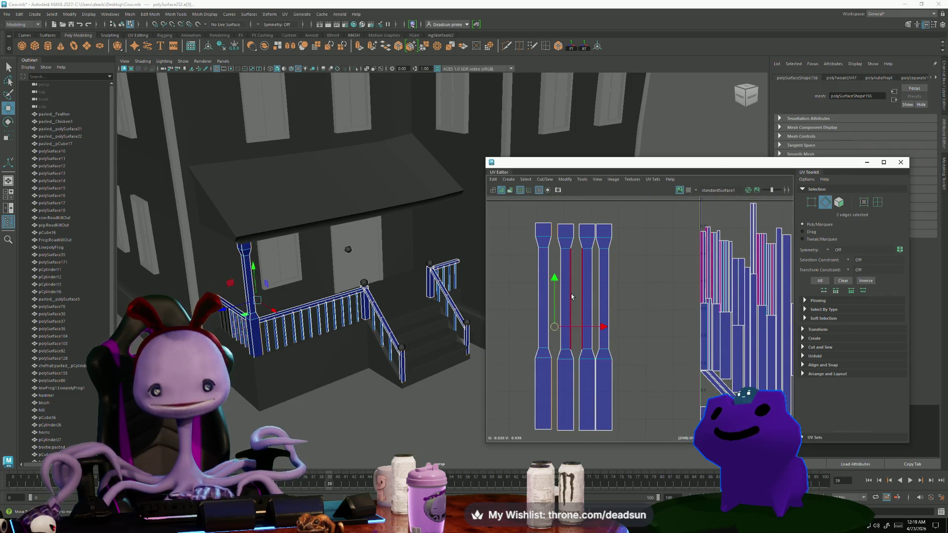
left_click(544, 179)
left_click(576, 255)
left_click(578, 255)
key("g")
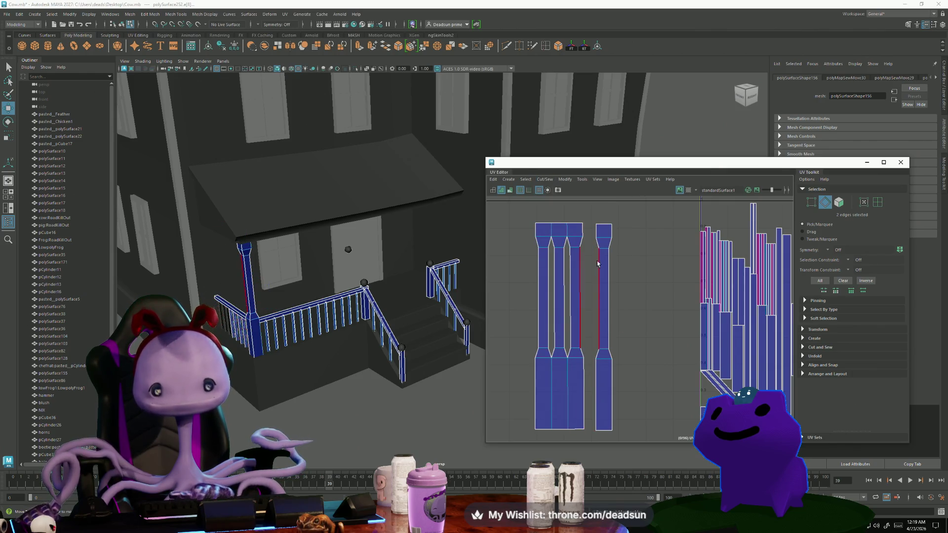
left_click(584, 390)
key("g")
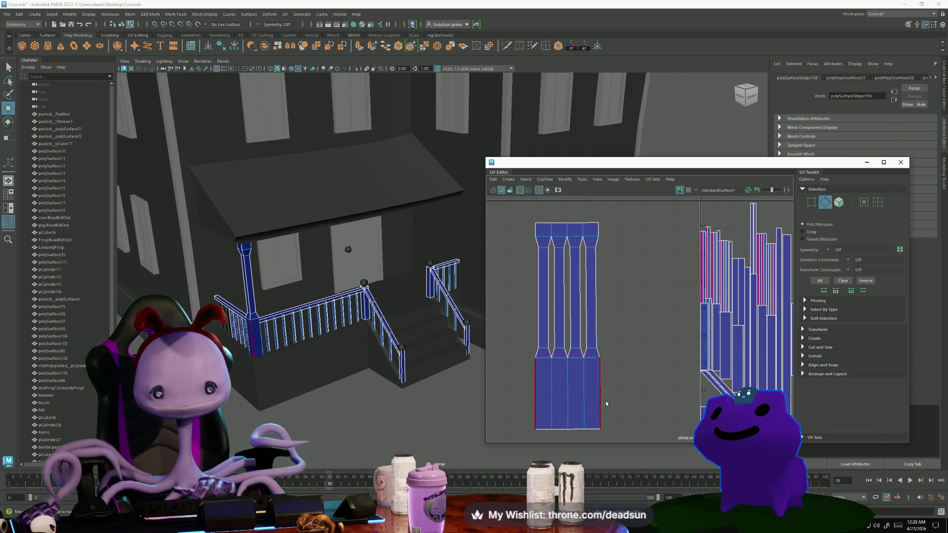
In UV mode, select the shell's bottom, middle and top UV rows with the Scale tool.
scroll(592, 395, "down", 2)
scroll(561, 373, "down", 2)
mouse_move(554, 349)
middle_mouse_down("alt")
mouse_move(531, 338)
mouse_move(549, 339)
middle_mouse_up("alt")
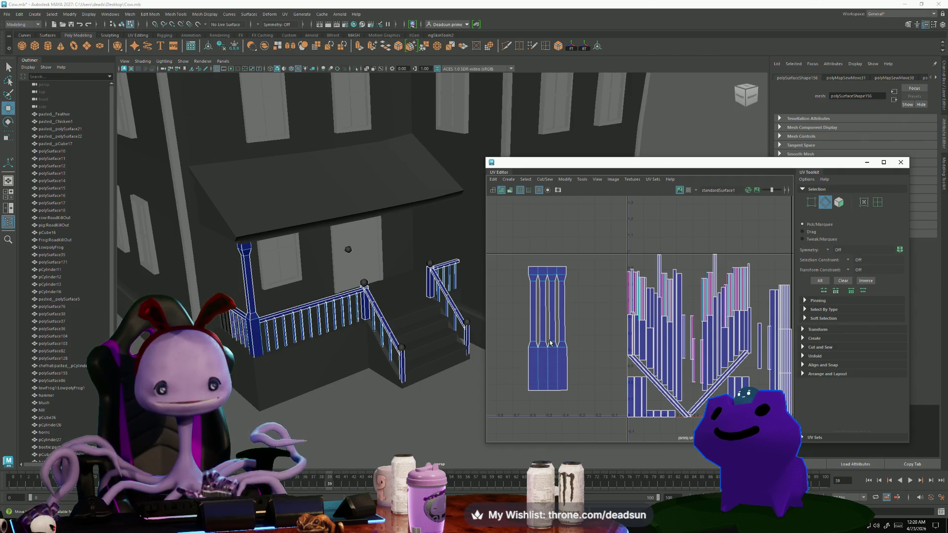
right_click_drag(517, 387, 559, 376)
left_click_drag(583, 412, 583, 411)
key("r")
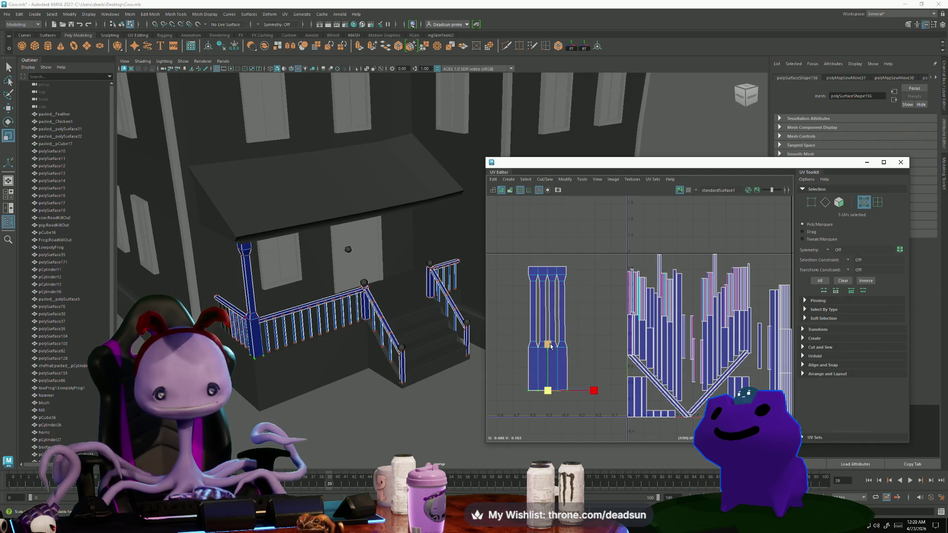
left_click_drag(514, 347, 515, 346)
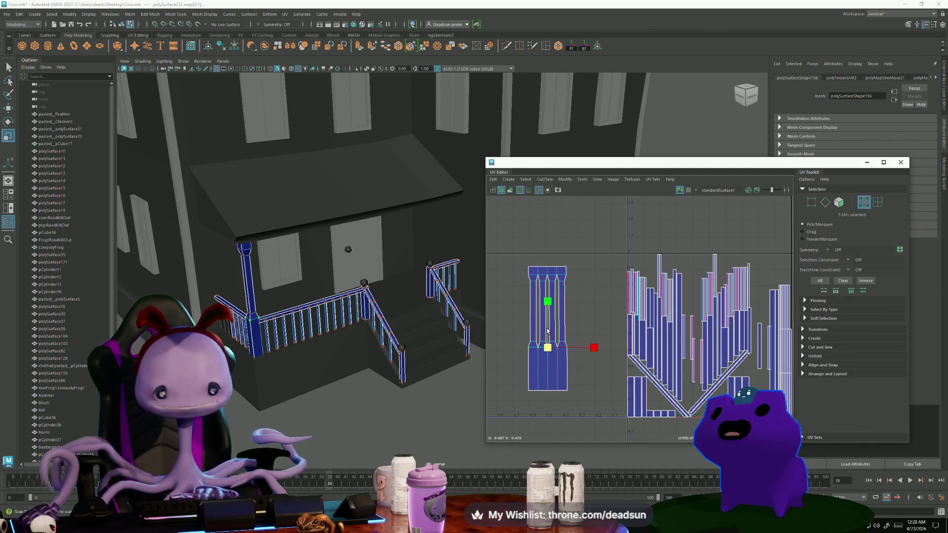
left_click_drag(577, 272, 575, 271)
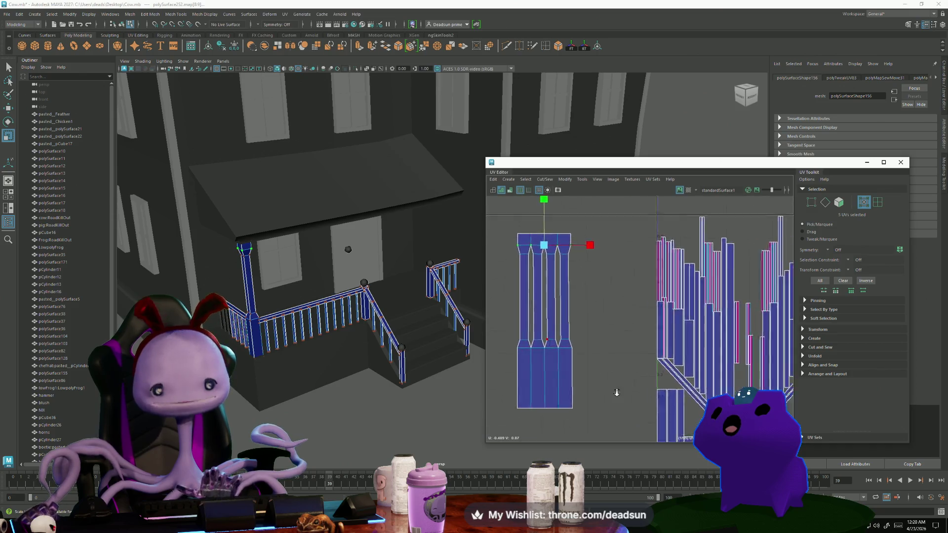
Orbit the 3D view down onto the porch railing and clear the railing selection.
scroll(622, 376, "up", 5)
scroll(633, 367, "down", 1)
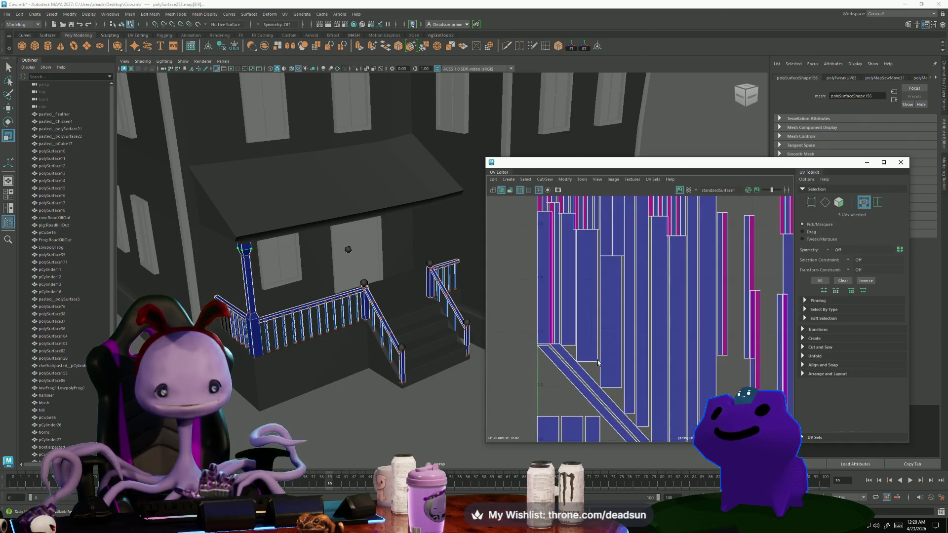
mouse_move(262, 311)
left_mouse_down("alt")
mouse_move(370, 376)
mouse_move(234, 337)
mouse_move(267, 299)
left_mouse_up("alt")
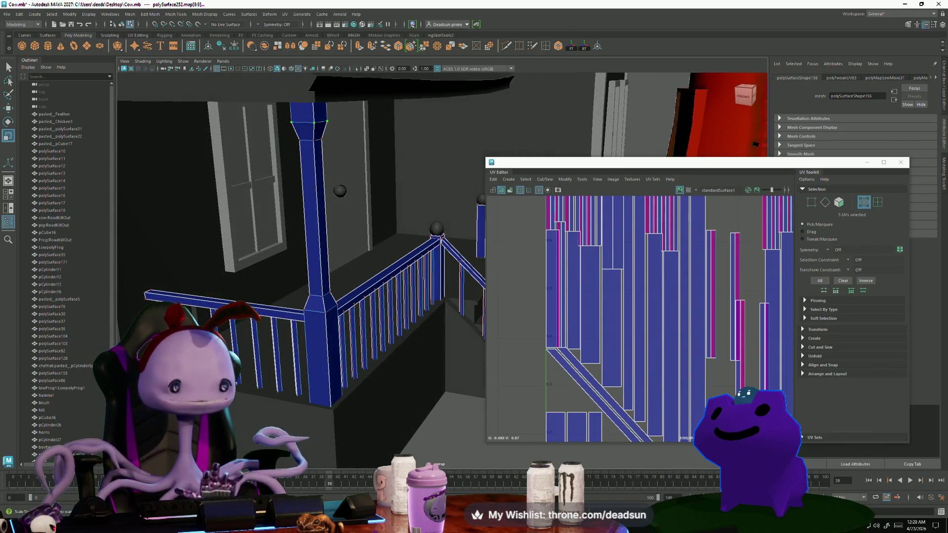
left_click(266, 314)
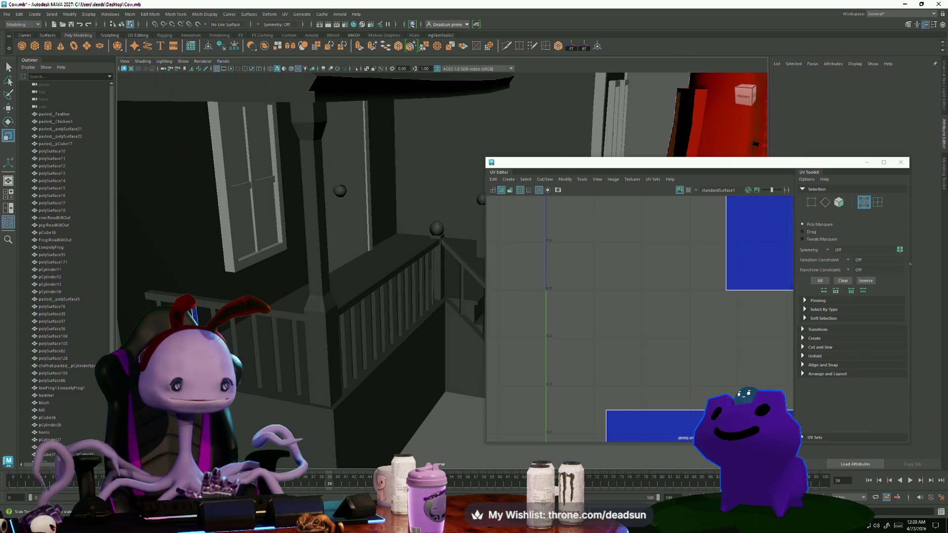
scroll(665, 362, "down", 5)
scroll(665, 362, "down", 1)
middle_click_drag(664, 362, 541, 324, "alt")
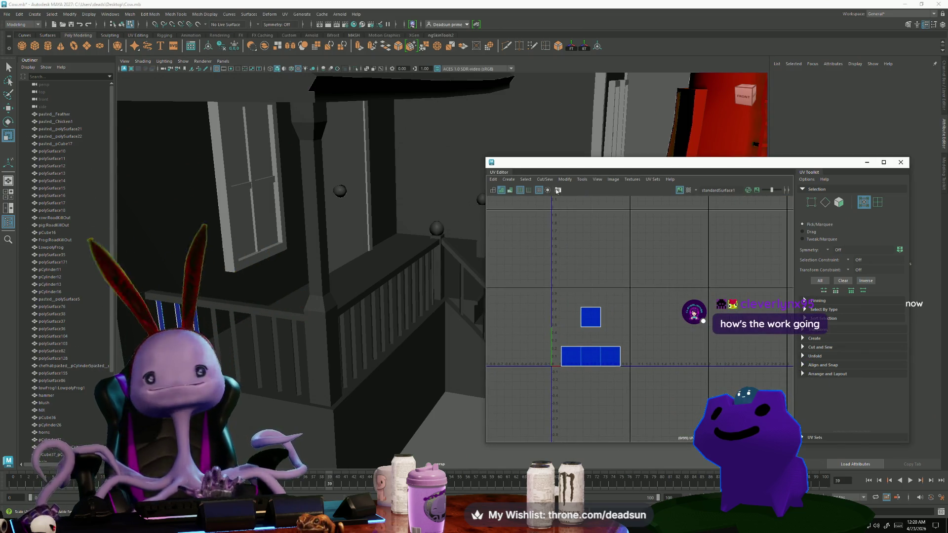
left_click(544, 179)
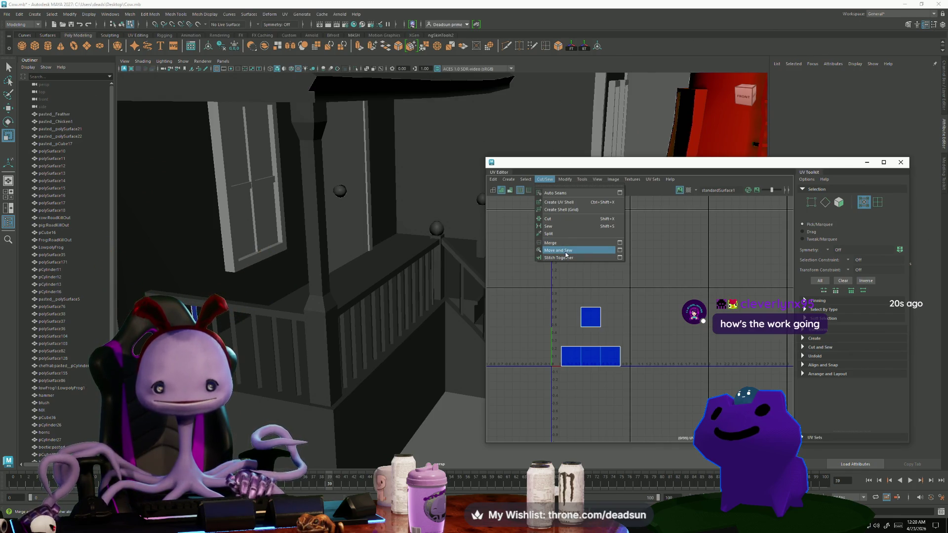
left_click(508, 179)
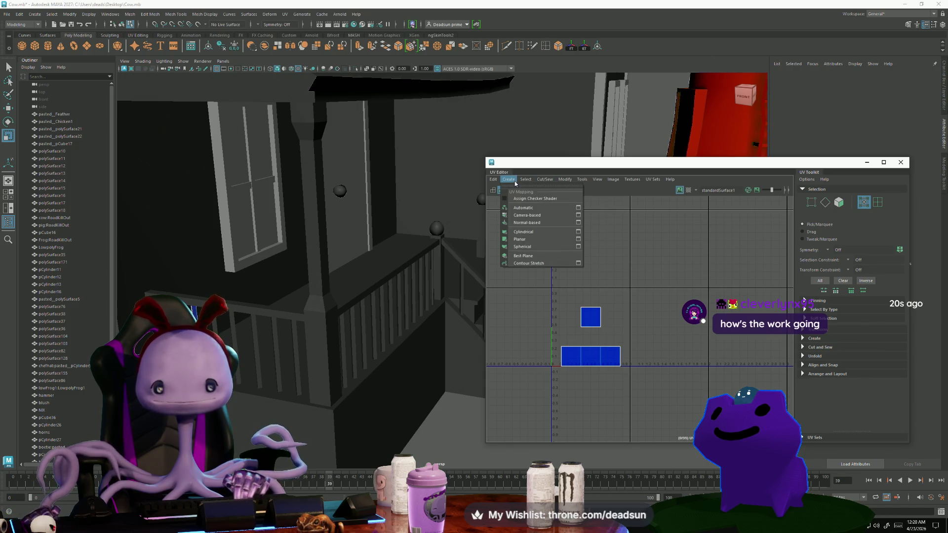
left_click(541, 218)
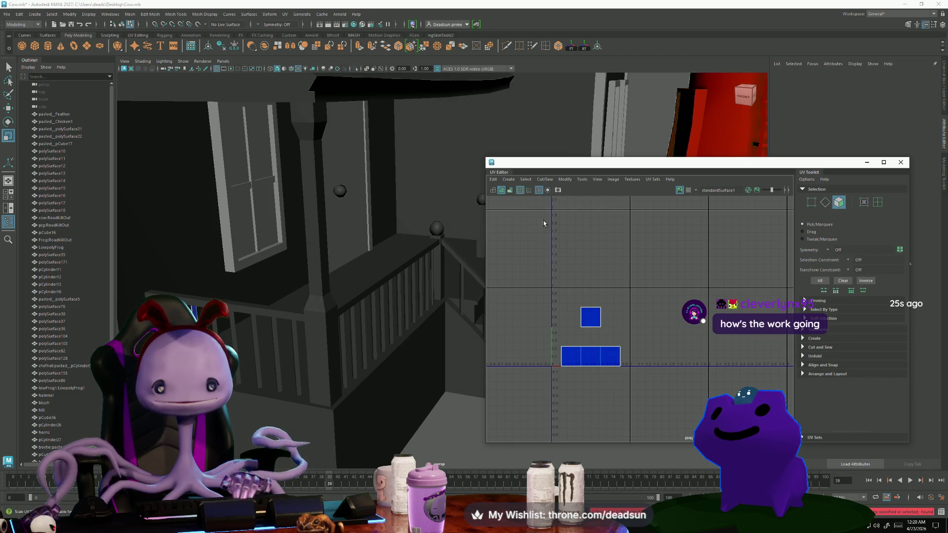
right_click_drag(604, 323, 603, 348)
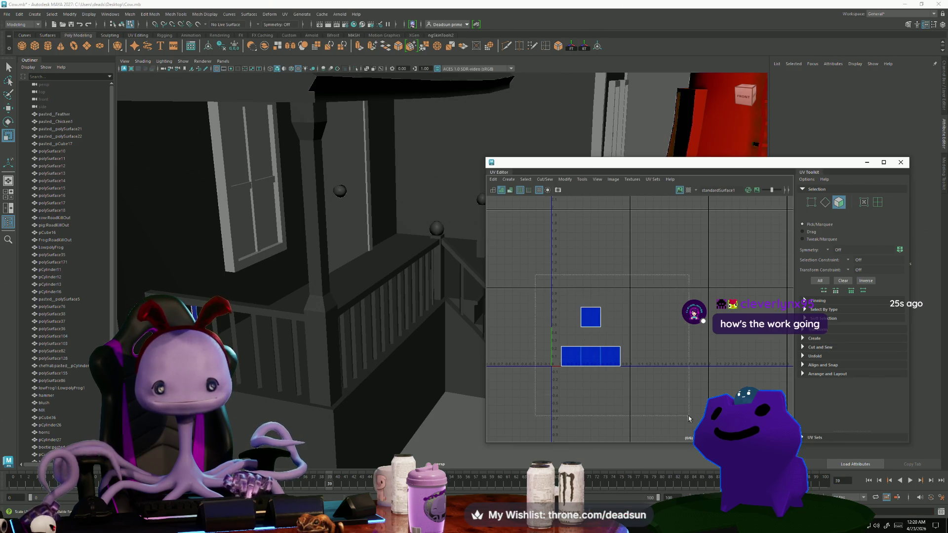
left_click_drag(548, 296, 629, 373)
left_click(525, 180)
mouse_move(511, 184)
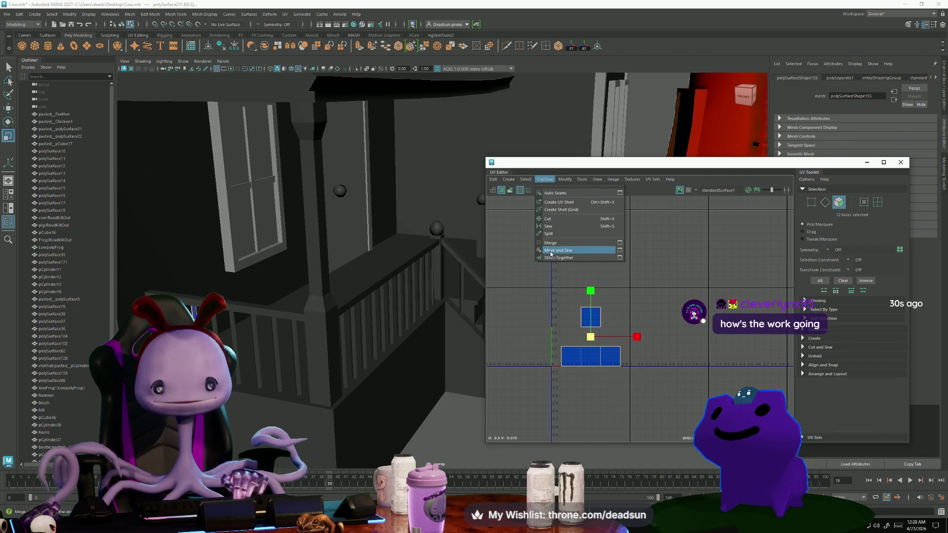
left_click(548, 256)
key("ctrl+z")
mouse_move(271, 363)
left_mouse_down("alt")
mouse_move(312, 356)
mouse_move(367, 436)
left_mouse_up("alt")
left_click(300, 363)
left_click_drag(305, 351, 277, 291, "alt")
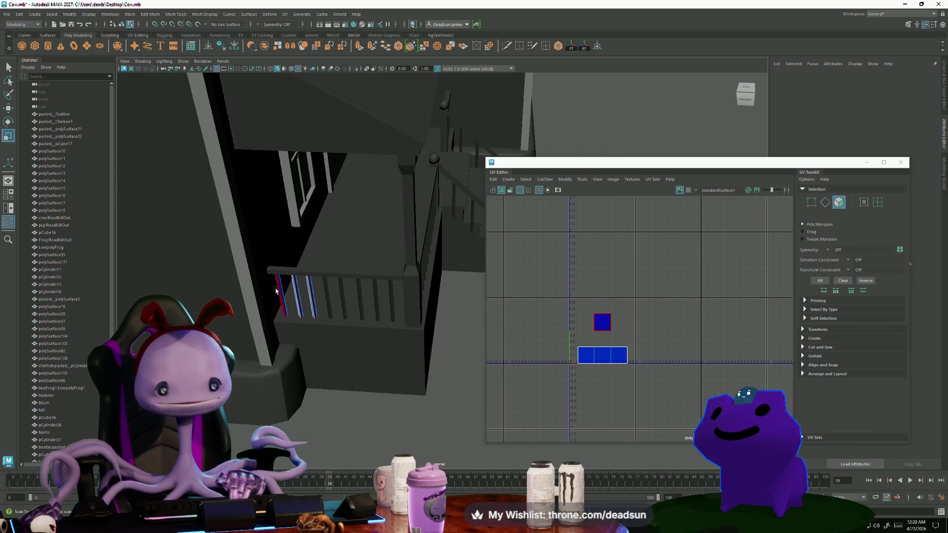
Select the baluster objects, dropping the stair mesh and adding the top rail.
left_click_drag(396, 306, 396, 306)
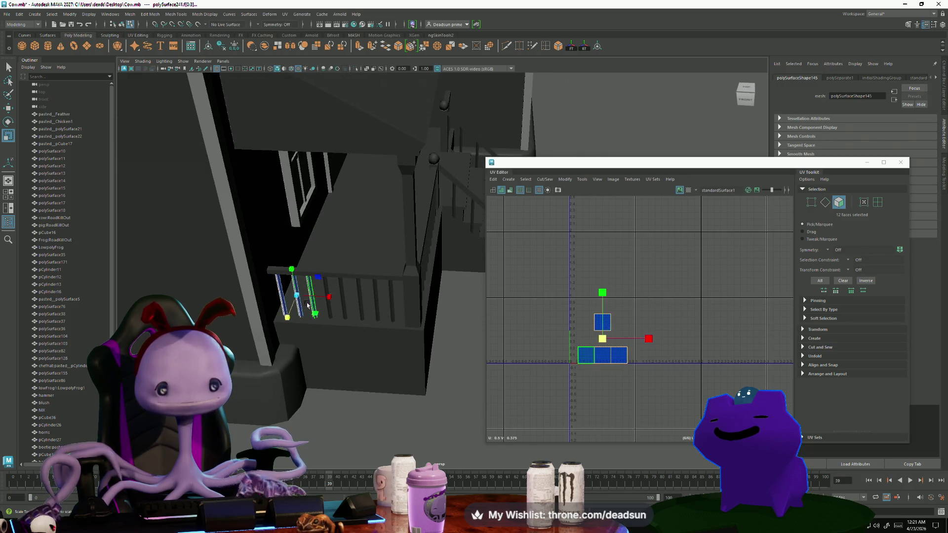
mouse_move(309, 306)
right_mouse_down()
mouse_move(306, 321)
mouse_move(349, 407)
right_mouse_up()
left_click(262, 298)
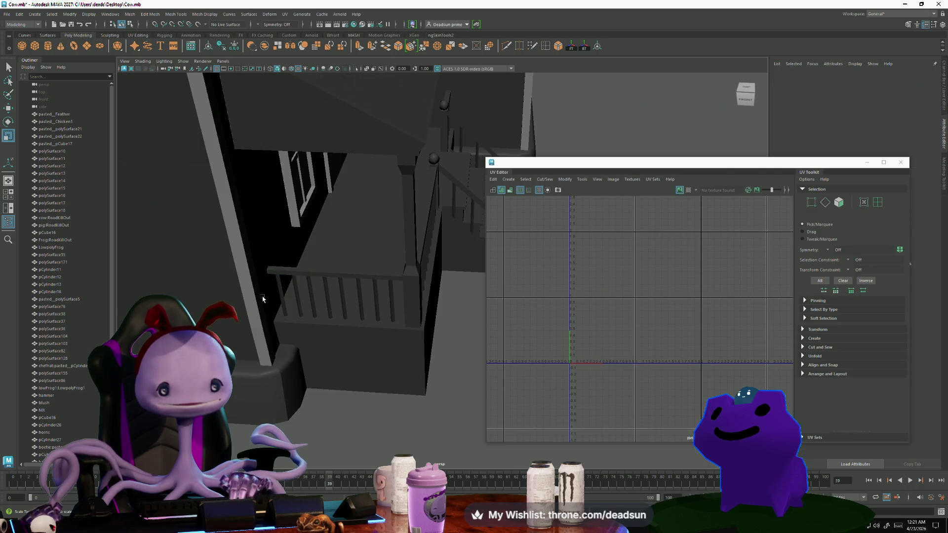
left_click_drag(399, 306, 399, 306)
left_click(357, 354, "ctrl")
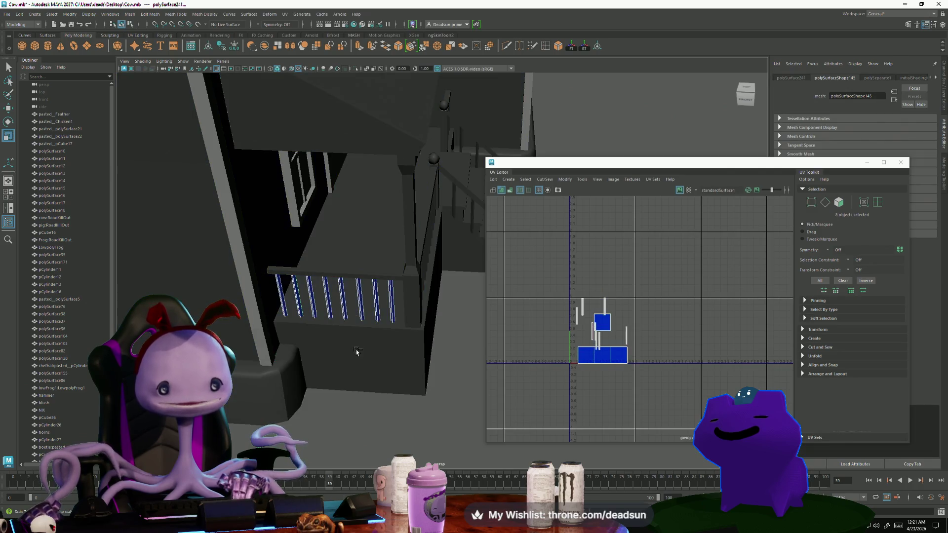
left_click(393, 275, "shift")
Marquee-select the porch and stair railings, then deselect the corner and stair-rail posts.
left_click_drag(465, 271, 412, 264, "alt")
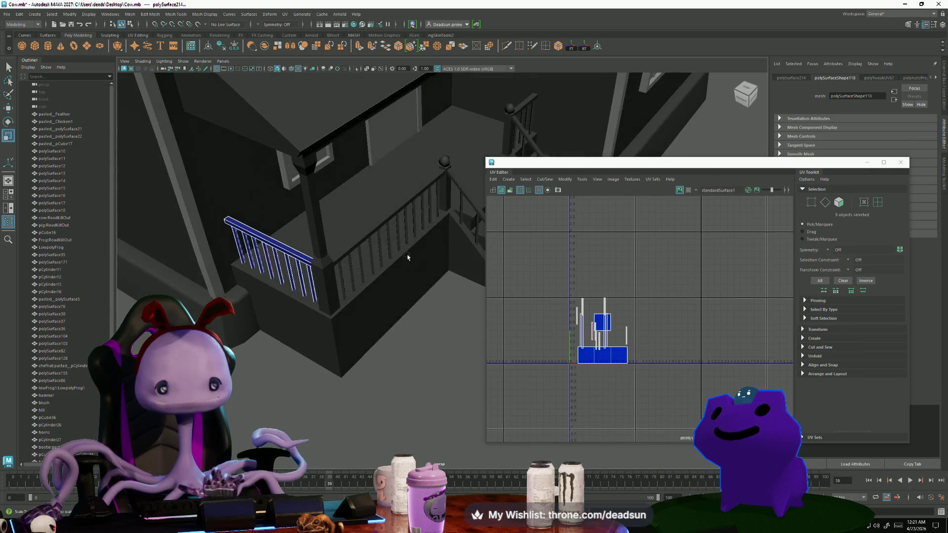
mouse_move(375, 229)
left_mouse_down("alt")
mouse_move(376, 267)
mouse_move(387, 271)
mouse_move(309, 284)
mouse_move(304, 300)
left_mouse_up("alt")
mouse_move(213, 228)
left_mouse_down()
mouse_move(457, 339)
mouse_move(473, 322)
left_mouse_up()
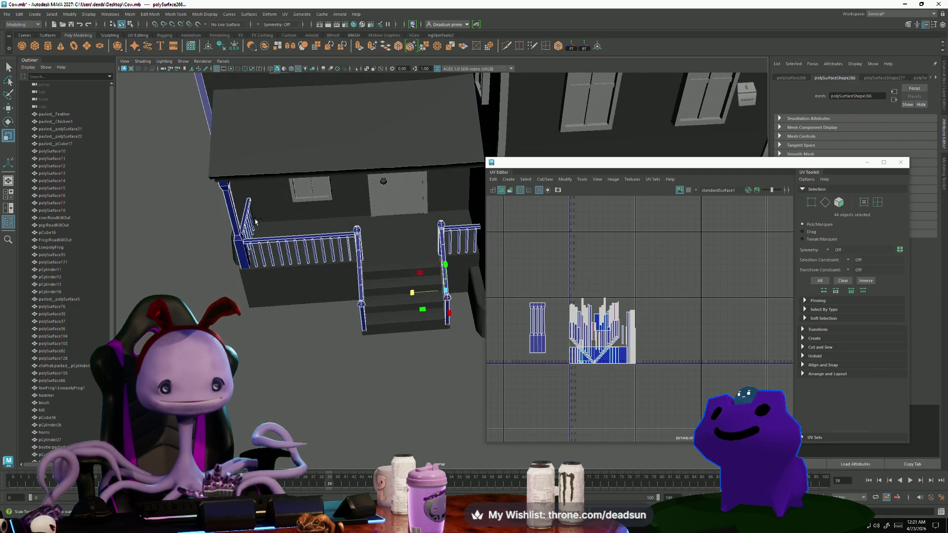
left_click(222, 207, "ctrl")
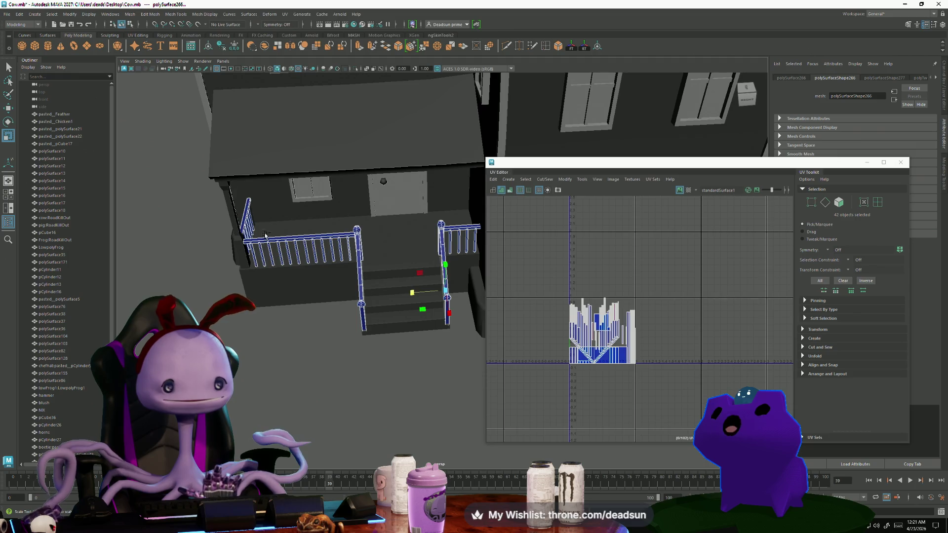
left_click(358, 229, "ctrl")
left_click(441, 224, "ctrl")
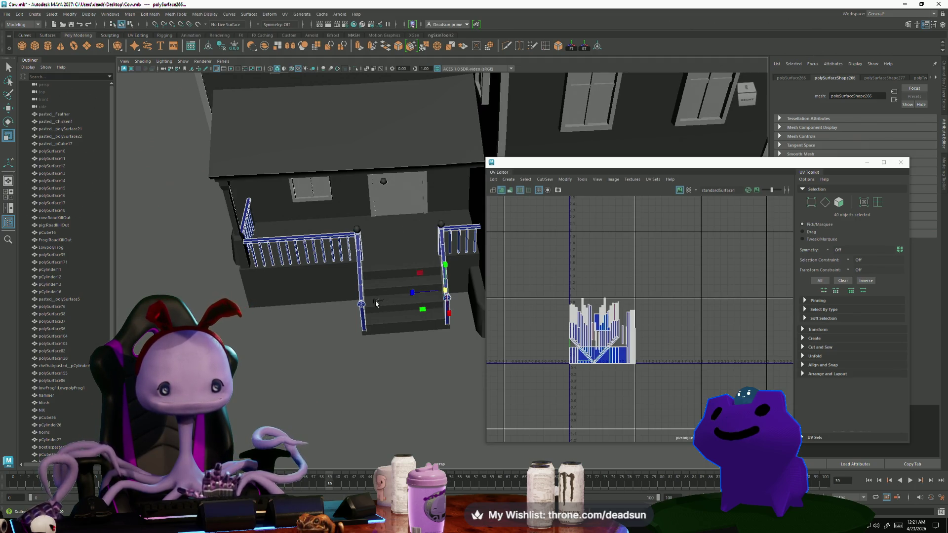
mouse_move(392, 317)
left_mouse_down("alt")
mouse_move(456, 309)
mouse_move(456, 340)
mouse_move(303, 338)
mouse_move(313, 337)
mouse_move(258, 265)
mouse_move(430, 393)
mouse_move(364, 387)
mouse_move(376, 398)
mouse_move(343, 379)
mouse_move(395, 368)
left_mouse_up("alt")
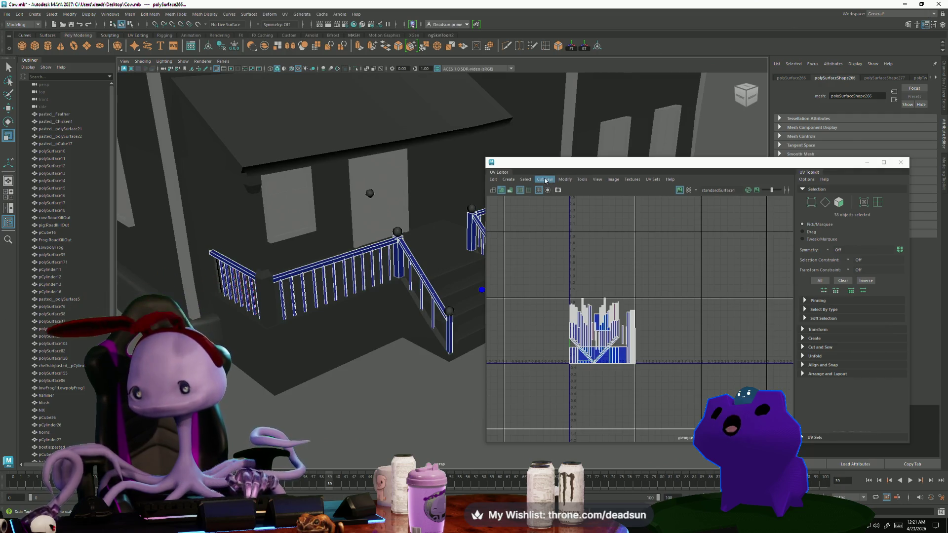
Apply a Create > Automatic UV projection to the railings.
left_click(546, 180)
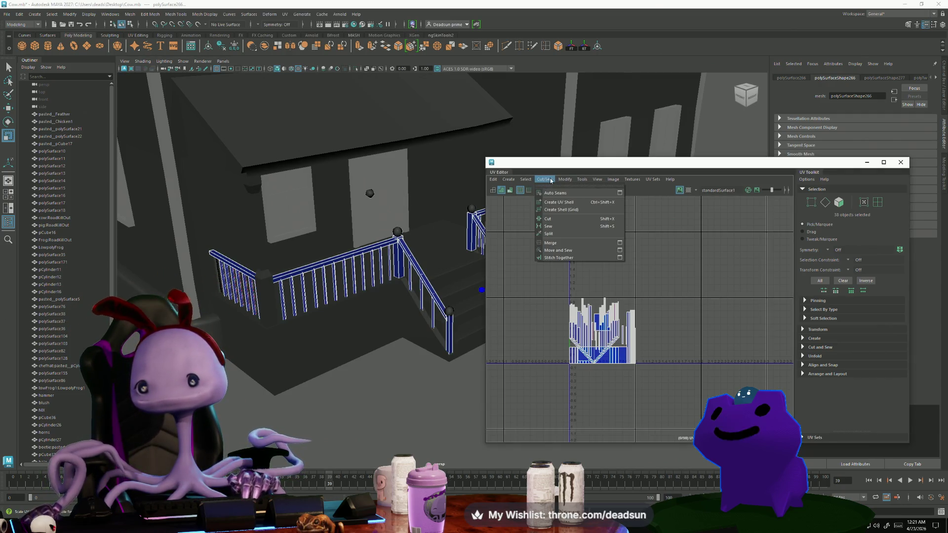
mouse_move(560, 180)
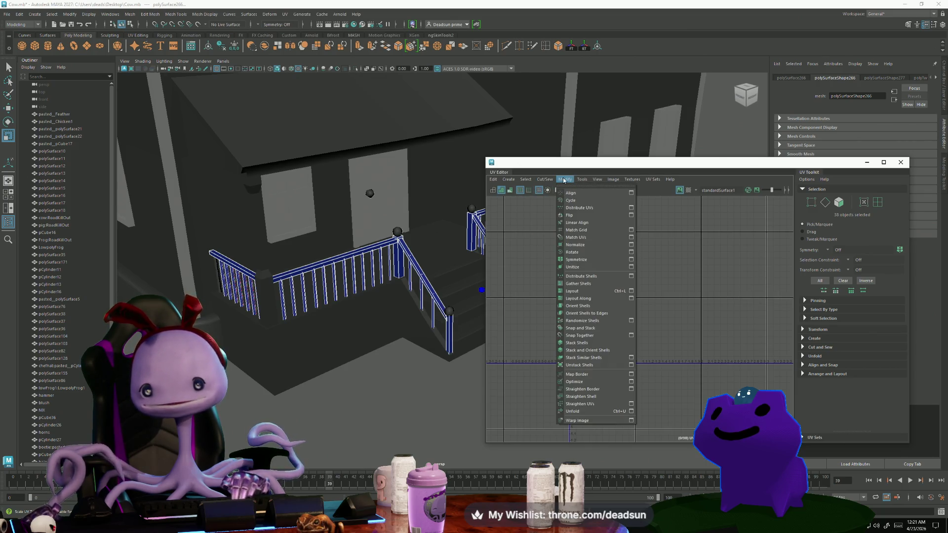
mouse_move(509, 180)
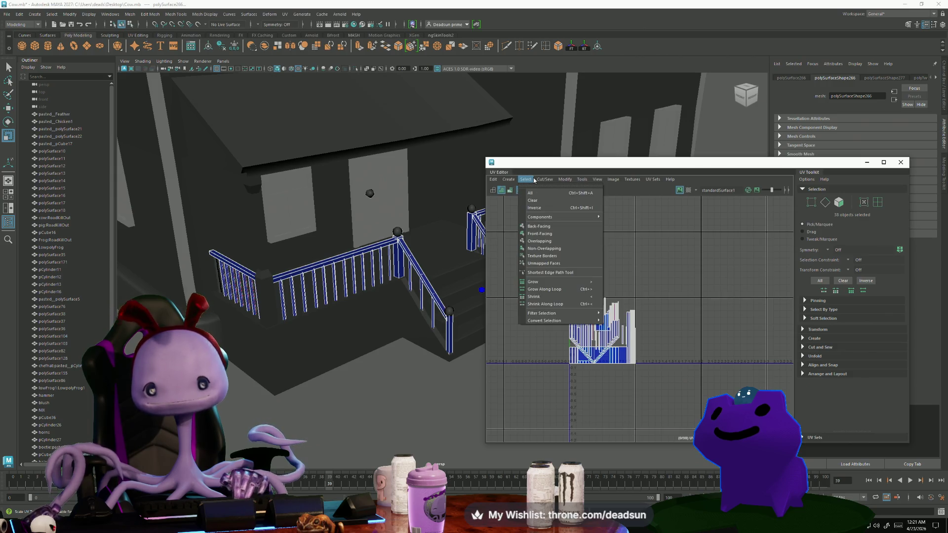
left_click(521, 180)
left_click(528, 179)
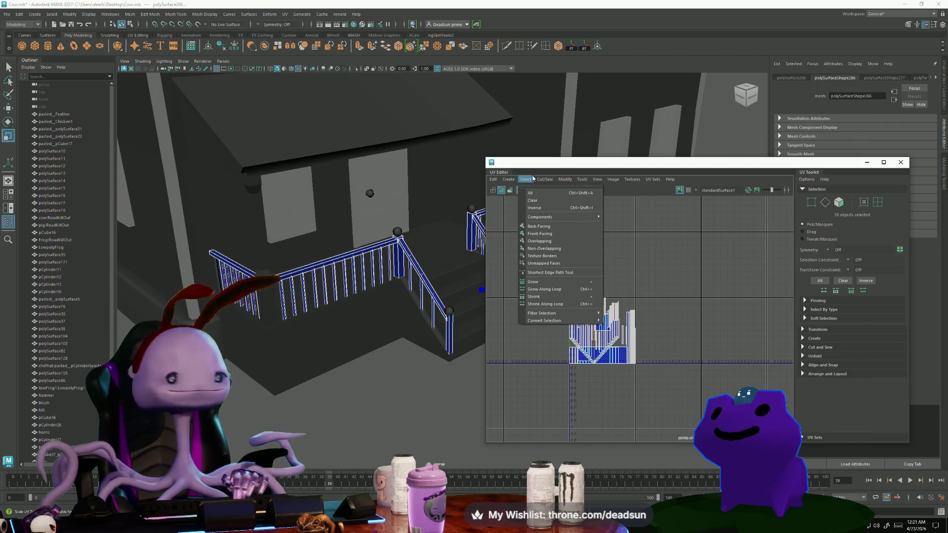
mouse_move(541, 179)
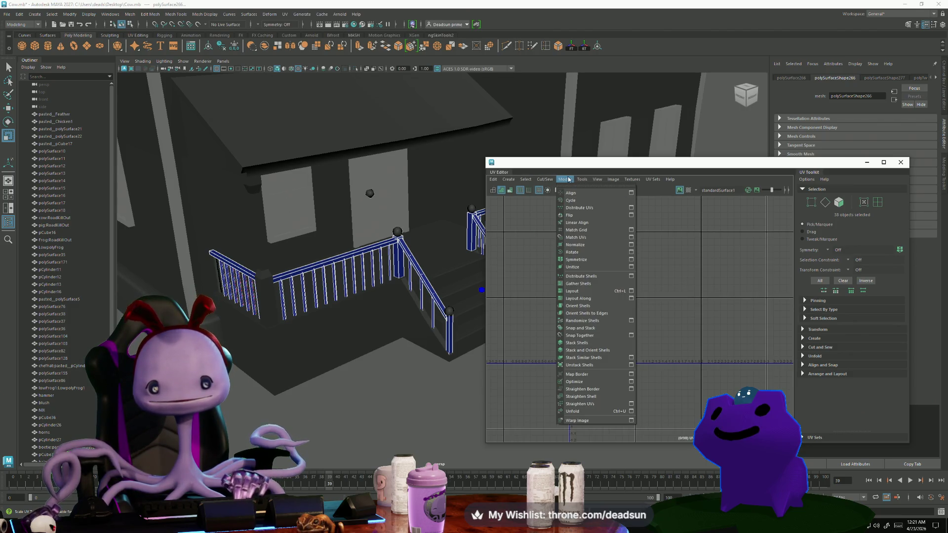
mouse_move(509, 179)
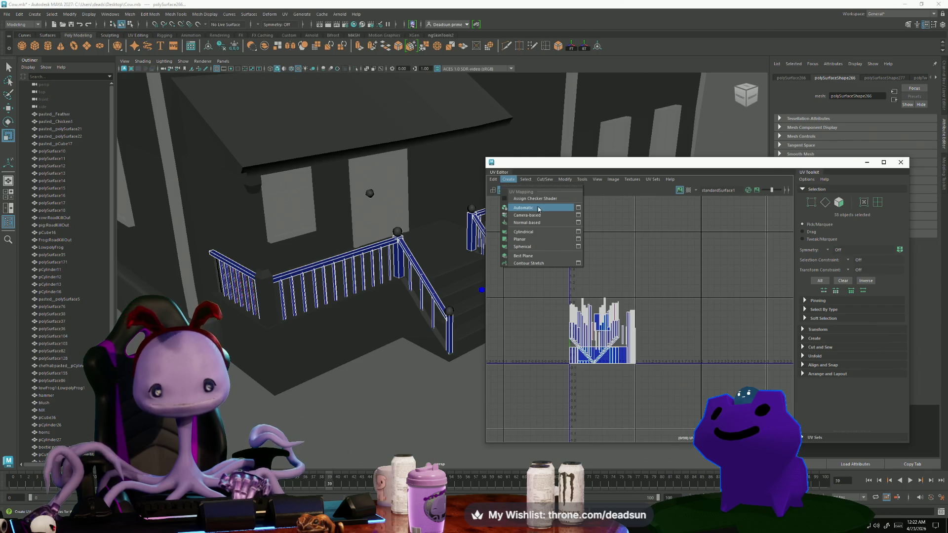
left_click(537, 208)
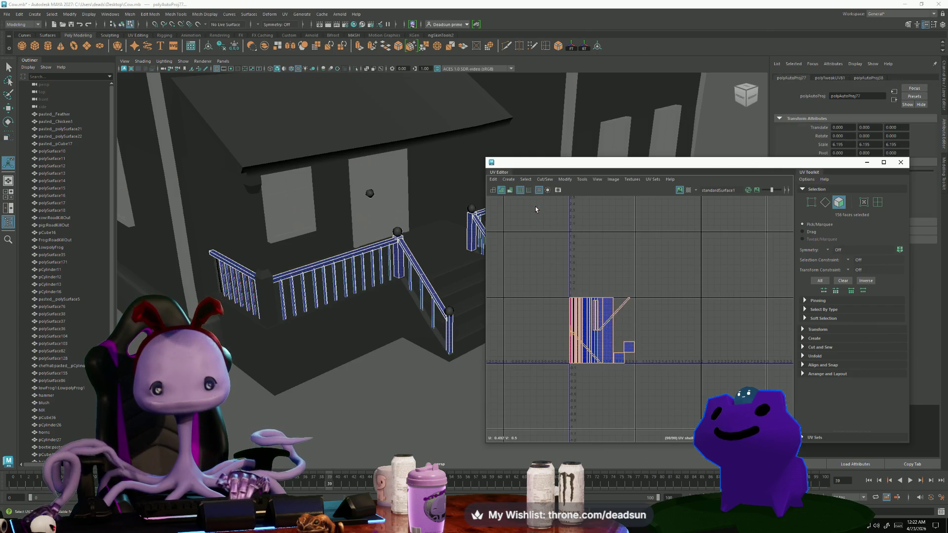
Unfold the railings' projected UVs with Modify > Unfold.
left_click(546, 181)
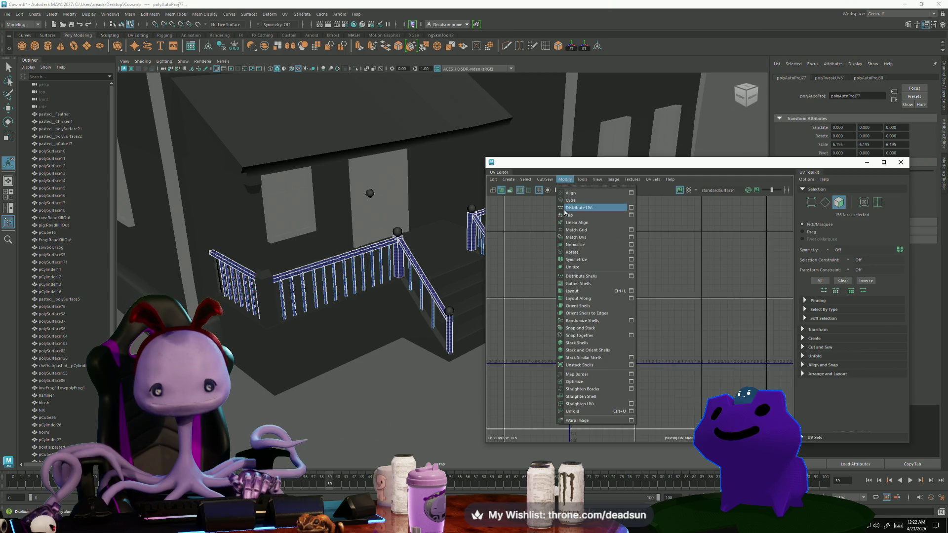
left_click(571, 411)
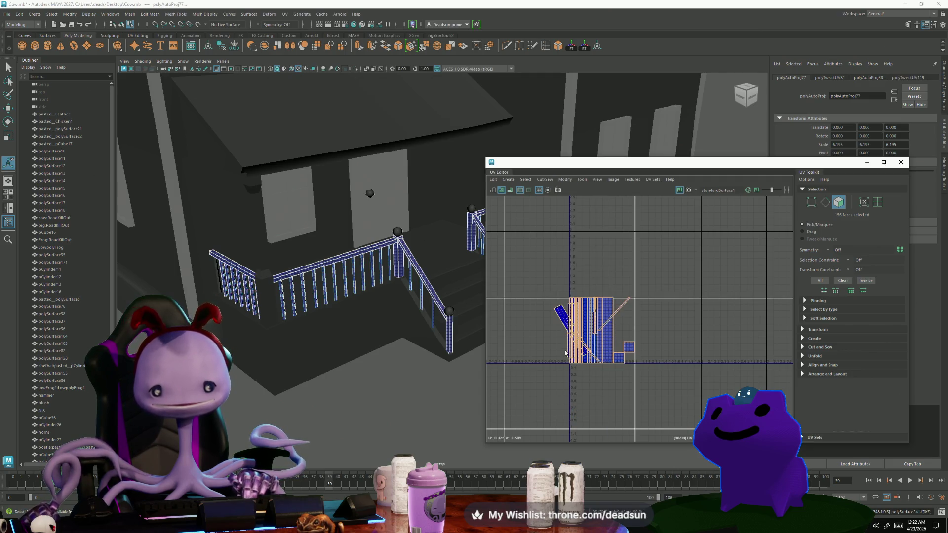
scroll(565, 354, "up", 6)
scroll(554, 298, "down", 3)
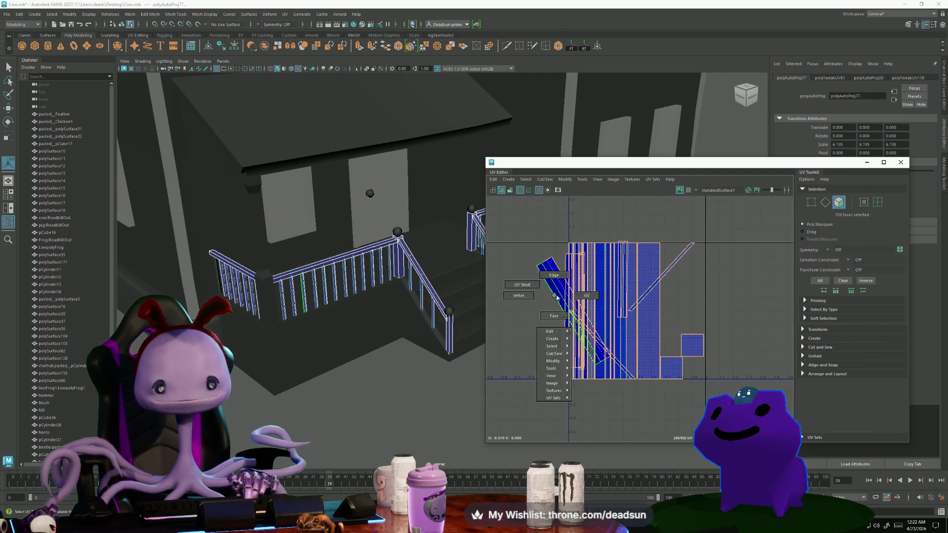
In UV mode, move railing shells left beside the left-side shells.
key("F12")
left_click(549, 290)
key("w")
left_click_drag(573, 312, 486, 313)
left_click_drag(581, 319, 511, 306)
middle_click_drag(543, 276, 616, 346, "alt")
left_click_drag(650, 340, 606, 322)
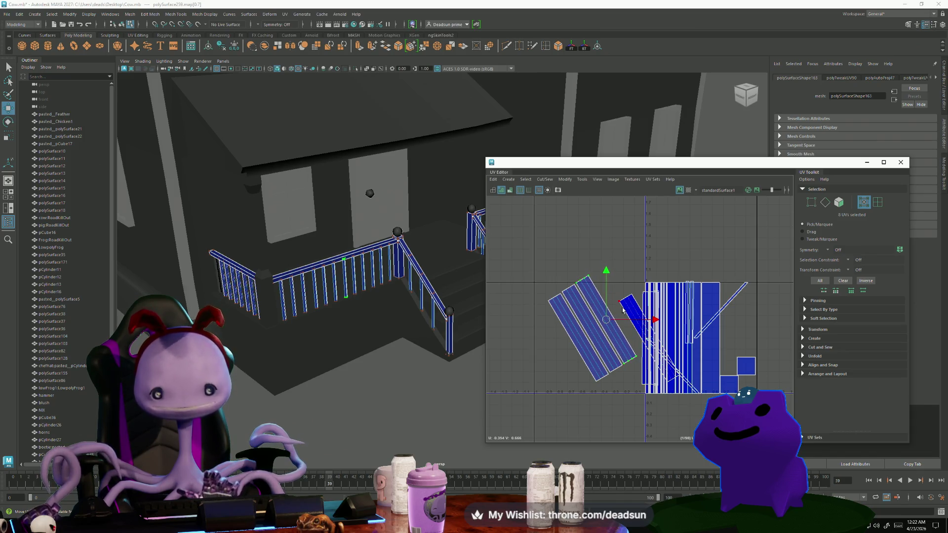
Add four baluster shells to the tilted row and nudge the leftmost strip down-left.
mouse_move(656, 343)
left_mouse_down()
mouse_move(551, 345)
mouse_move(564, 347)
left_mouse_up()
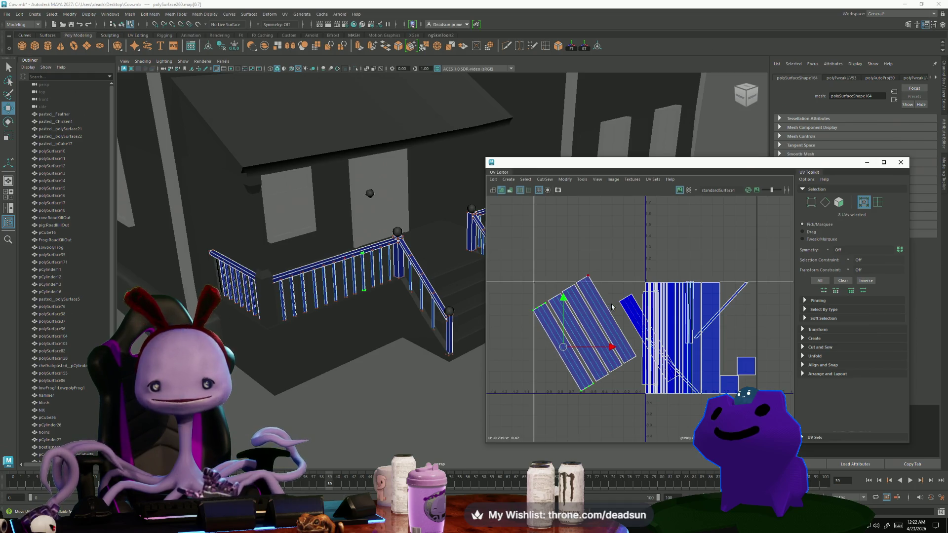
left_click_drag(651, 339, 551, 359)
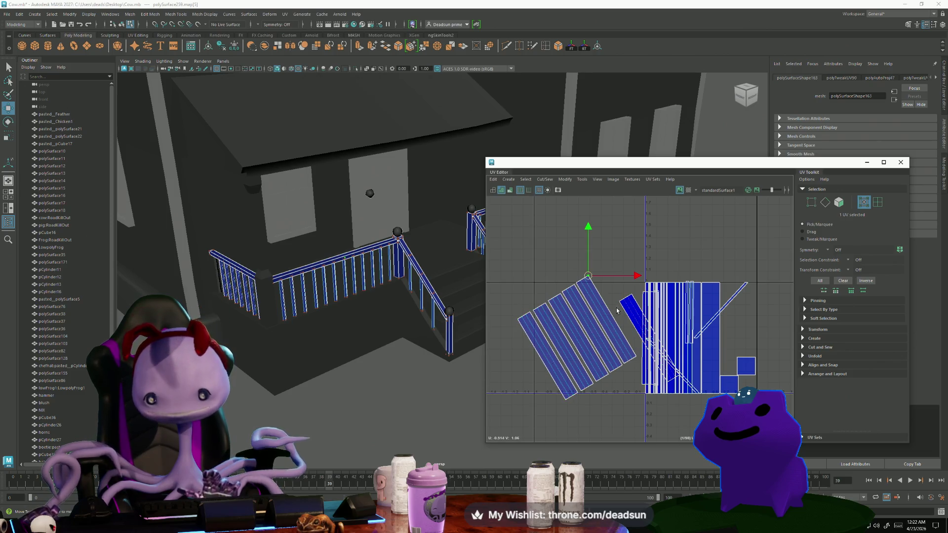
left_click_drag(659, 341, 531, 372)
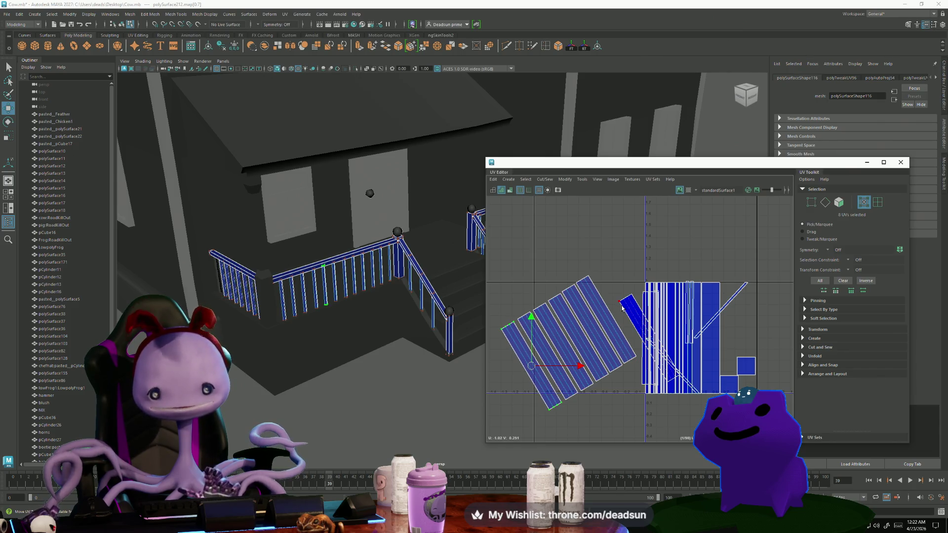
left_click_drag(651, 340, 517, 379)
scroll(640, 309, "down", 2)
middle_click_drag(640, 309, 698, 322, "alt")
left_click(610, 346)
left_click_drag(612, 349, 582, 364)
Extend the row's lower-left end with thin shells pulled from the right cluster.
left_click(700, 287)
left_click(626, 339)
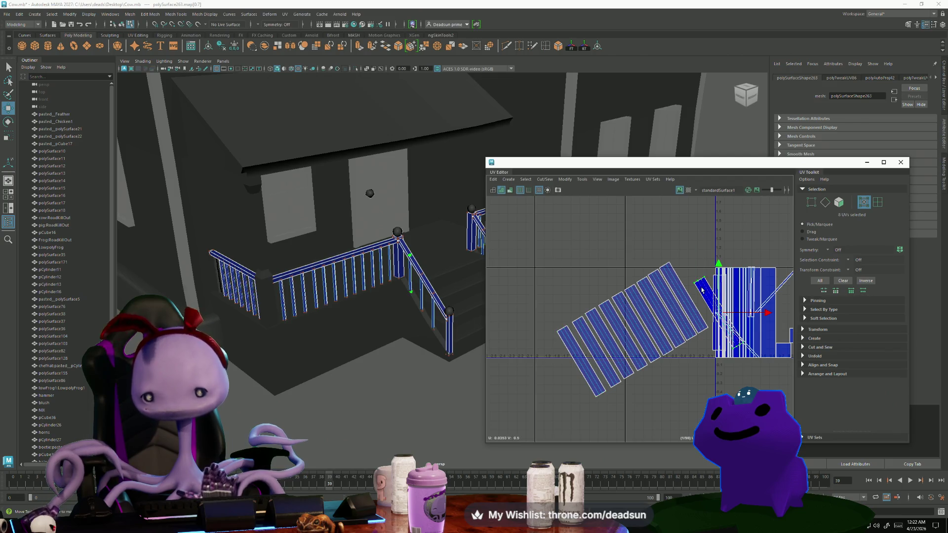
left_click(652, 330)
left_click_drag(652, 330, 572, 373)
left_click(707, 291)
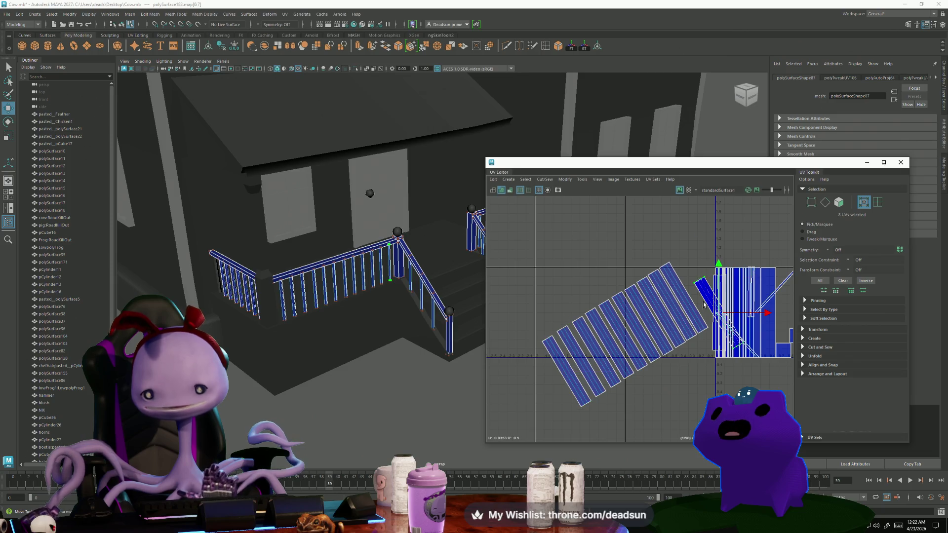
left_click_drag(718, 318, 549, 388)
left_click(700, 293)
mouse_move(721, 318)
left_mouse_down()
mouse_move(530, 389)
mouse_move(534, 397)
left_mouse_up()
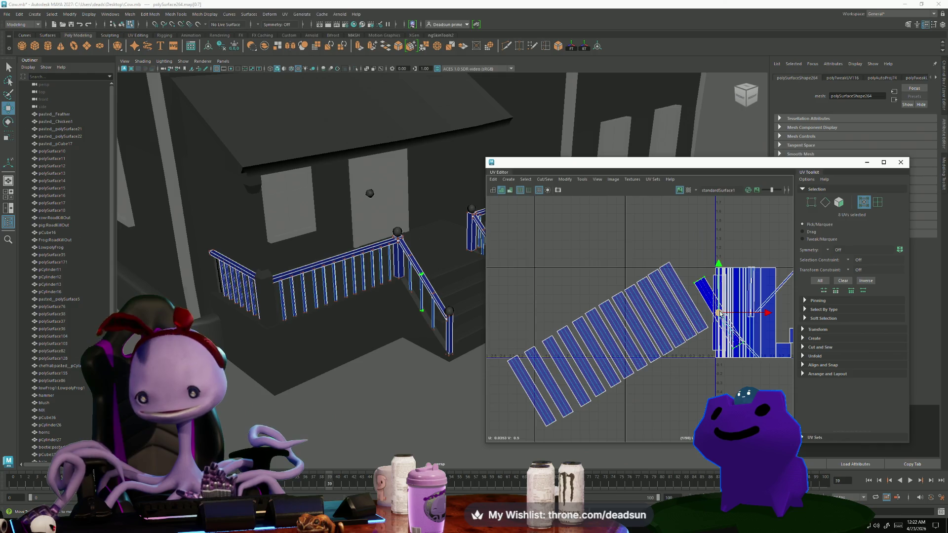
left_click_drag(721, 318, 526, 404)
Finish the lower row with one more shell and start a second row above it.
mouse_move(719, 314)
left_mouse_down()
mouse_move(499, 406)
mouse_move(507, 414)
left_mouse_up()
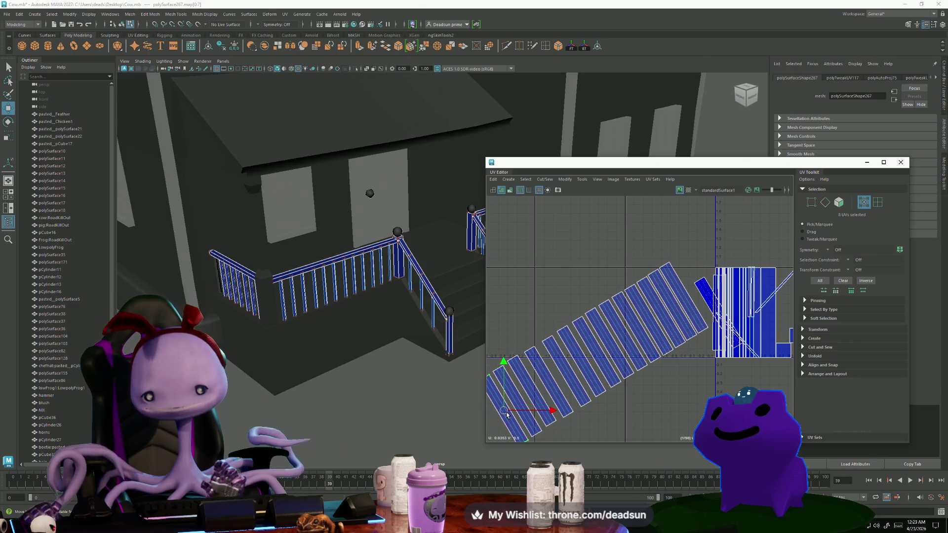
mouse_move(721, 325)
left_mouse_down()
mouse_move(667, 279)
mouse_move(642, 232)
left_mouse_up()
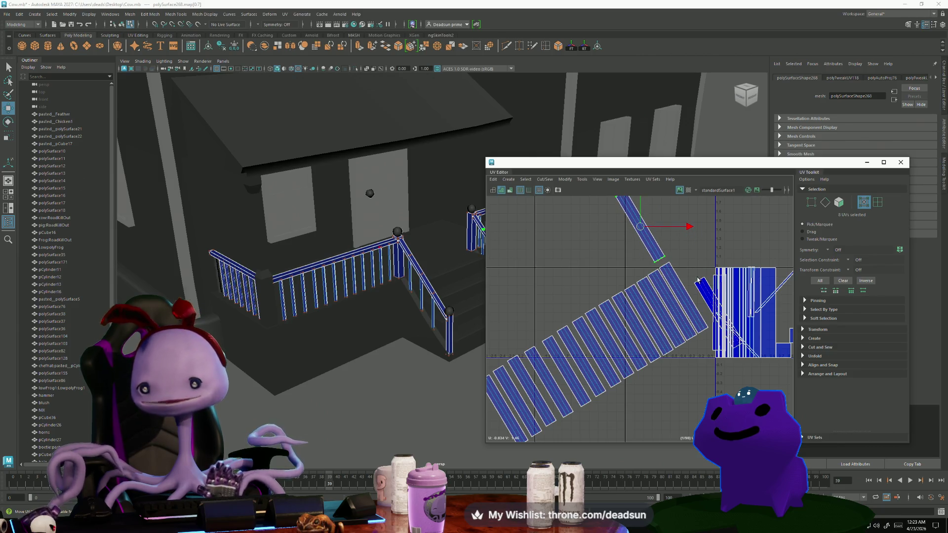
middle_click_drag(697, 282, 696, 335, "alt")
mouse_move(721, 365)
left_mouse_down()
mouse_move(623, 331)
mouse_move(630, 291)
left_mouse_up()
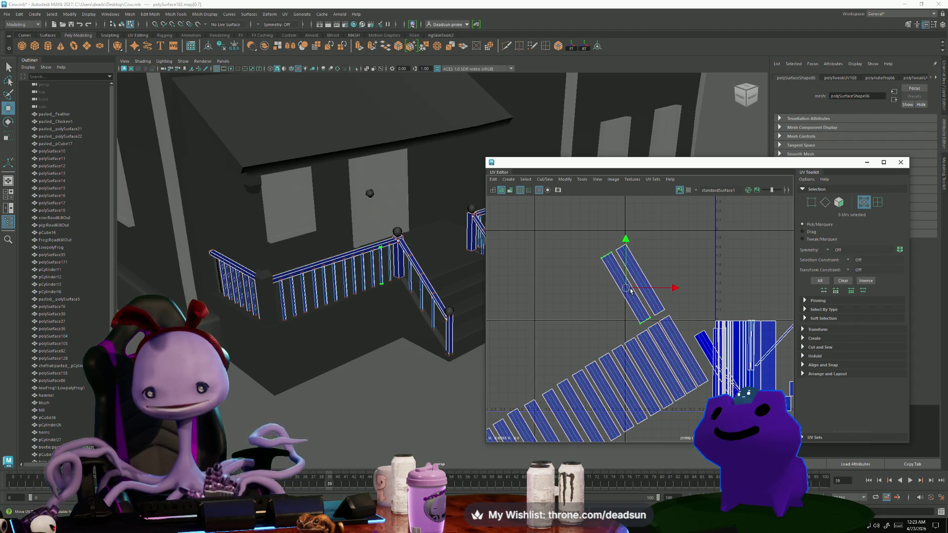
left_click(635, 285, "shift")
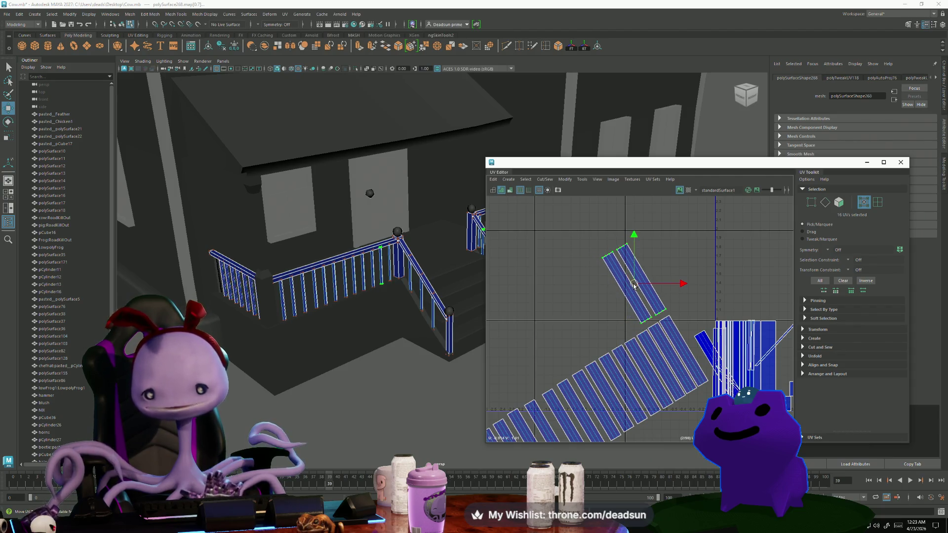
left_click(632, 301)
left_click_drag(627, 293, 628, 292)
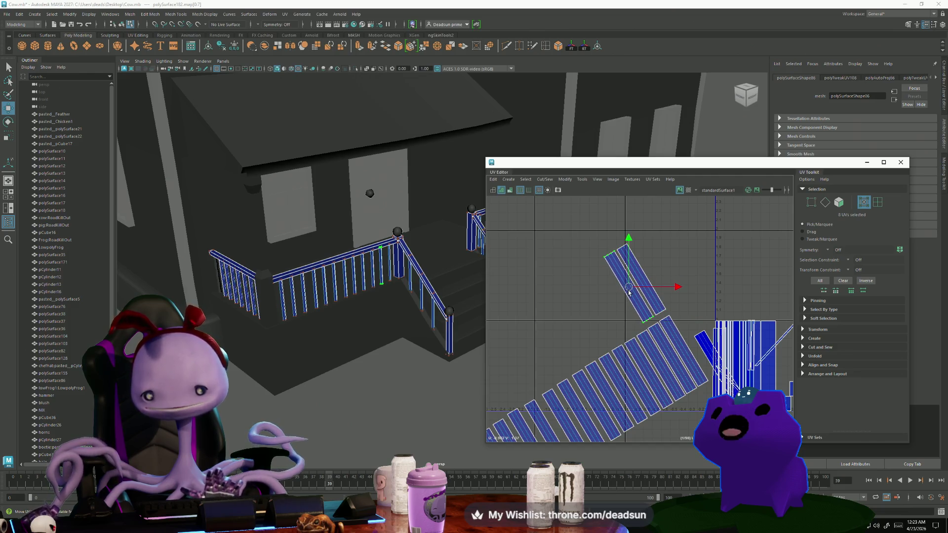
Extend the upper row with more baluster shells from the right cluster.
left_click(723, 363)
mouse_move(724, 363)
left_mouse_down()
mouse_move(629, 304)
mouse_move(612, 308)
mouse_move(617, 302)
left_mouse_up()
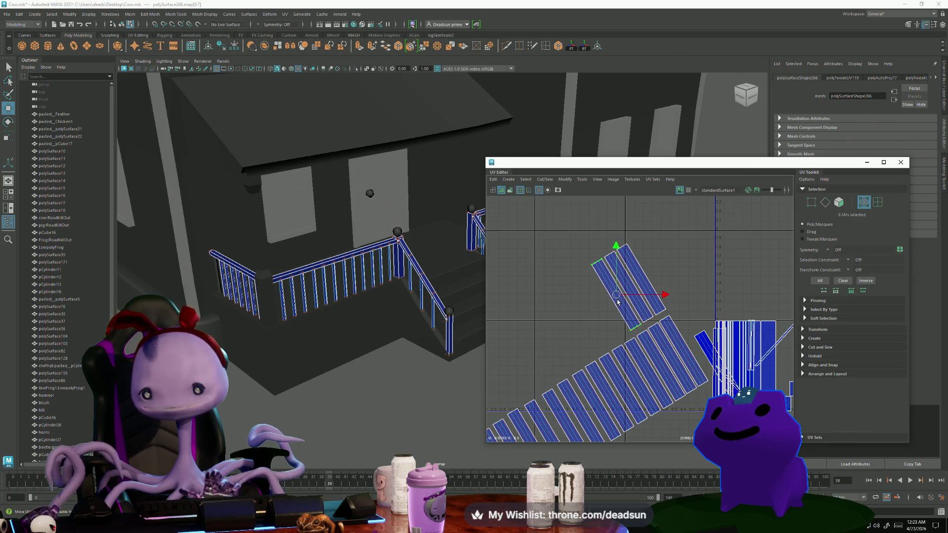
left_click(695, 337)
left_click(701, 346)
mouse_move(701, 345)
left_mouse_down()
mouse_move(590, 310)
mouse_move(605, 304)
left_mouse_up()
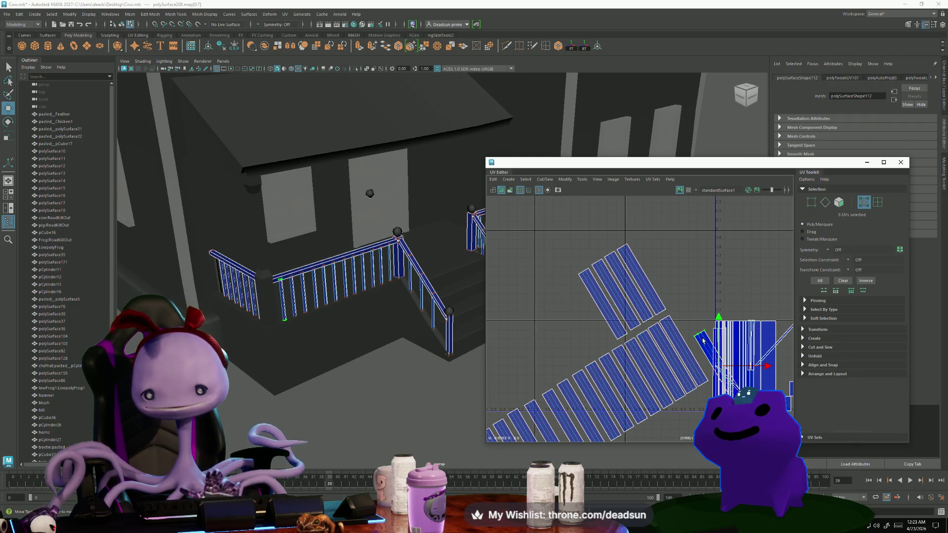
left_click_drag(718, 365, 586, 311)
mouse_move(719, 367)
left_mouse_down()
mouse_move(564, 321)
mouse_move(575, 324)
left_mouse_up()
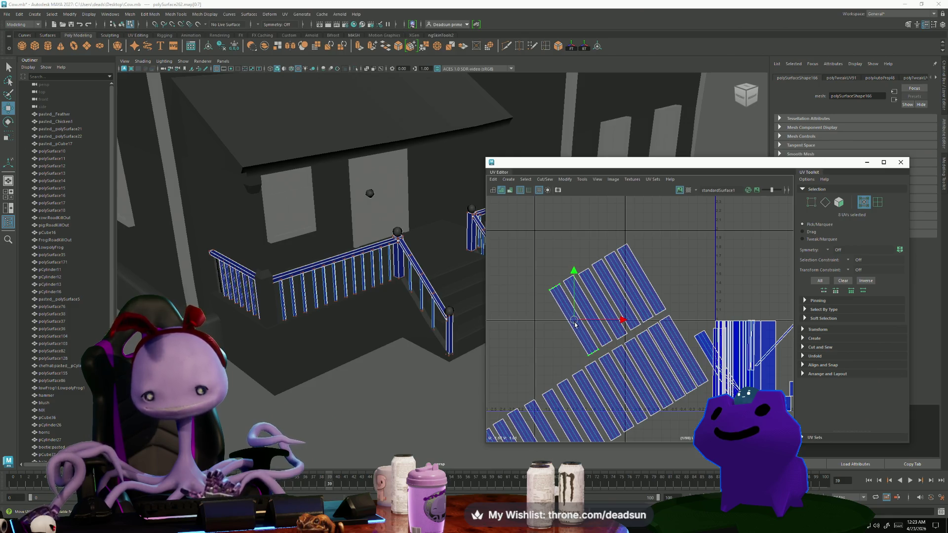
left_click_drag(719, 366, 561, 334)
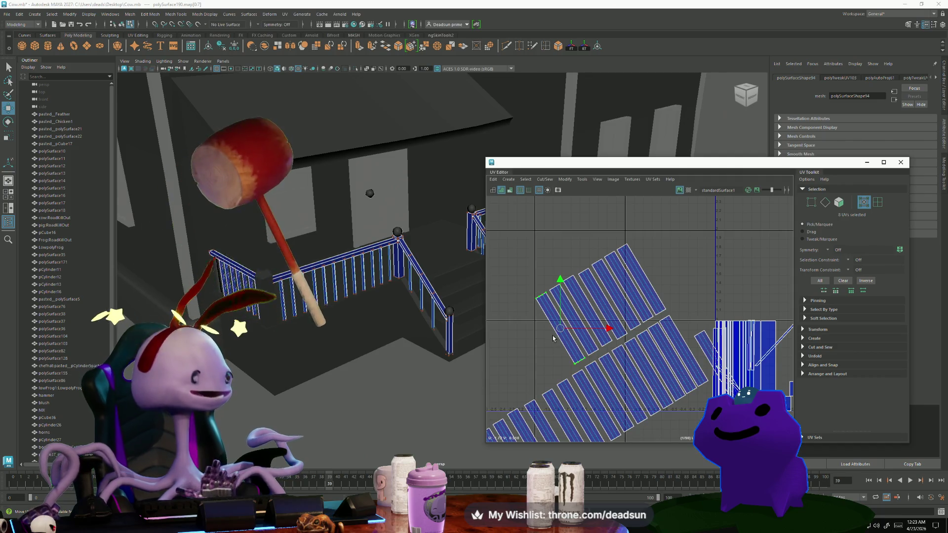
left_click(694, 340)
left_click_drag(695, 343, 549, 331)
left_click_drag(544, 366, 546, 339)
In face mode, select the small square UV shells for scaling.
middle_click_drag(727, 353, 637, 318, "alt")
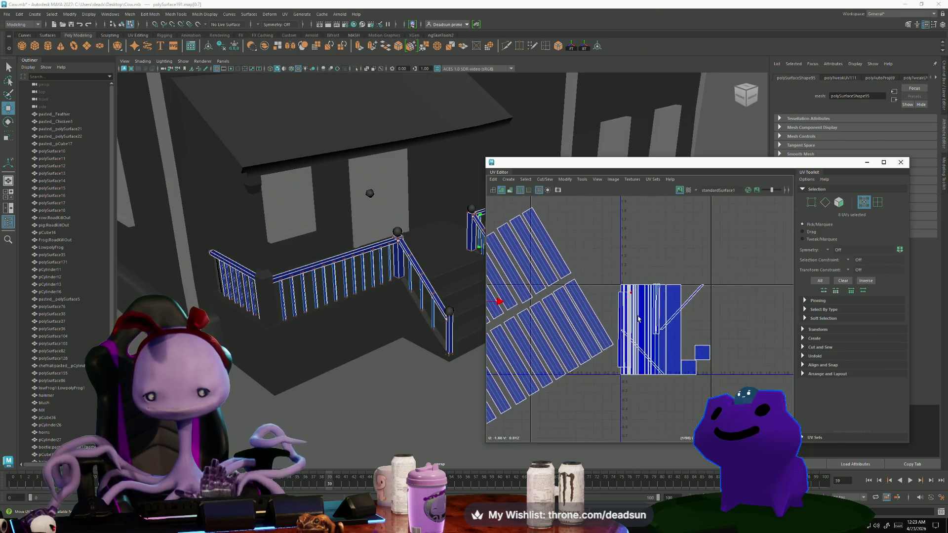
key("F11")
left_click(702, 352)
left_click(689, 369, "shift")
left_click(690, 368)
key("r")
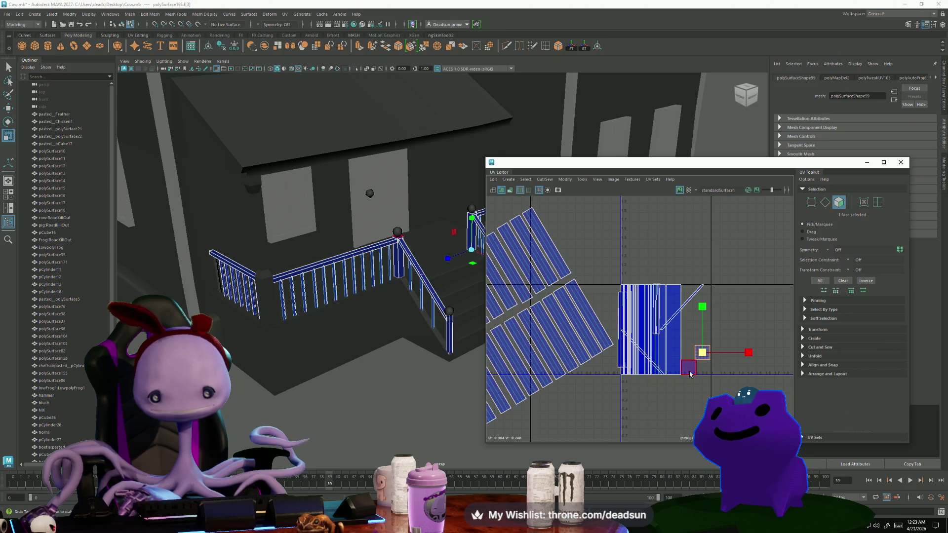
left_click(692, 385)
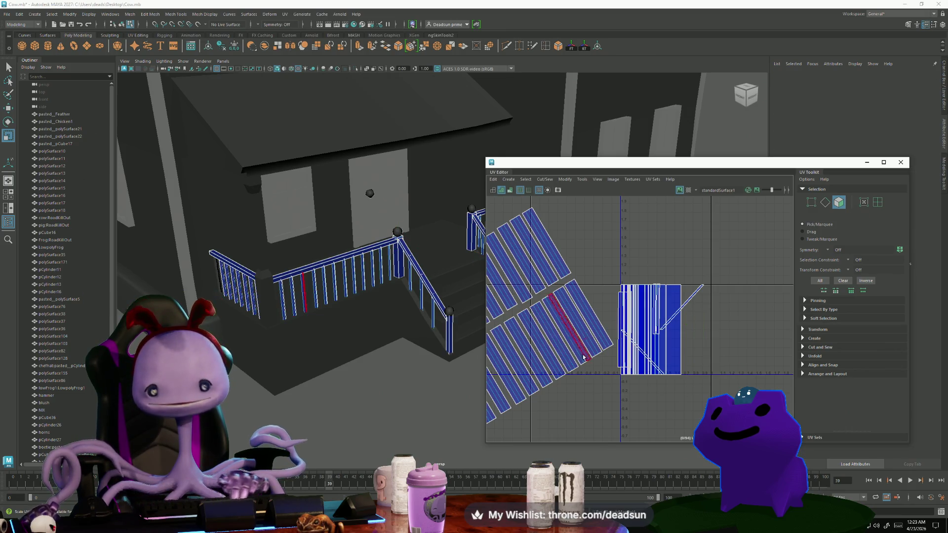
Select the railing post's top face and move its cap UVs beside the main shell.
key("f")
mouse_move(444, 395)
left_mouse_down("alt")
mouse_move(398, 399)
mouse_move(302, 326)
left_mouse_up("alt")
left_click(296, 321)
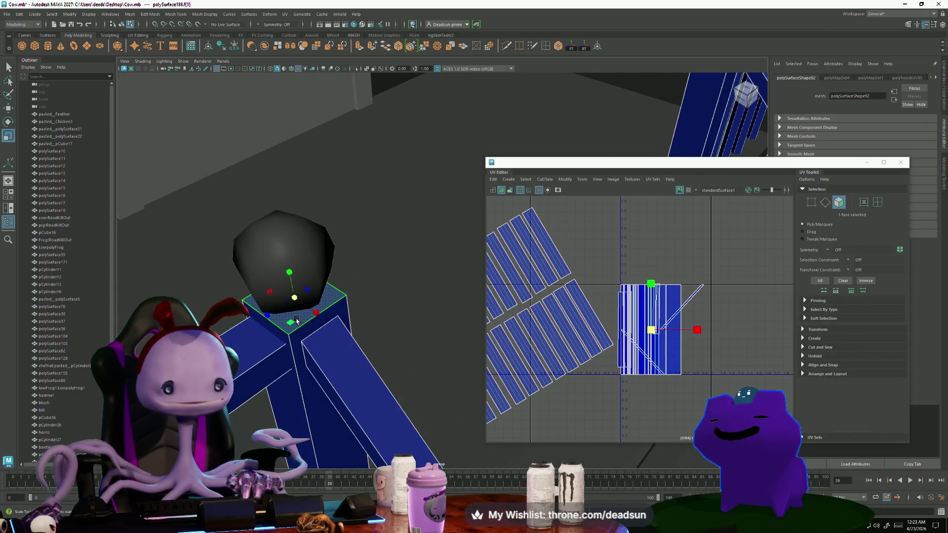
left_click(687, 410)
left_click(651, 330)
left_click_drag(651, 330, 698, 347)
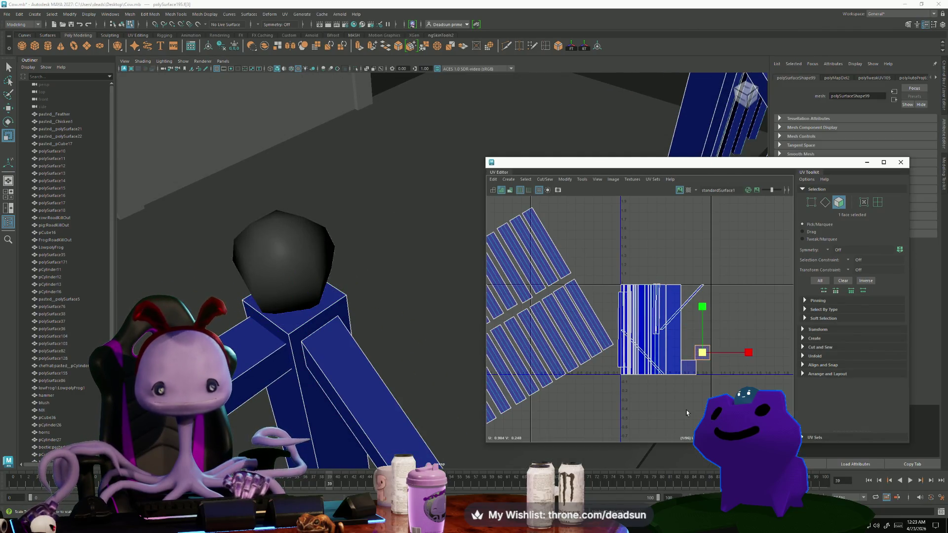
left_click(661, 405)
left_click(702, 352)
Select and frame the railing faces, then narrow the selection to the post's UVs.
key("ctrl+shift+a")
key("f")
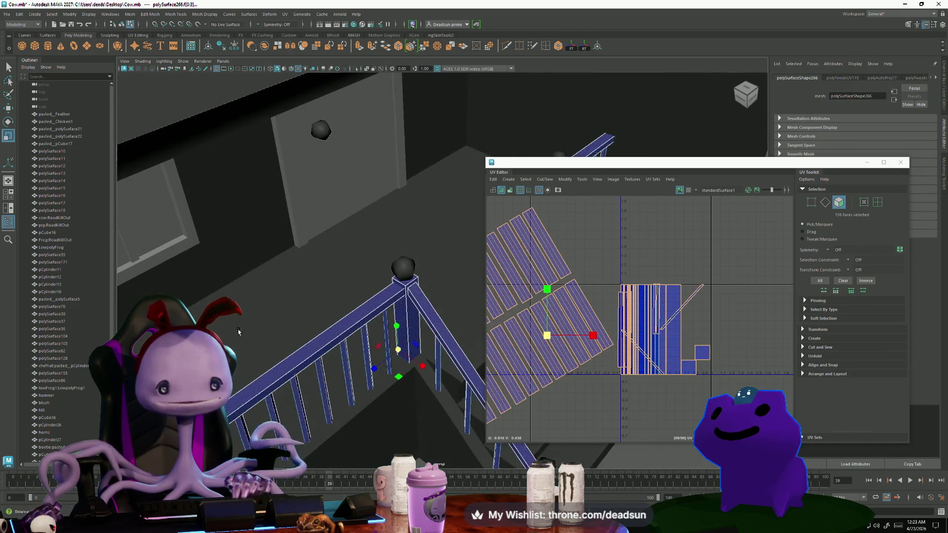
left_click(391, 363)
left_click(395, 372)
key("f")
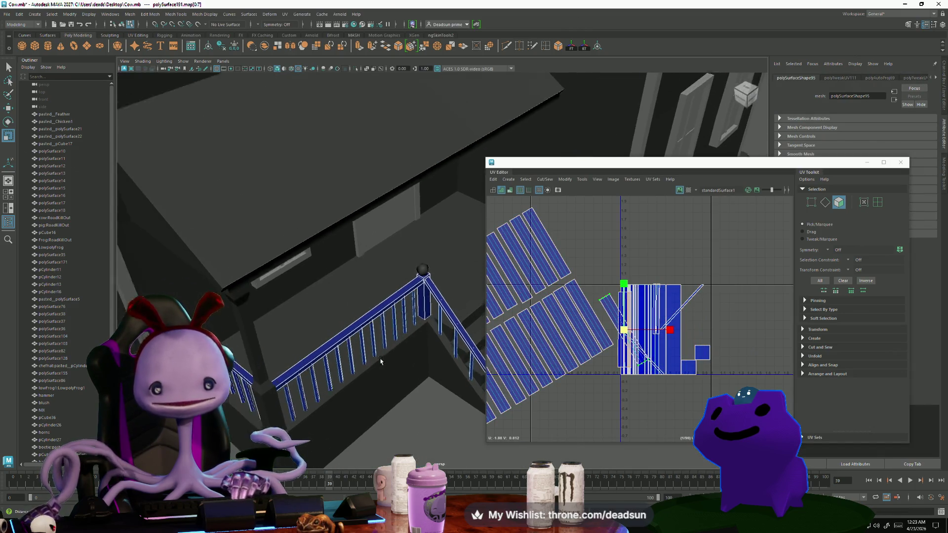
Shift the upper baluster shell group left with the Move tool.
middle_click_drag(604, 336, 712, 321, "alt")
key("w")
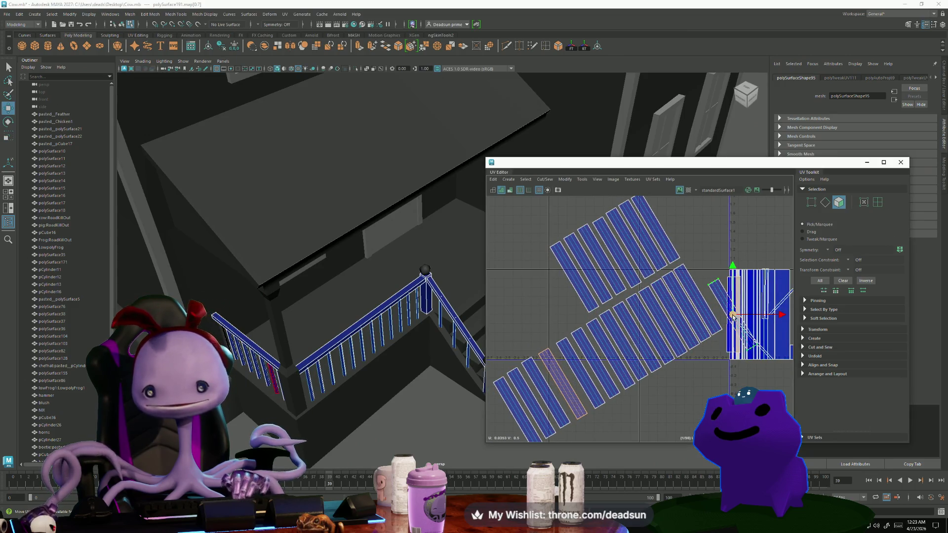
mouse_move(734, 316)
left_mouse_down()
mouse_move(531, 296)
mouse_move(561, 286)
left_mouse_up()
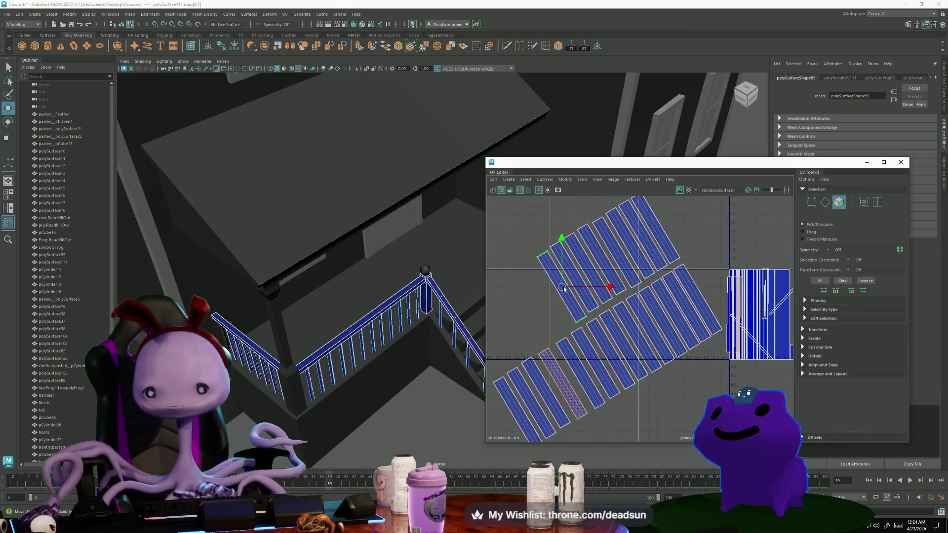
left_click(552, 359)
mouse_move(551, 359)
right_mouse_down()
mouse_move(543, 367)
mouse_move(519, 339)
right_mouse_up()
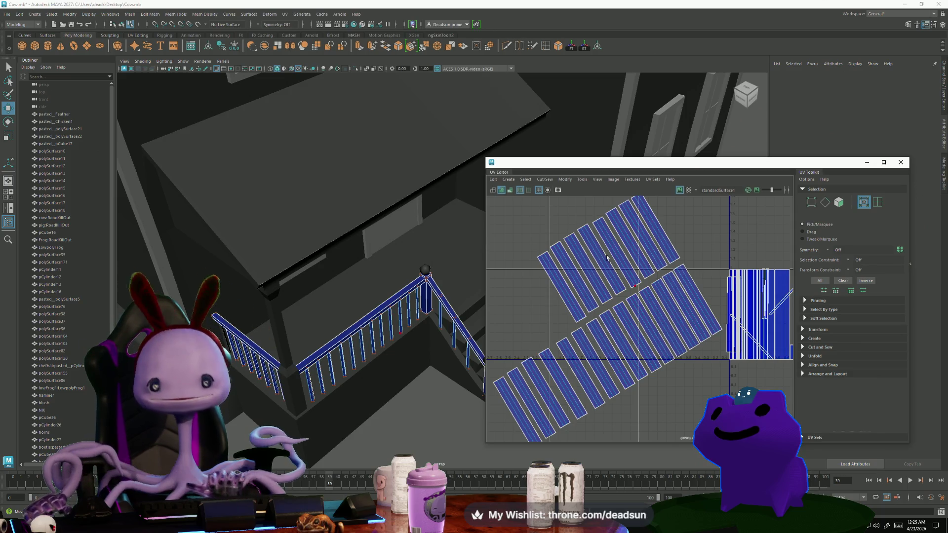
right_click_drag(646, 258, 646, 237)
Sew the first split baluster seam edge with Cut/Sew > Move and Sew.
left_click(634, 340)
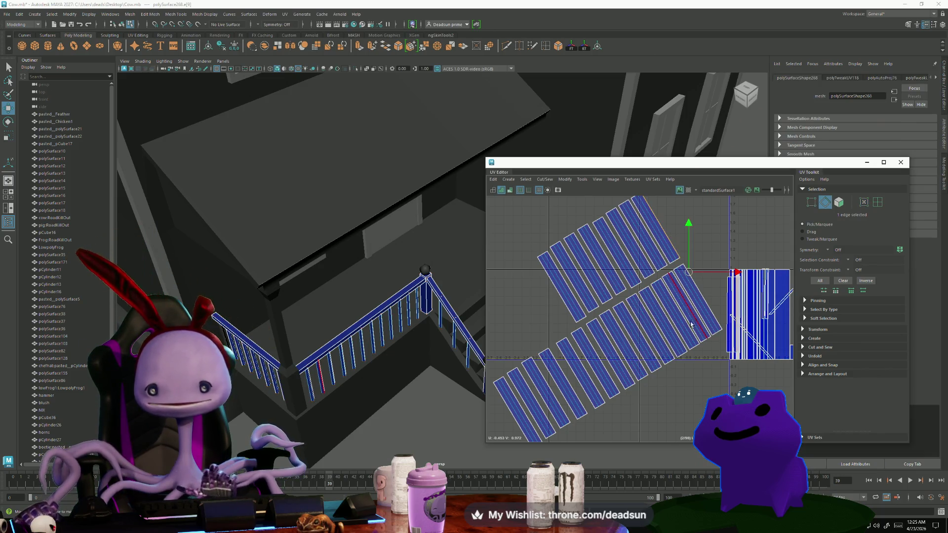
scroll(735, 364, "down", 2)
left_click(544, 179)
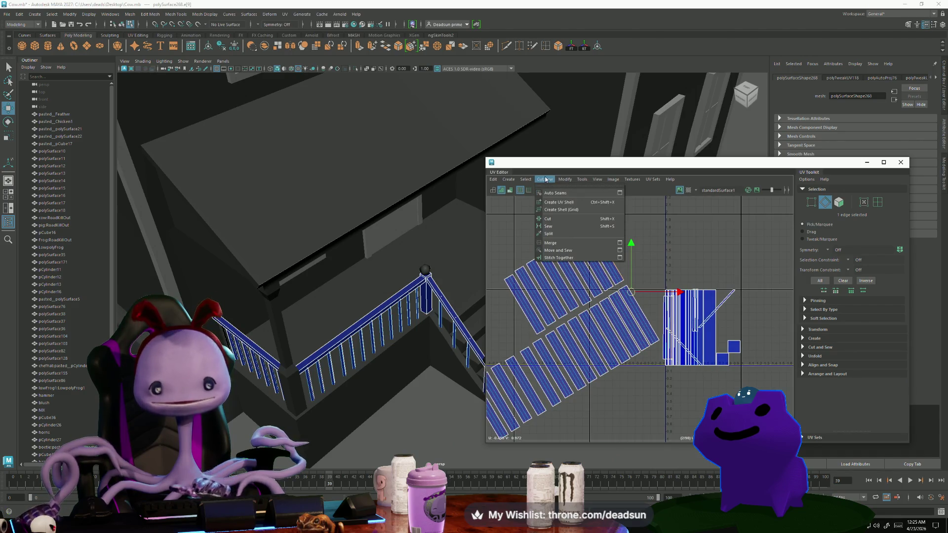
left_click(557, 250)
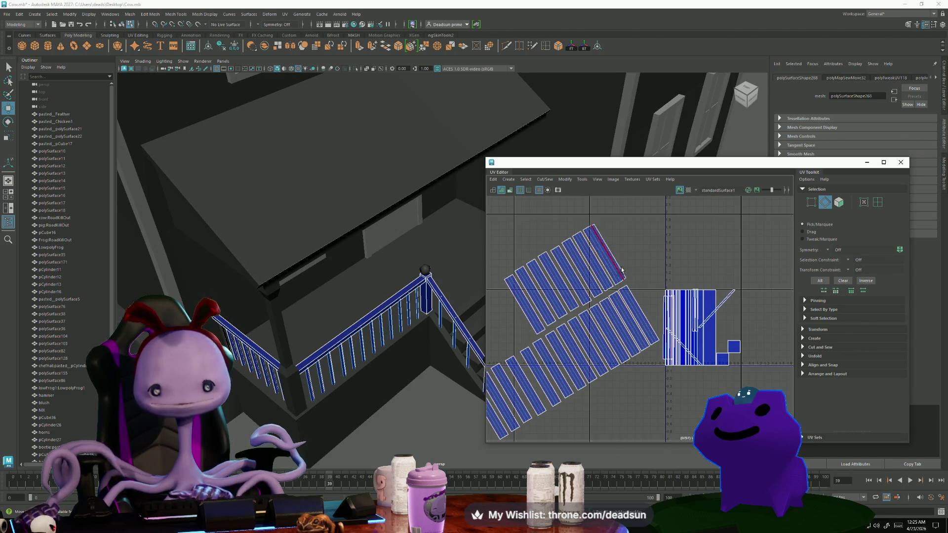
Sew the next baluster seam edge onto its neighbour, undoing and redoing the sew.
left_click(674, 324)
scroll(641, 306, "up", 2)
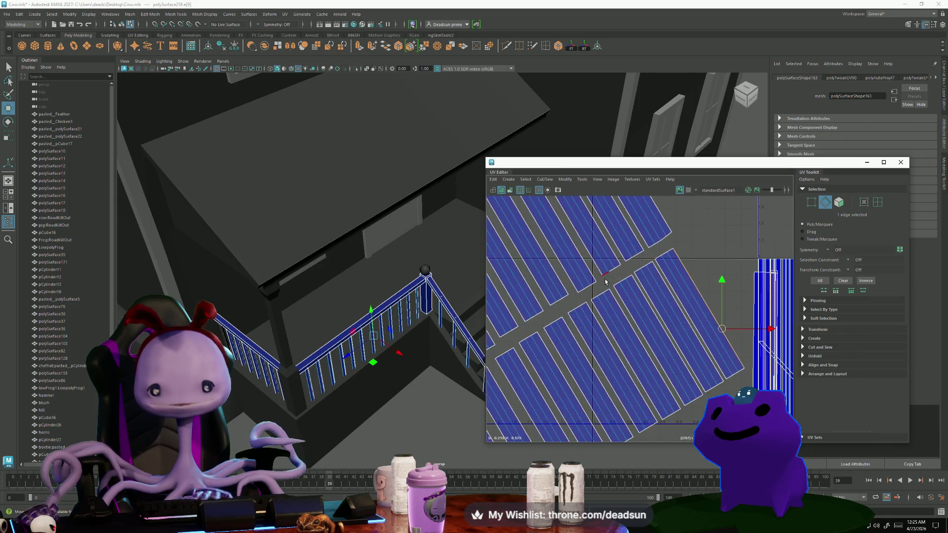
left_click(612, 254)
right_click_drag(614, 254, 609, 256, "shift")
key("ctrl+z")
key("shift+z")
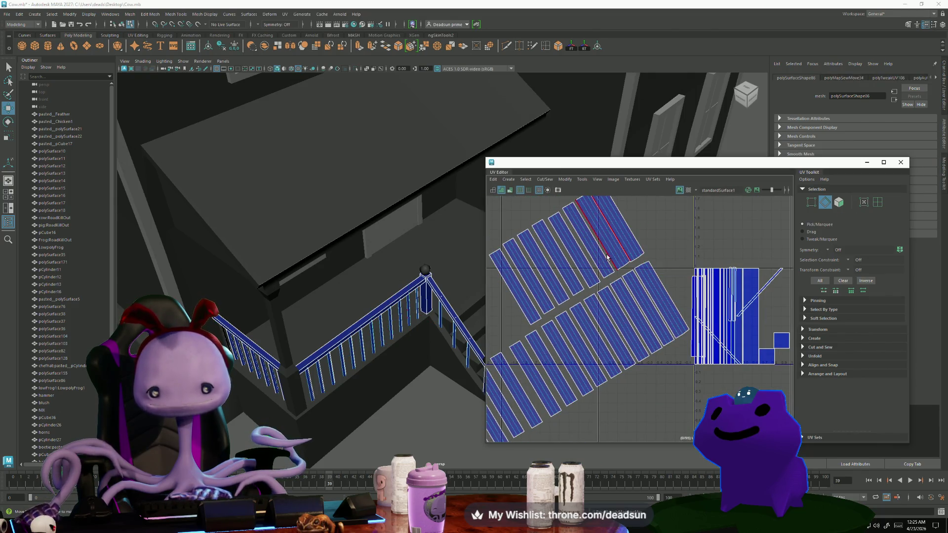
Select the seam edges of the neighbouring baluster shells running left along the row.
left_click(589, 263)
left_click(568, 268)
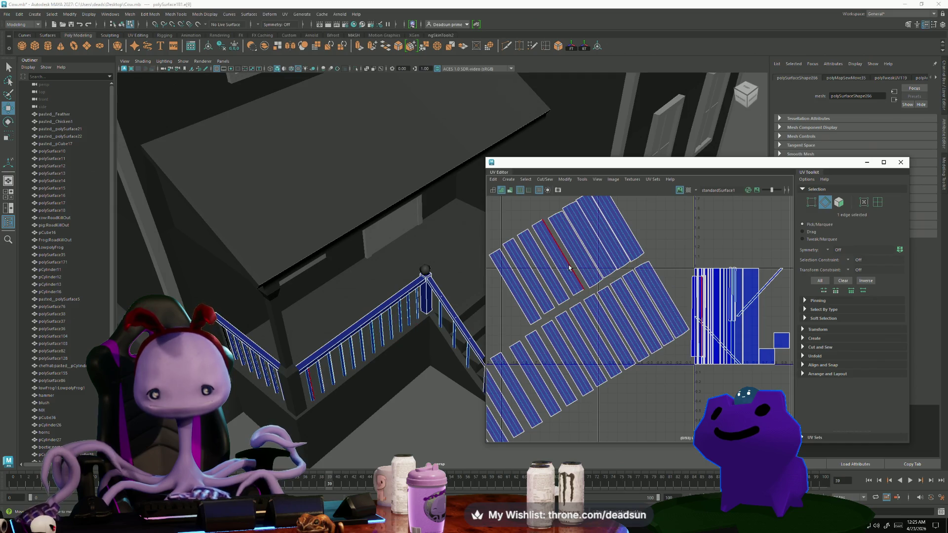
left_click(559, 274)
left_click(545, 279)
left_click(533, 284)
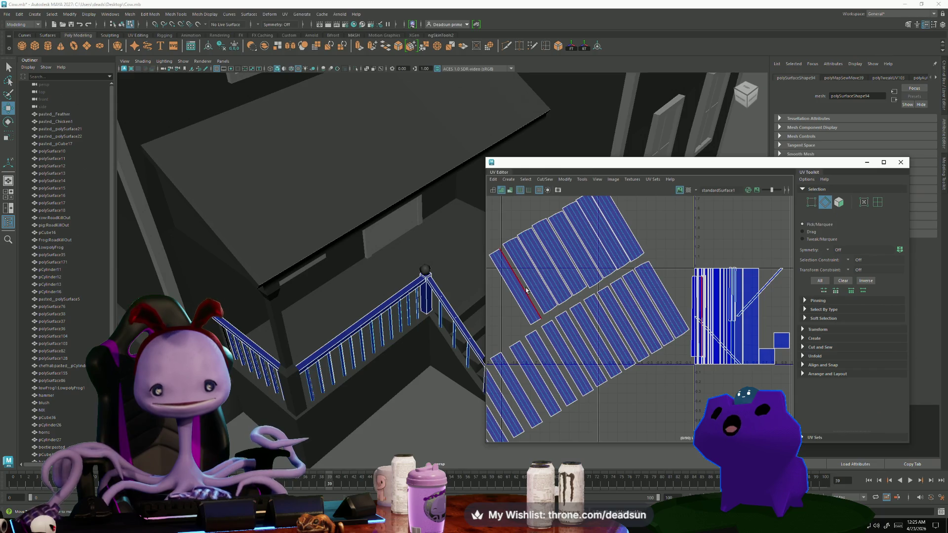
Select the first seam edges along the lower tilted baluster row.
left_click(644, 292)
left_click(623, 311)
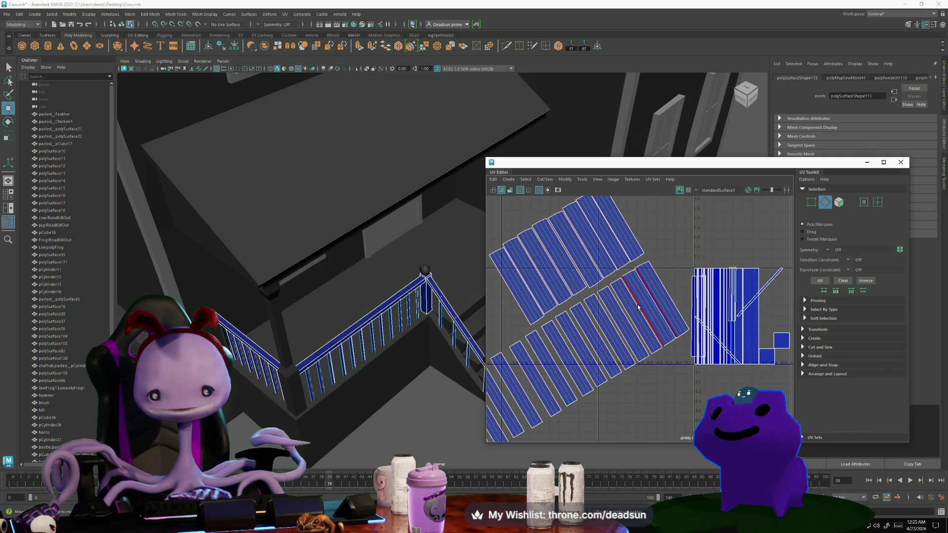
left_click(624, 313)
left_click(612, 324)
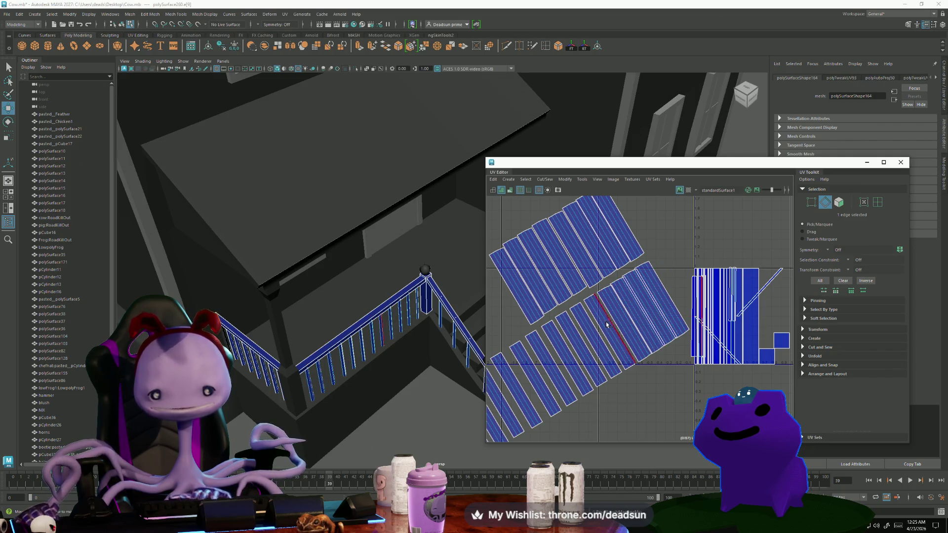
left_click(598, 331)
left_click(583, 342)
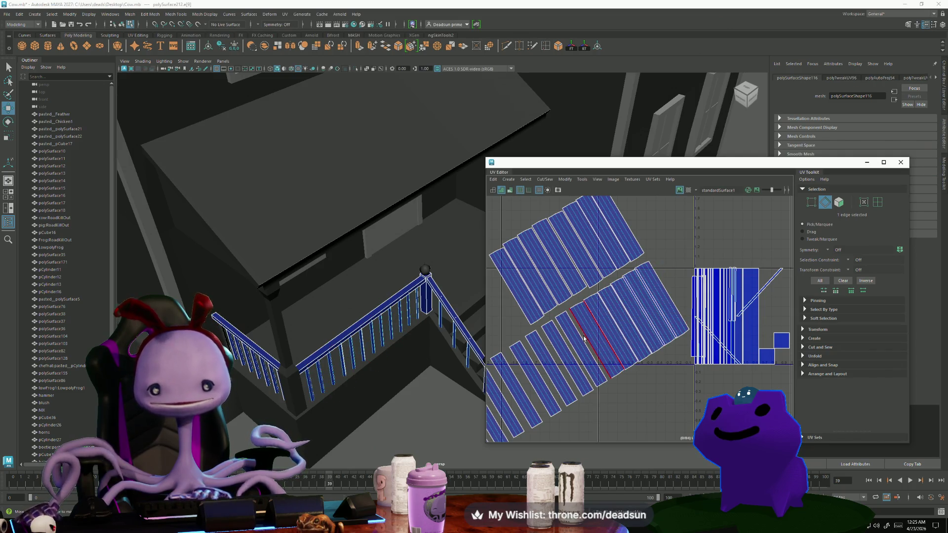
left_click(570, 351)
Select the remaining lower-row seam edges and sew them into one joined strip.
left_click(553, 358)
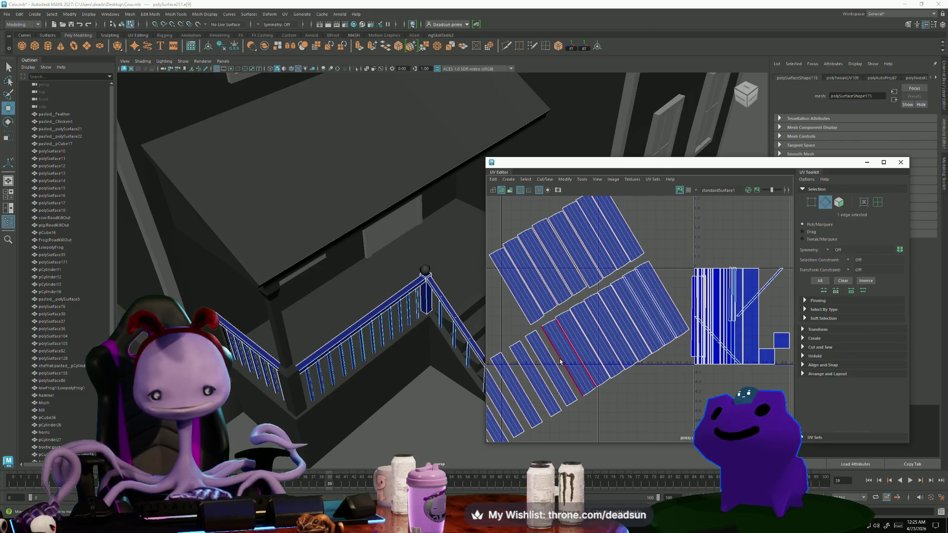
left_click(536, 365)
left_click(522, 378)
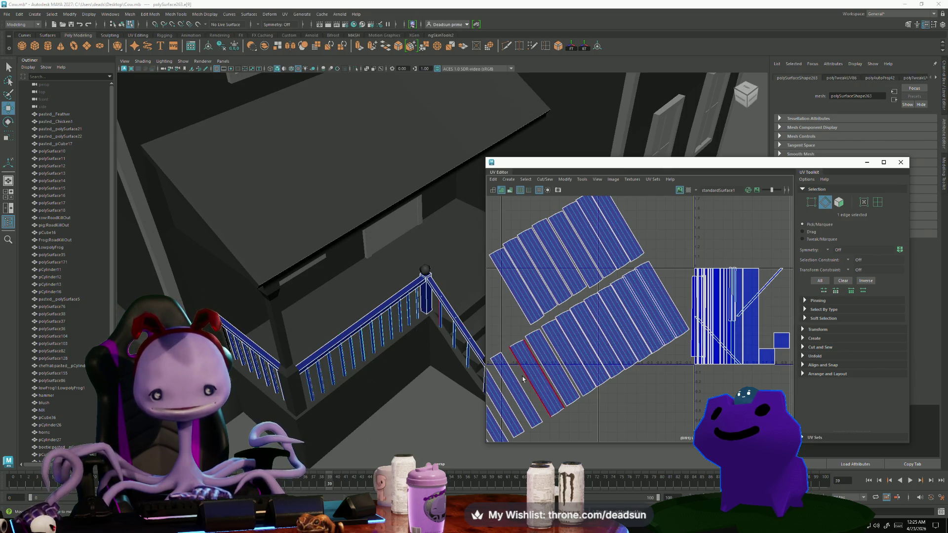
left_click(505, 400)
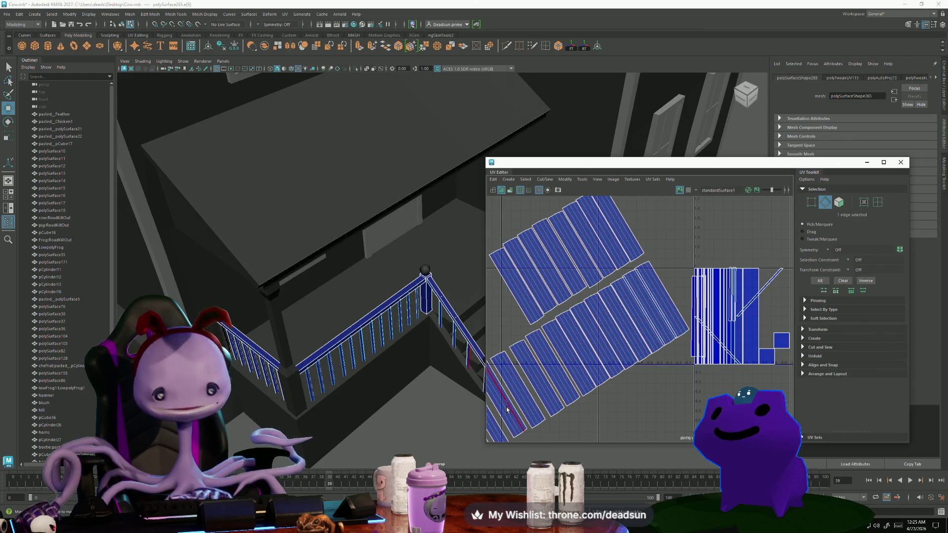
middle_click_drag(504, 399, 562, 373, "alt")
left_click(554, 386)
left_click(553, 386)
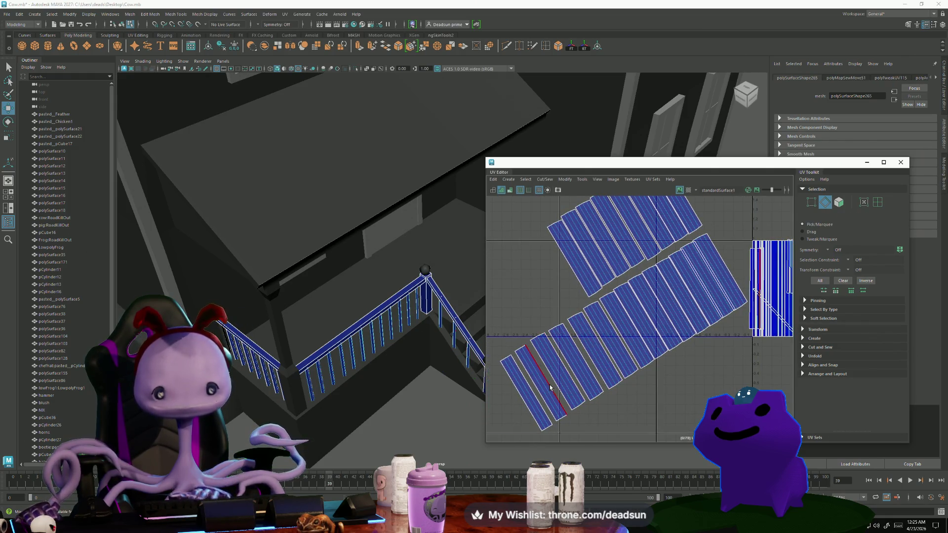
left_click(538, 393)
scroll(647, 395, "down", 5)
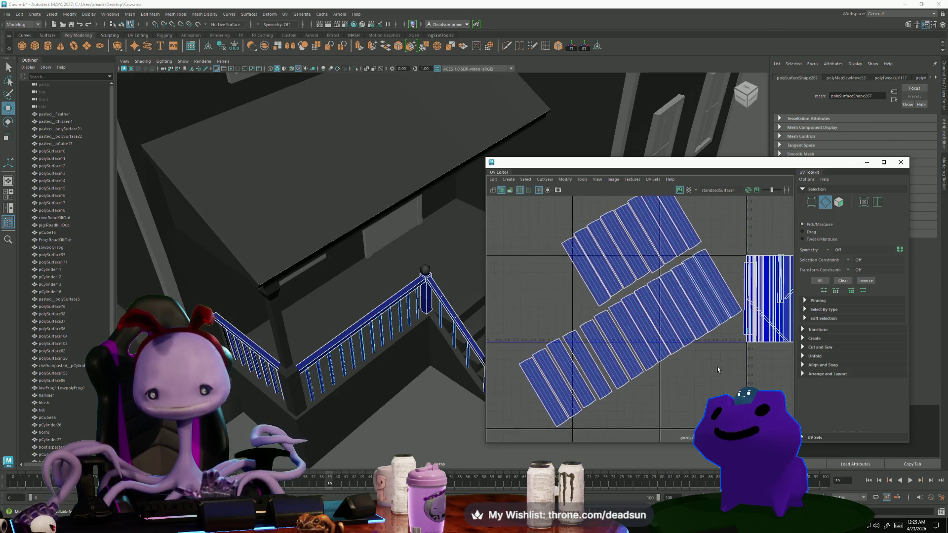
middle_click_drag(645, 386, 610, 358, "alt")
right_click(675, 328)
left_click(690, 327)
left_click_drag(594, 304, 660, 425)
scroll(666, 375, "up", 5)
scroll(655, 344, "down", 3)
scroll(655, 344, "down", 3)
key("e")
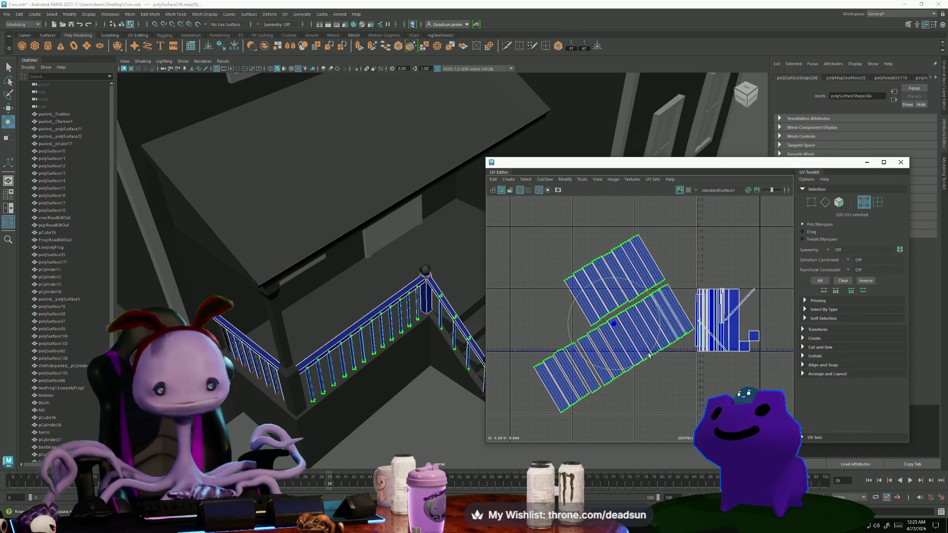
left_click_drag(648, 355, 627, 364)
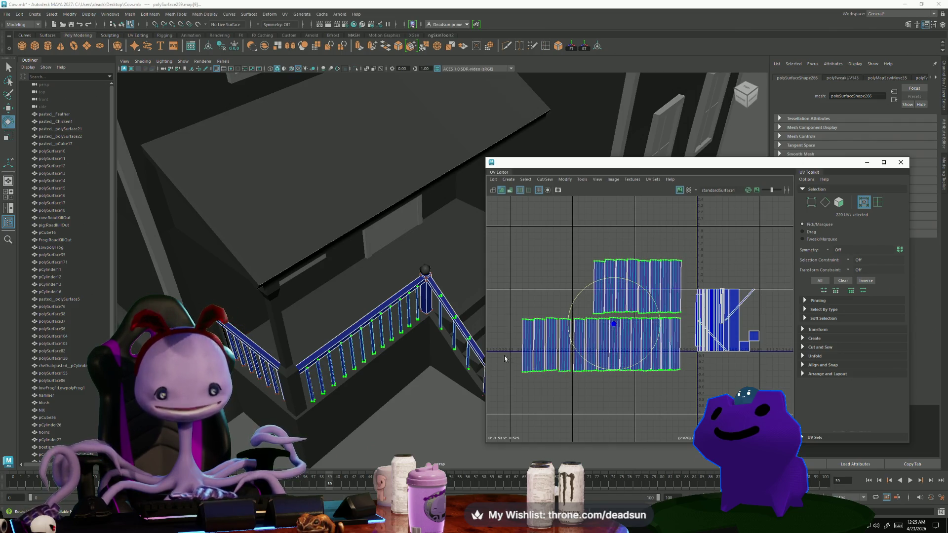
left_click_drag(514, 363, 686, 378)
key("r")
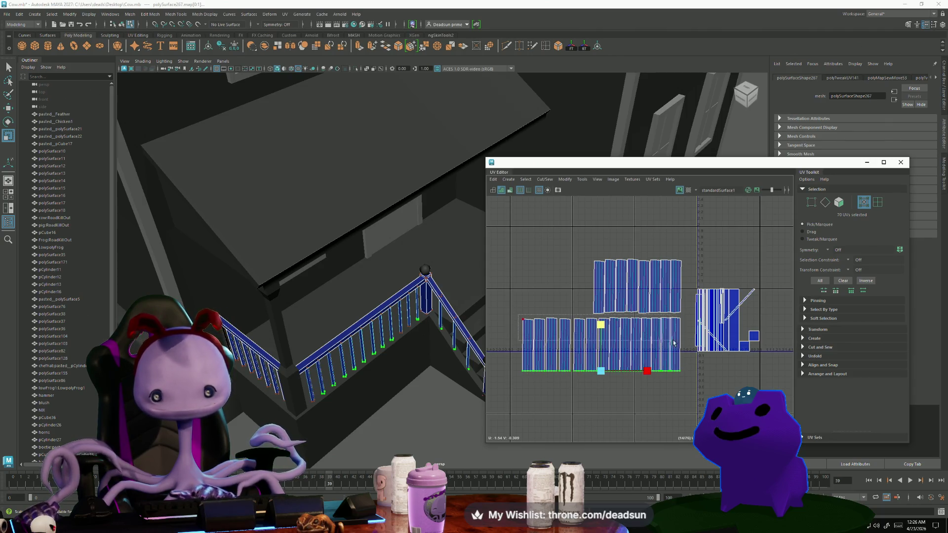
scroll(632, 322, "up", 3)
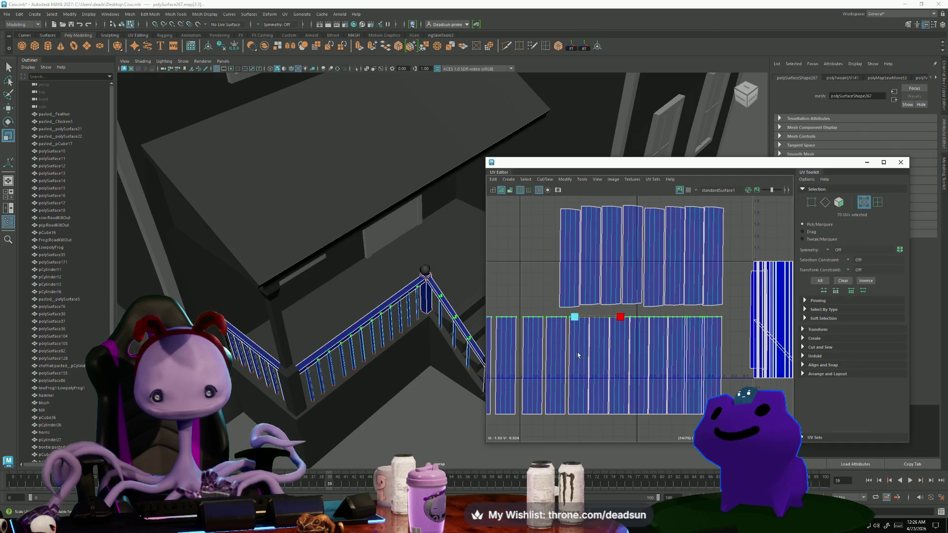
left_click_drag(725, 311, 543, 296)
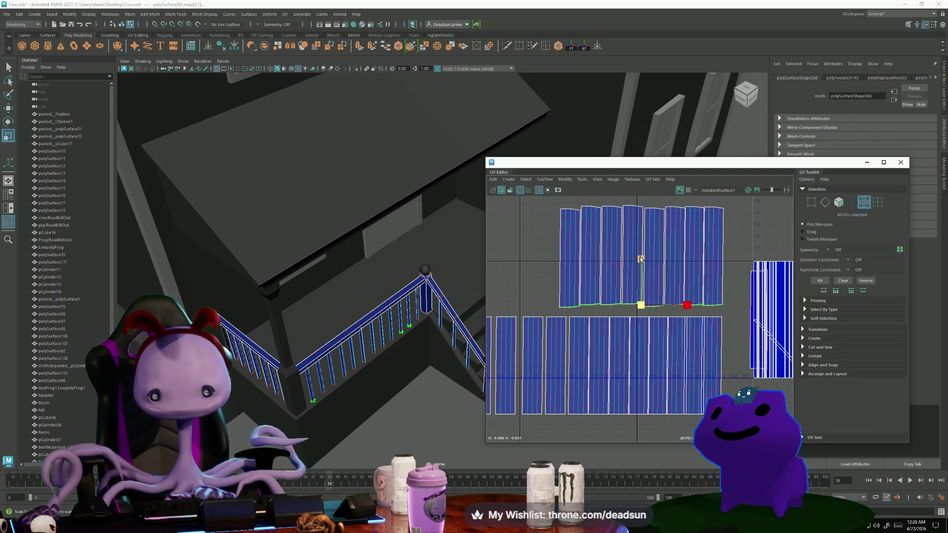
left_click_drag(543, 199, 731, 228)
middle_click_drag(661, 302, 645, 303)
key("ctrl+z")
middle_click_drag(655, 198, 645, 278, "alt")
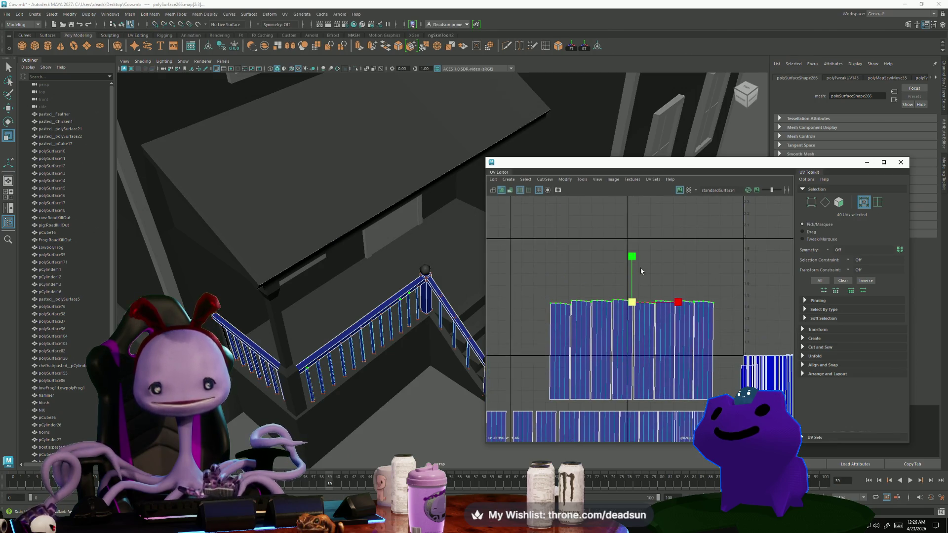
scroll(593, 267, "down", 6)
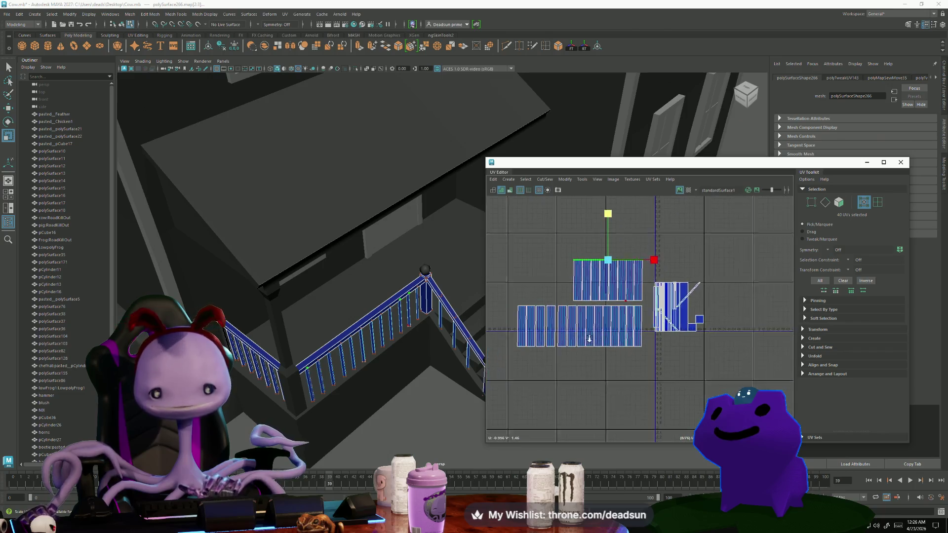
key("w")
left_click_drag(610, 283, 556, 284)
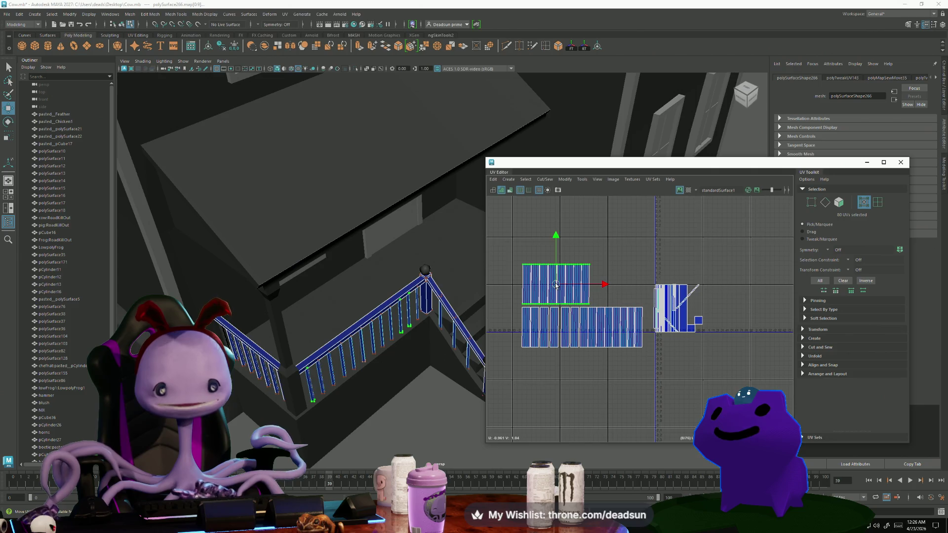
scroll(679, 337, "up", 5)
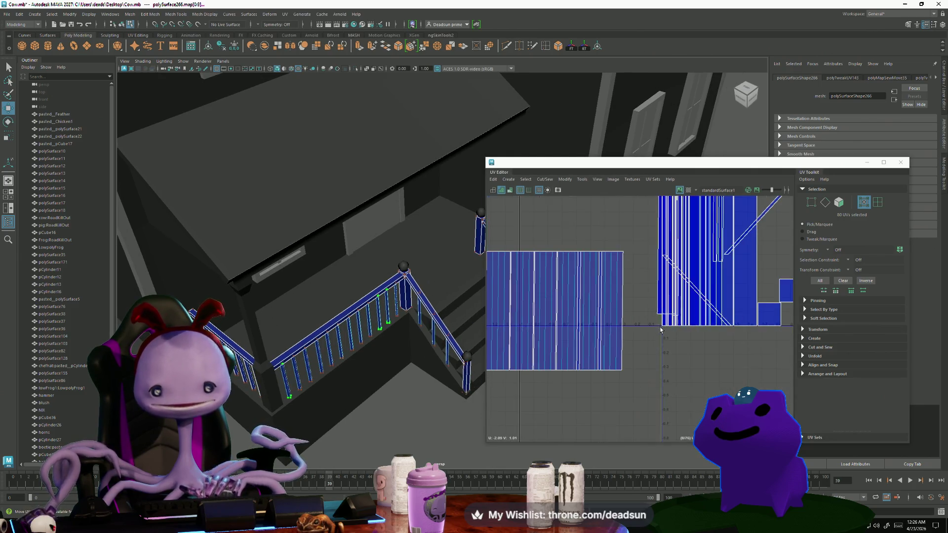
left_click_drag(412, 370, 417, 351, "alt")
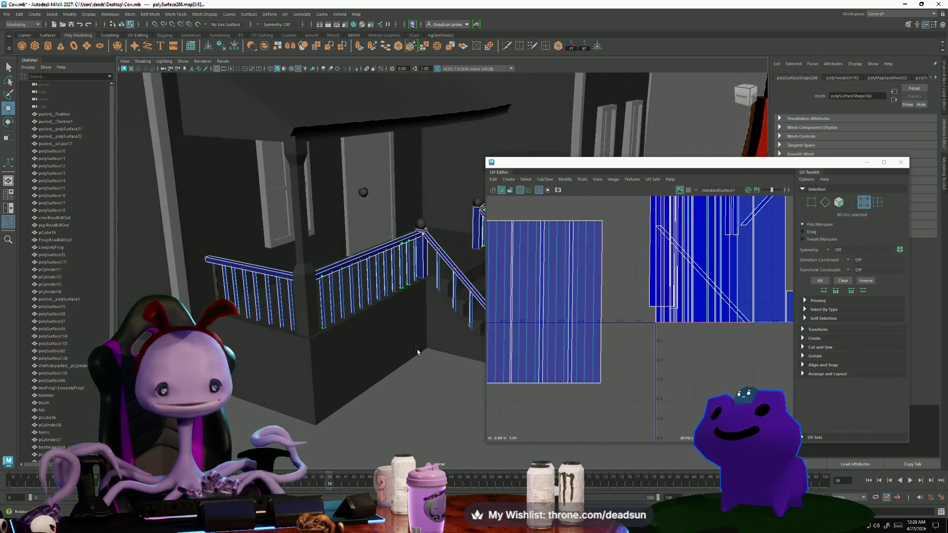
left_click_drag(453, 318, 474, 311, "alt")
scroll(671, 363, "down", 3)
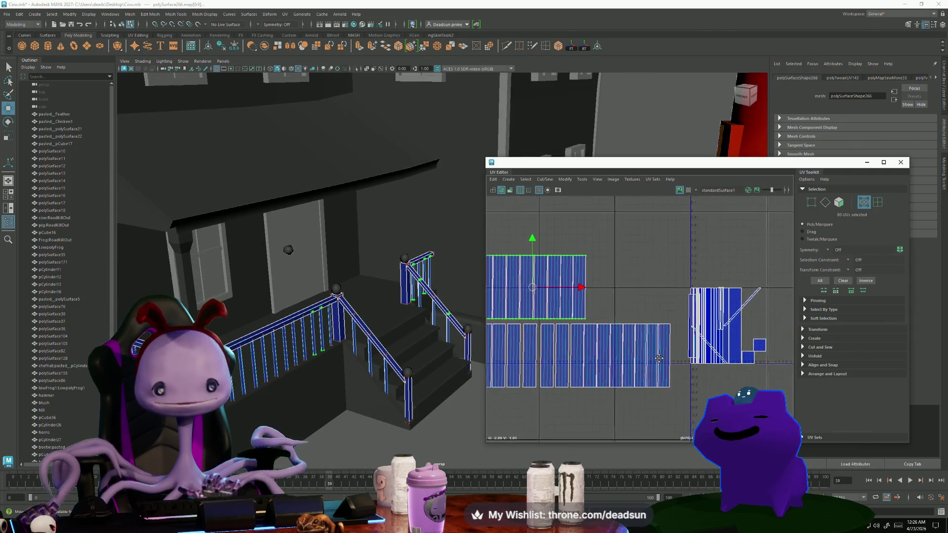
scroll(612, 349, "down", 2)
mouse_move(592, 345)
middle_mouse_down("alt")
mouse_move(626, 343)
mouse_move(550, 355)
middle_mouse_up("alt")
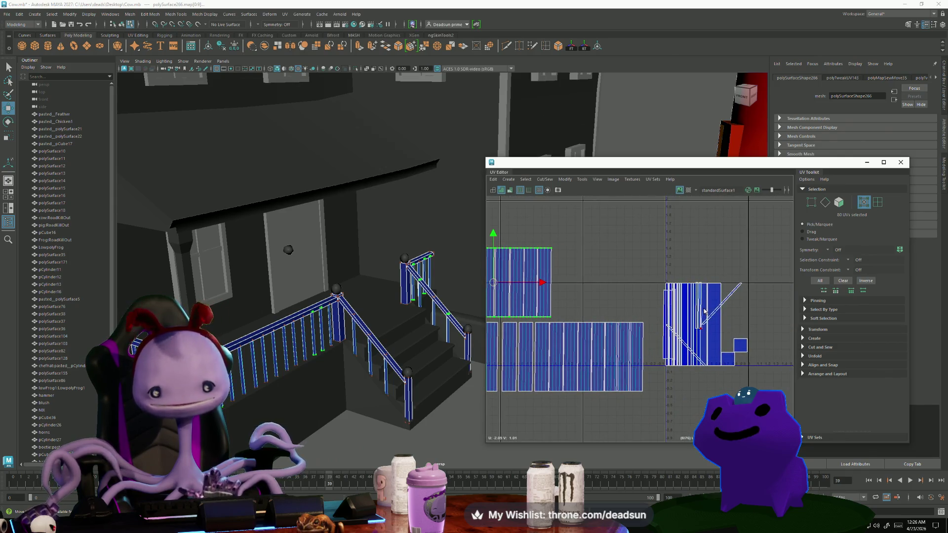
key("F10")
Move and Sew the shell along a stair railing edge, repeating the sew with G.
left_click(696, 322)
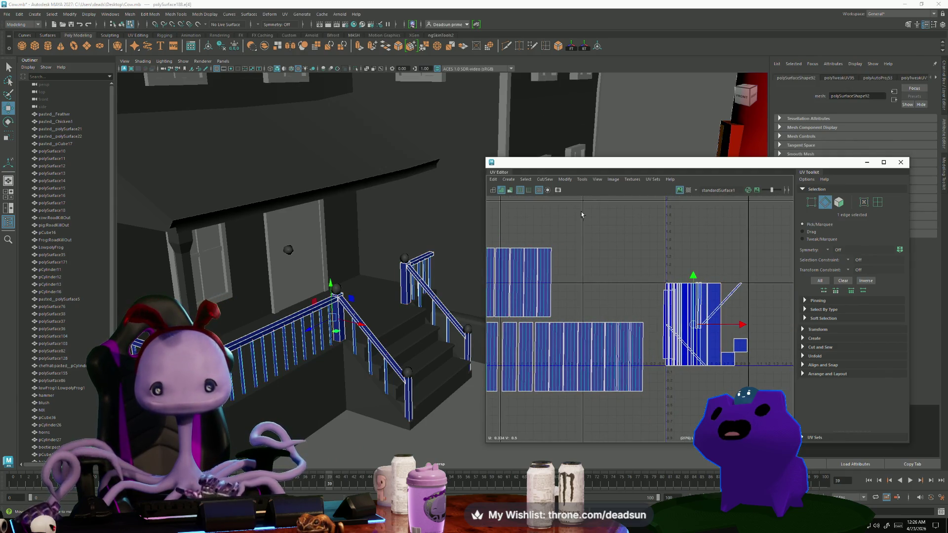
left_click(545, 179)
left_click(563, 251)
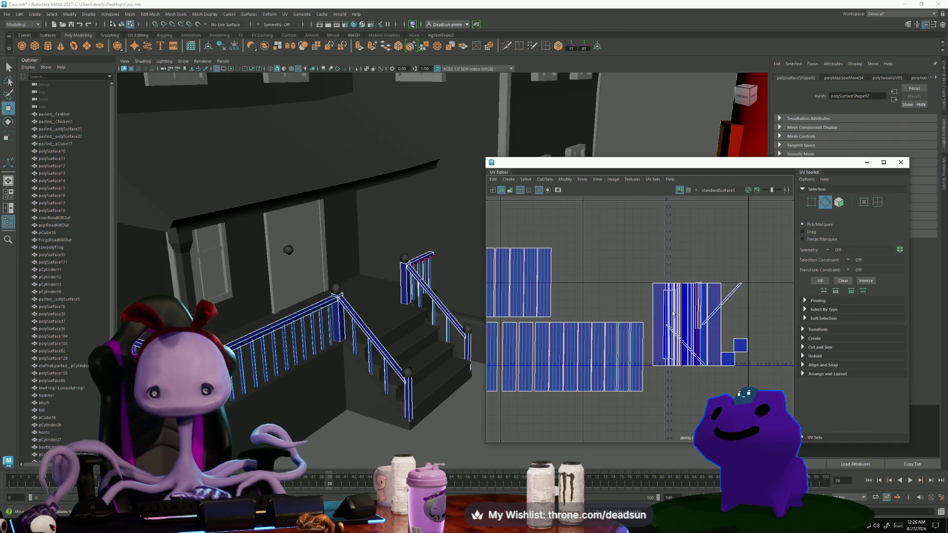
key("g")
Move the wide shell above the rows and place the narrow post shell beside it.
right_click_drag(650, 291, 667, 294)
double_click(654, 326)
left_click_drag(657, 346, 662, 260)
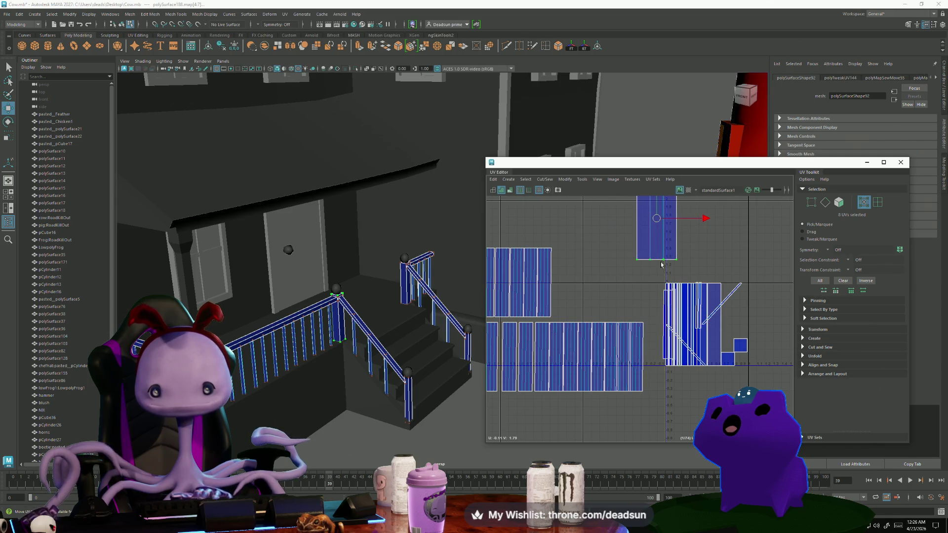
double_click(714, 325)
mouse_move(714, 324)
left_mouse_down()
mouse_move(721, 230)
mouse_move(710, 214)
left_mouse_up()
right_click_drag(691, 274, 677, 274)
Sew the narrow post piece onto the wider shell and move the merged shell upper right.
left_click(691, 266)
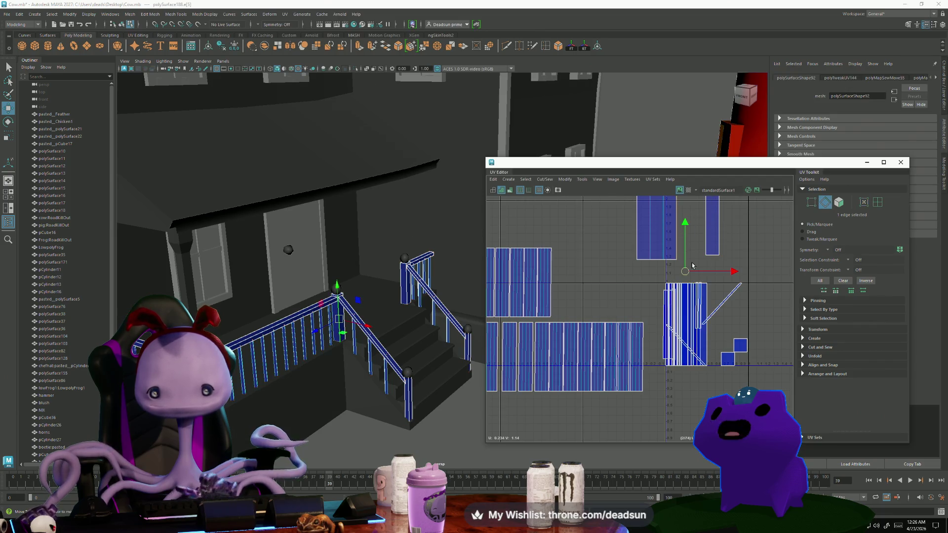
middle_click_drag(692, 265, 667, 337, "alt")
left_click(539, 182)
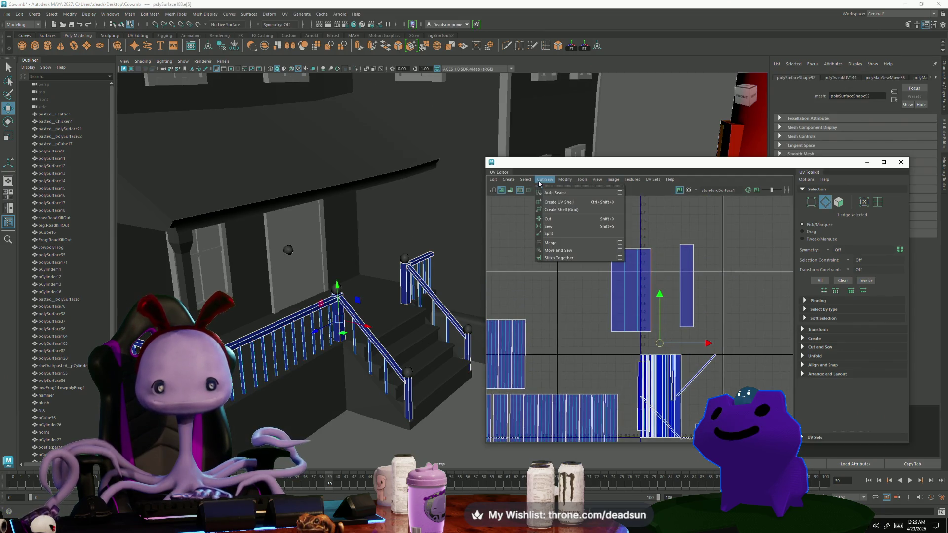
left_click(558, 250)
left_click(680, 286)
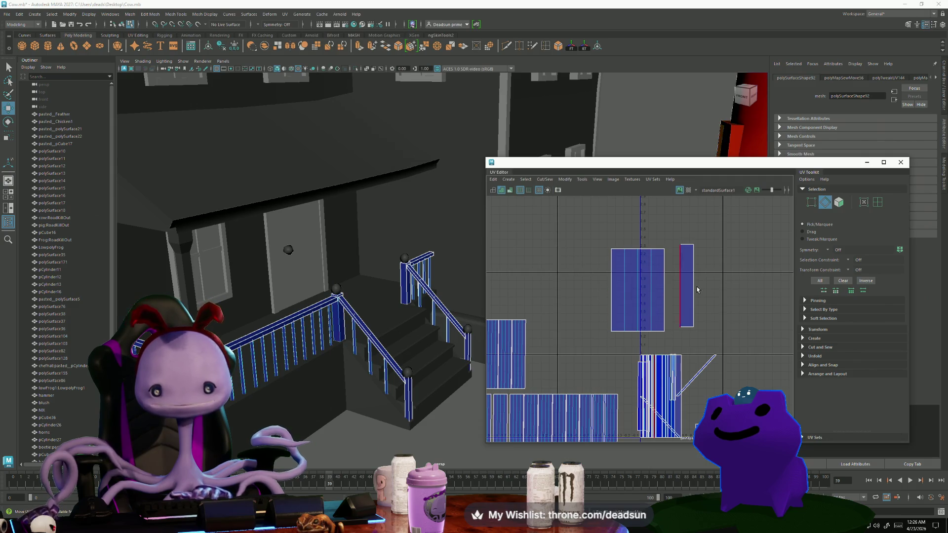
mouse_move(642, 345)
right_mouse_down("shift")
mouse_move(627, 377)
mouse_move(618, 361)
right_mouse_up("shift")
mouse_move(635, 404)
left_mouse_down()
mouse_move(726, 292)
mouse_move(700, 294)
left_mouse_up()
Move and Sew the shell along its left border edge.
right_click_drag(701, 293, 708, 270)
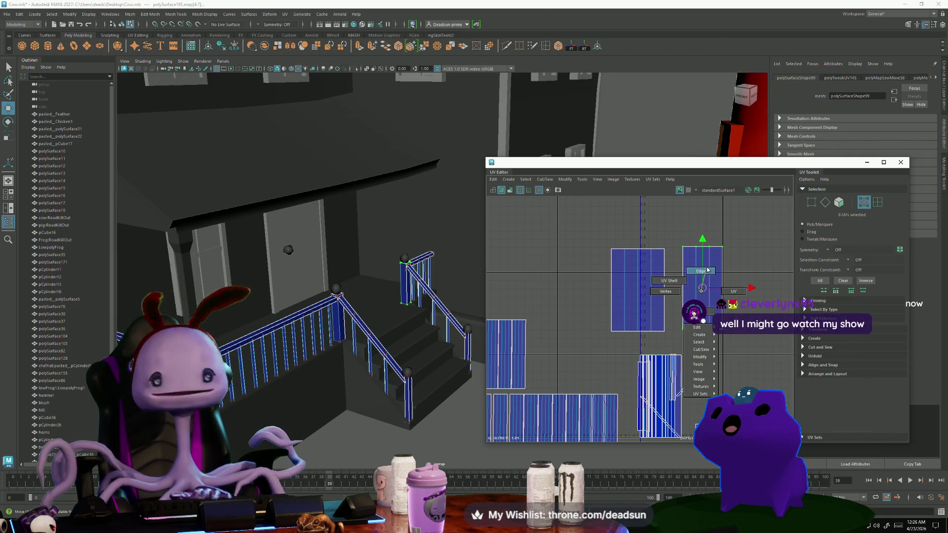
left_click(696, 319)
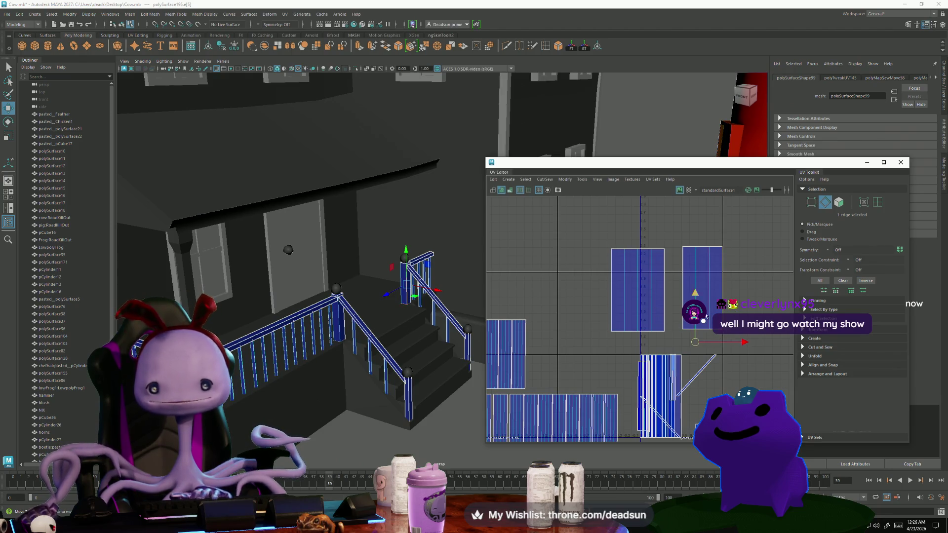
left_click(683, 289)
left_click(544, 179)
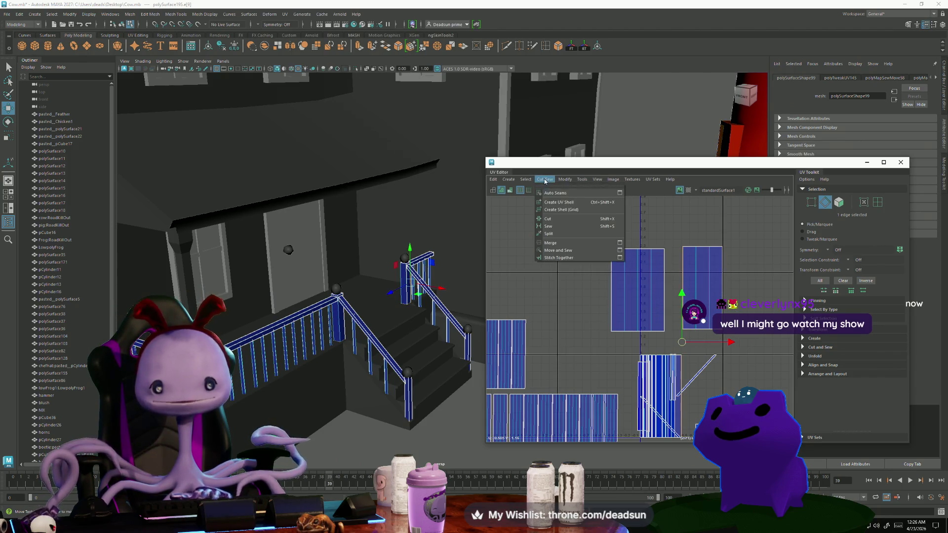
left_click(567, 250)
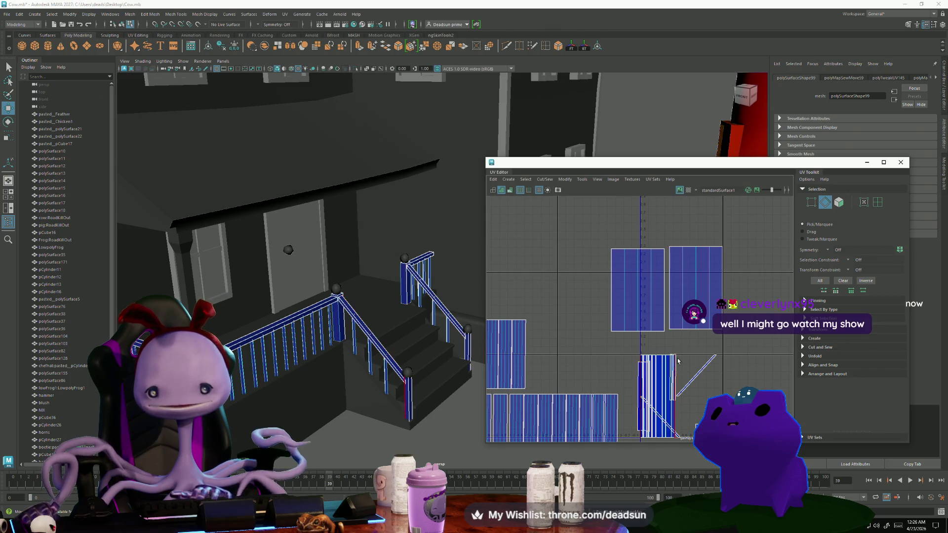
Move both top shells left, scale them down, and set them just above the lower rows.
right_click_drag(635, 350, 652, 325)
mouse_move(605, 341)
left_mouse_down()
mouse_move(670, 242)
mouse_move(729, 341)
left_mouse_up()
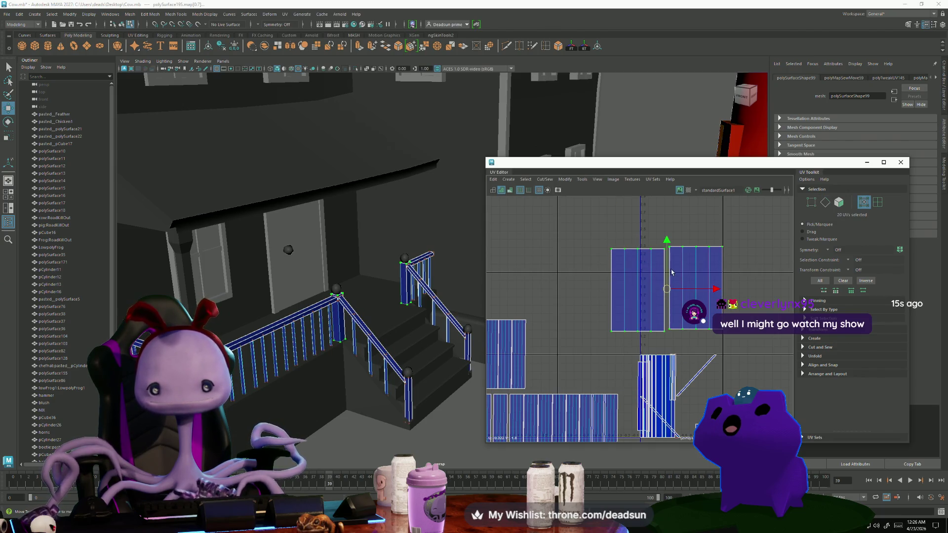
scroll(721, 316, "down", 3)
mouse_move(654, 297)
left_mouse_down()
mouse_move(622, 282)
mouse_move(571, 282)
mouse_move(567, 293)
left_mouse_up()
key("r")
scroll(570, 298, "up", 3)
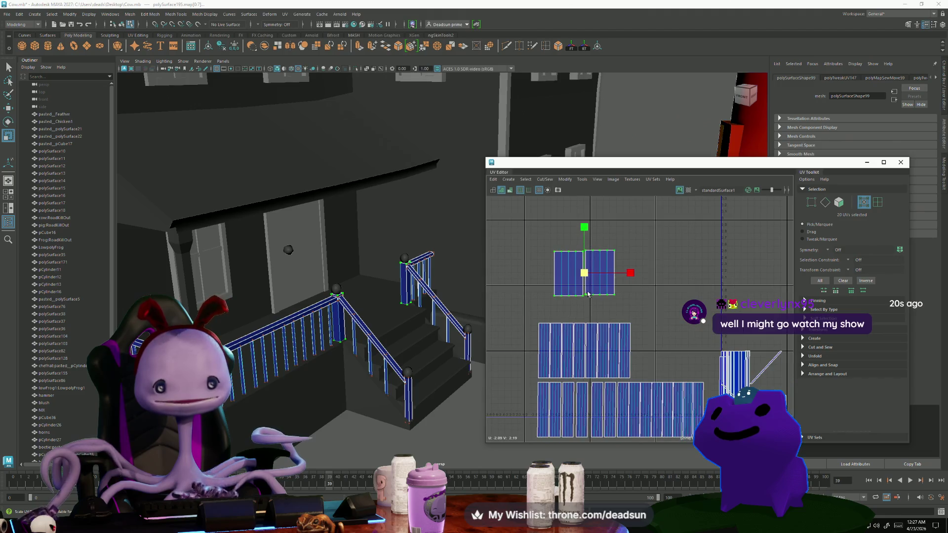
left_click(571, 286)
left_click_drag(569, 274, 567, 276)
key("w")
left_click(583, 274, "shift")
mouse_move(584, 275)
left_mouse_down()
mouse_move(570, 284)
mouse_move(571, 300)
left_mouse_up()
Select edges on the newel post in edge mode.
middle_click_drag(648, 325, 615, 298, "alt")
scroll(653, 371, "up", 3)
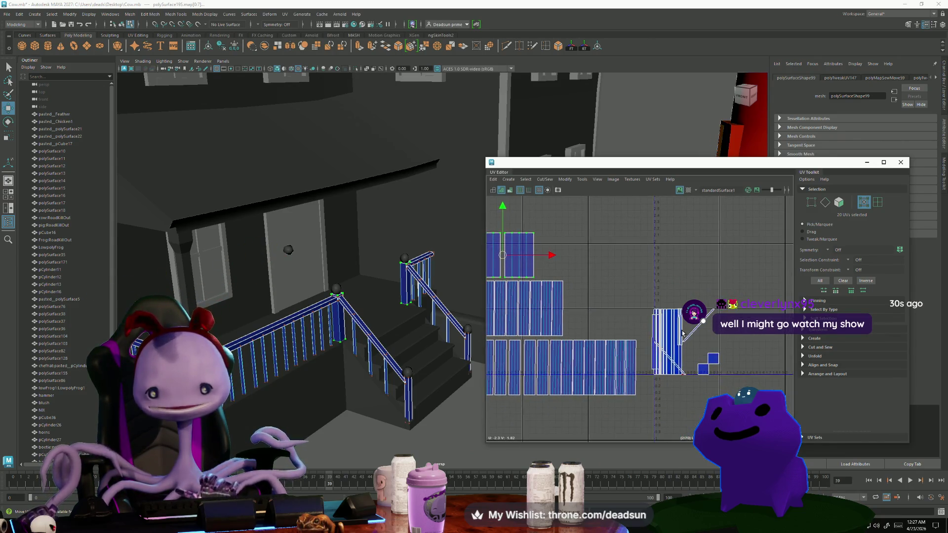
key("F10")
left_click(684, 369)
right_click_drag(685, 366, 703, 364)
scroll(415, 404, "up", 10)
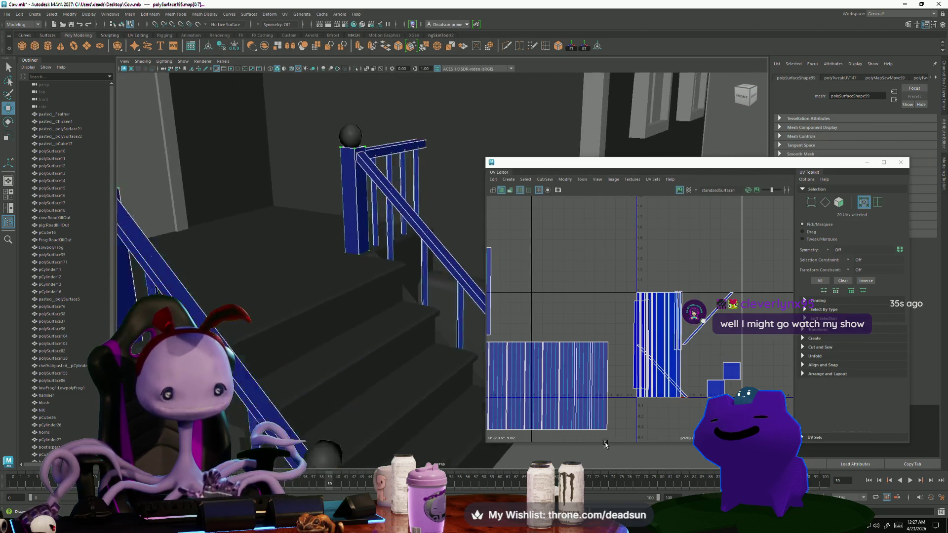
right_click_drag(319, 323, 320, 310)
left_click(320, 309)
Select the handrail and post edge loops and Move and Sew them into one shell.
double_click(270, 248)
double_click(275, 226, "shift")
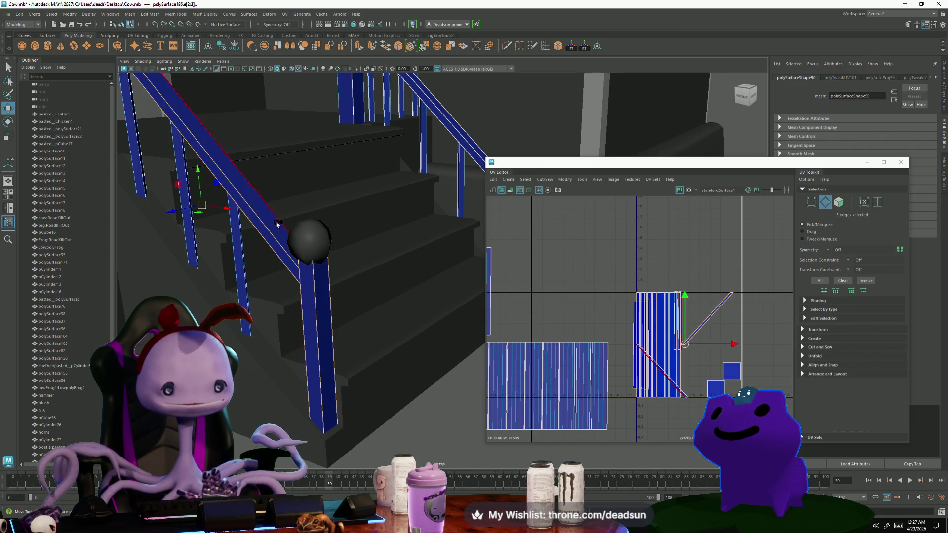
mouse_move(383, 235)
left_mouse_down("alt")
mouse_move(353, 277)
mouse_move(358, 331)
mouse_move(365, 296)
mouse_move(385, 301)
mouse_move(389, 327)
mouse_move(336, 336)
mouse_move(484, 317)
mouse_move(514, 213)
left_mouse_up("alt")
double_click(381, 291, "shift")
left_click(382, 288, "shift")
double_click(388, 326, "shift")
left_click(531, 181)
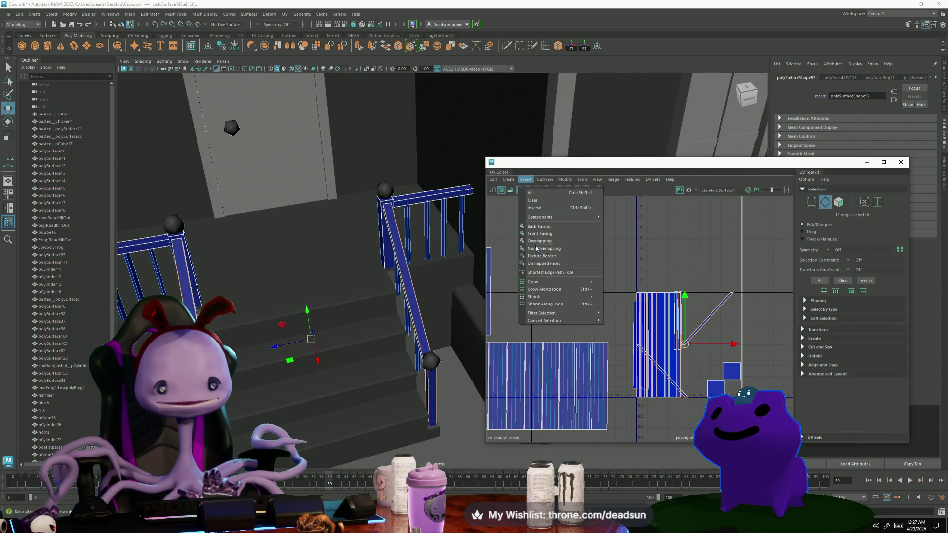
left_click(562, 247)
Pull the sewn shell up into the top row and scale it shorter vertically.
scroll(661, 336, "up", 2)
right_click(629, 301)
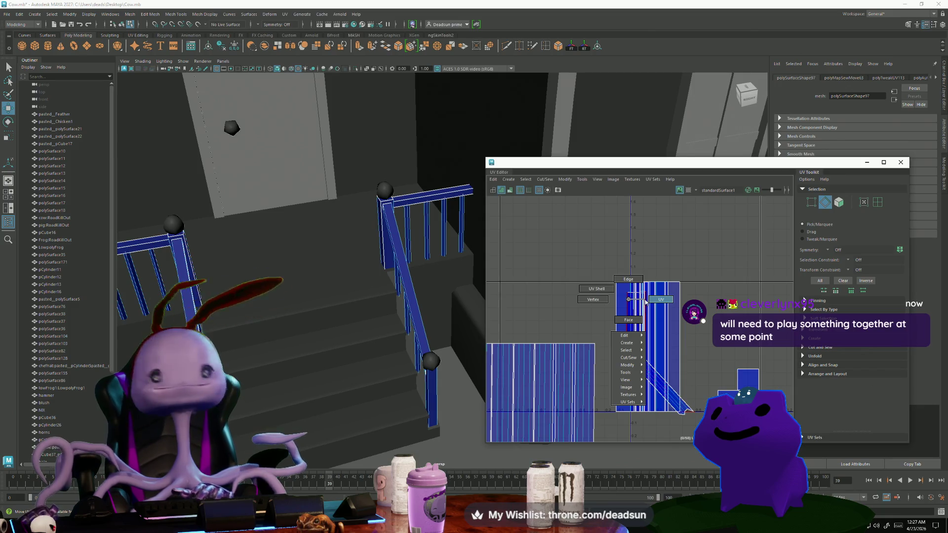
left_click(660, 299)
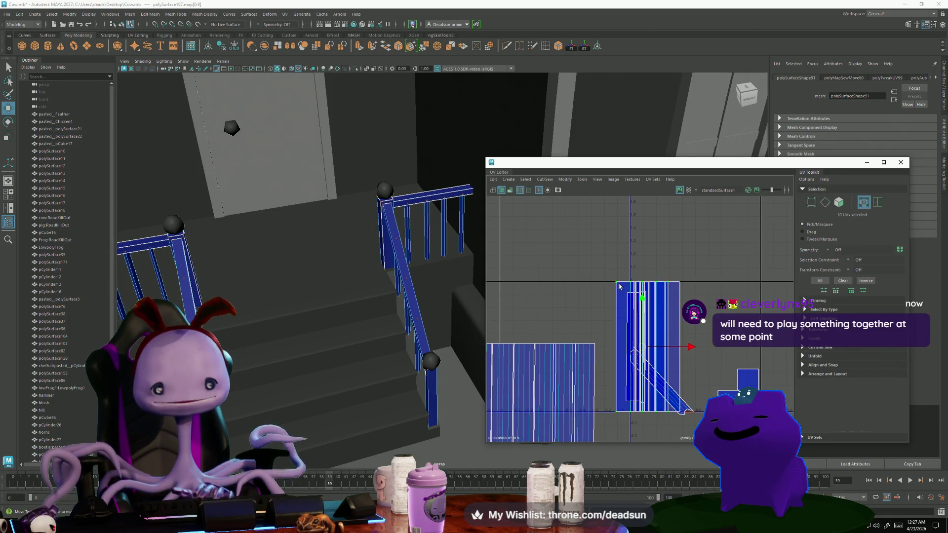
scroll(666, 331, "down", 2)
middle_click_drag(642, 341, 673, 344, "alt")
left_click_drag(673, 338, 538, 219)
middle_click_drag(542, 222, 591, 259, "alt")
mouse_move(375, 306)
left_mouse_down("alt")
mouse_move(335, 339)
mouse_move(395, 306)
left_mouse_up("alt")
key("r")
left_click_drag(594, 221, 595, 236)
key("w")
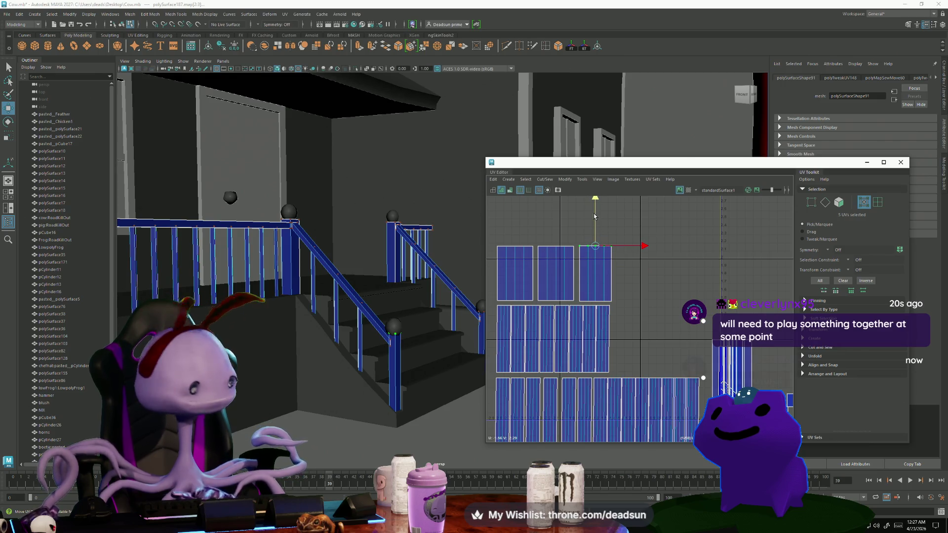
Raise the tall shell into the top row as its fourth block.
middle_click_drag(709, 349, 625, 307, "alt")
mouse_move(624, 307)
left_mouse_down()
mouse_move(641, 324)
mouse_move(547, 251)
left_mouse_up()
middle_click_drag(544, 264, 667, 342, "alt")
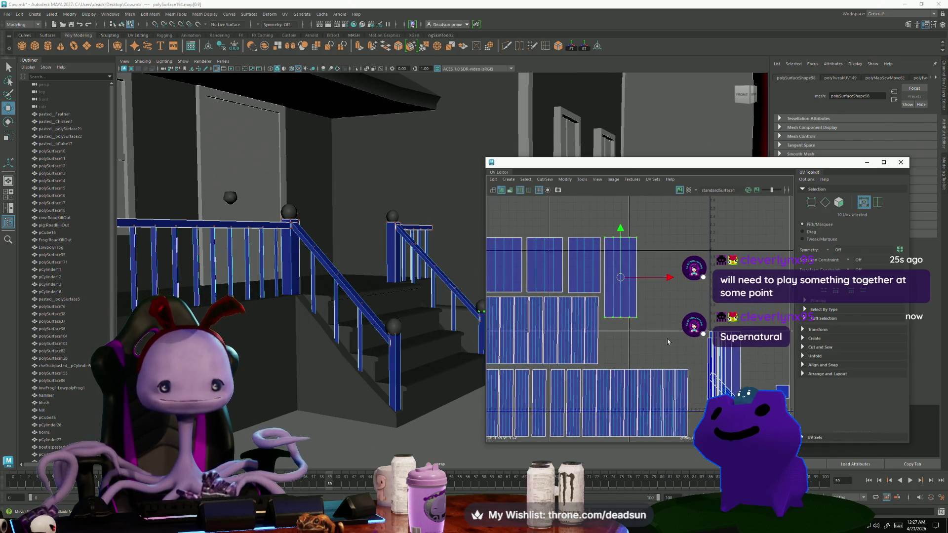
left_click_drag(620, 266, 620, 250)
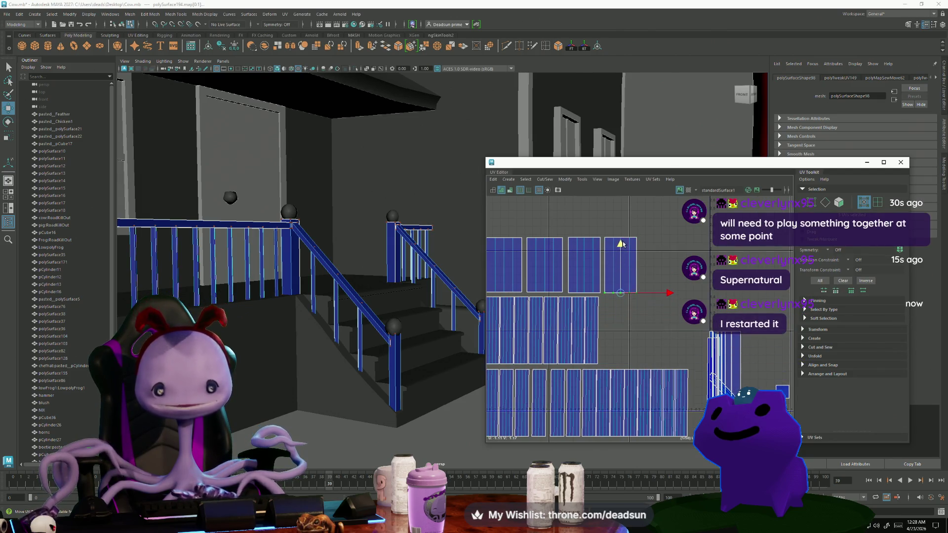
left_click(743, 334)
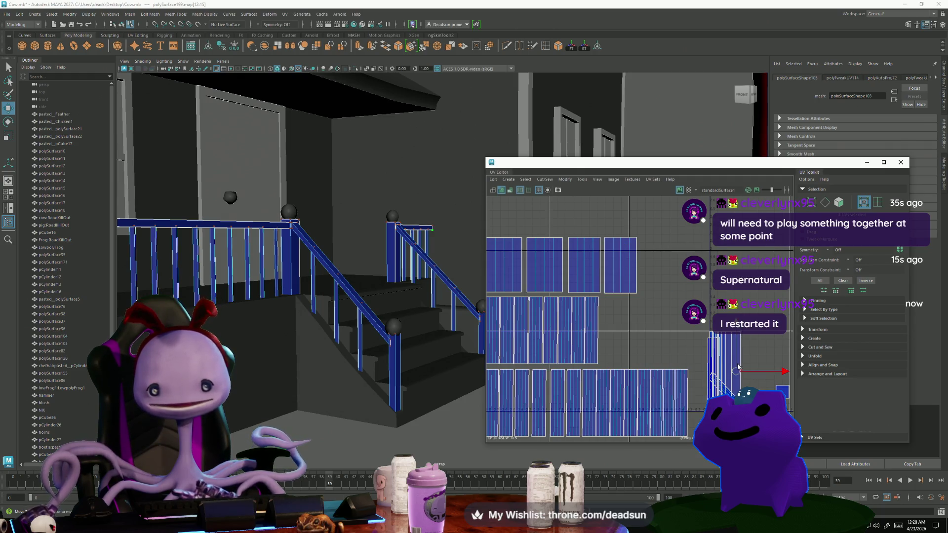
Select the top and lower rail edges in the viewport.
left_click_drag(431, 301, 402, 228, "alt")
right_click_drag(404, 224, 406, 206)
left_click(421, 215)
left_click(447, 211, "shift")
mouse_move(446, 211)
left_mouse_down("alt")
mouse_move(326, 275)
mouse_move(275, 319)
mouse_move(431, 395)
left_mouse_up("alt")
left_click(326, 274, "shift")
left_click(275, 319, "shift")
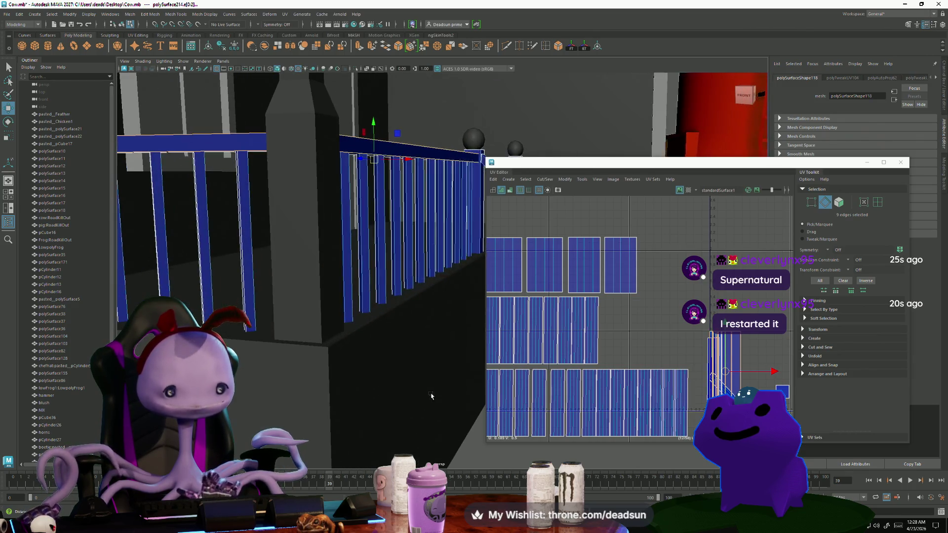
Move and Sew the rail edges, then place the strip beside the upper shells and shorten it.
left_click(544, 180)
left_click(562, 251)
scroll(713, 336, "down", 2)
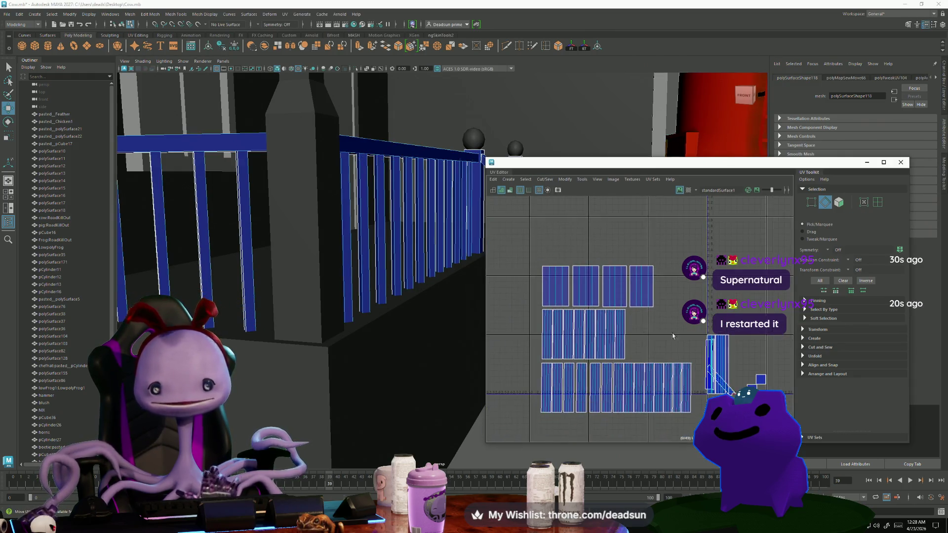
mouse_move(718, 359)
left_mouse_down()
mouse_move(675, 284)
mouse_move(649, 331)
mouse_move(631, 339)
left_mouse_up()
scroll(642, 328, "up", 3)
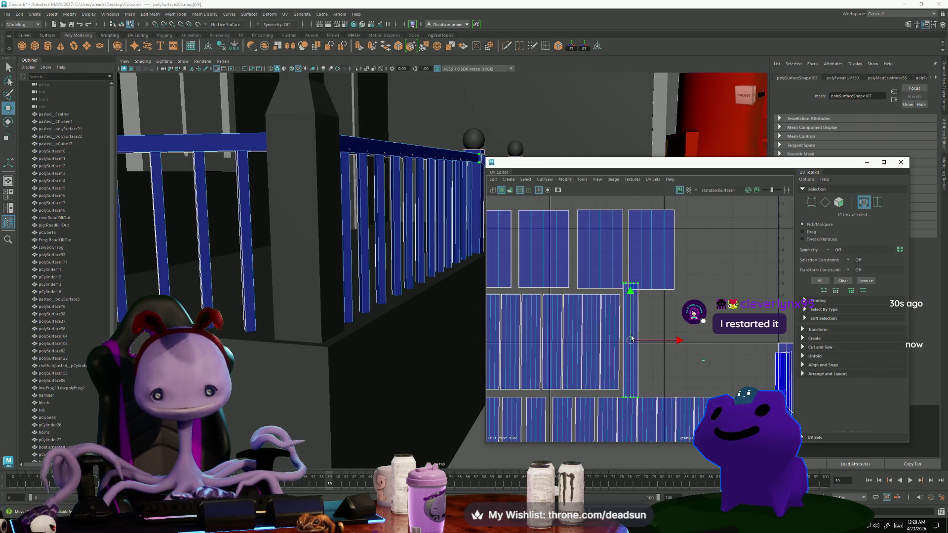
key("r")
left_click_drag(631, 291, 632, 299)
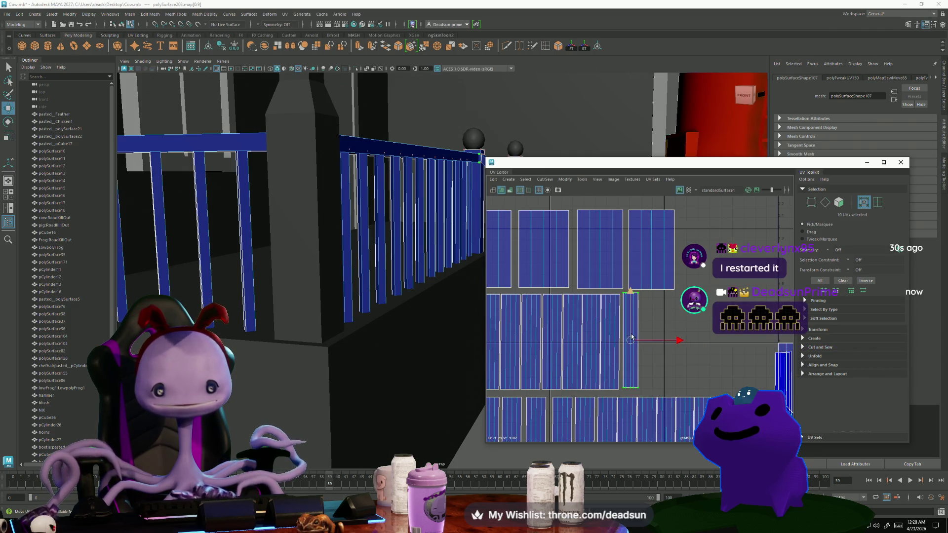
Move the right shell next to the upper shells and shorten it vertically.
scroll(691, 345, "down", 2)
left_click(721, 350)
left_click_drag(717, 373, 594, 330)
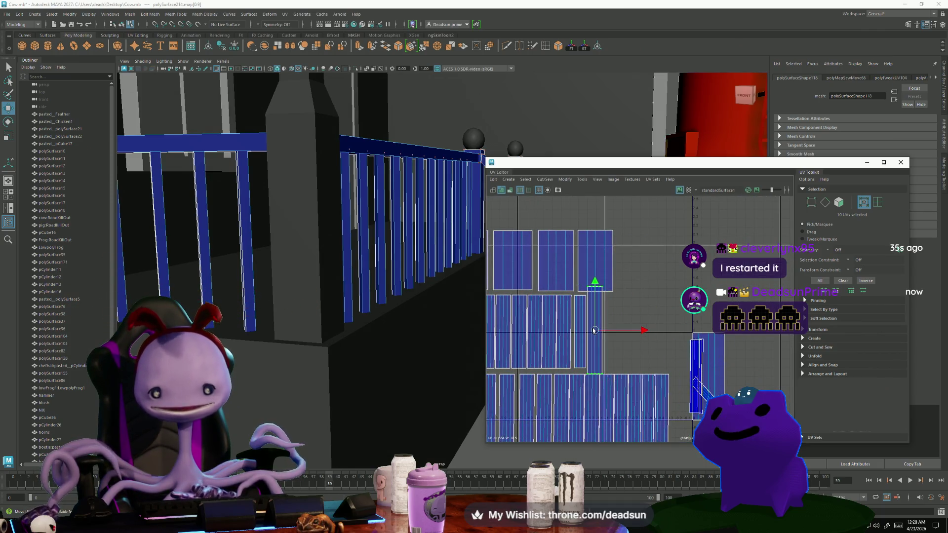
key("r")
left_click_drag(595, 287, 595, 294)
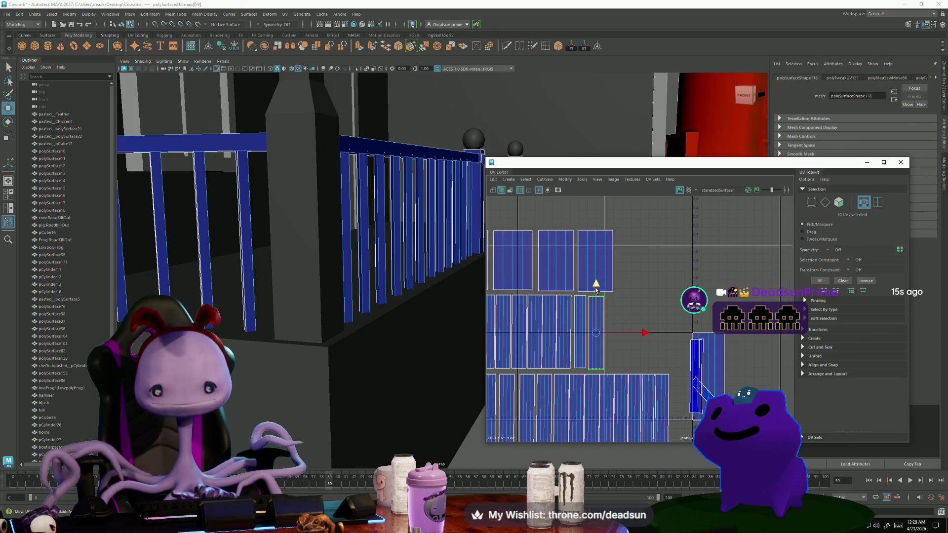
Raise the other baluster shell into the top row and shorten it to match.
left_click(713, 375)
key("w")
left_click_drag(712, 375, 636, 262)
key("r")
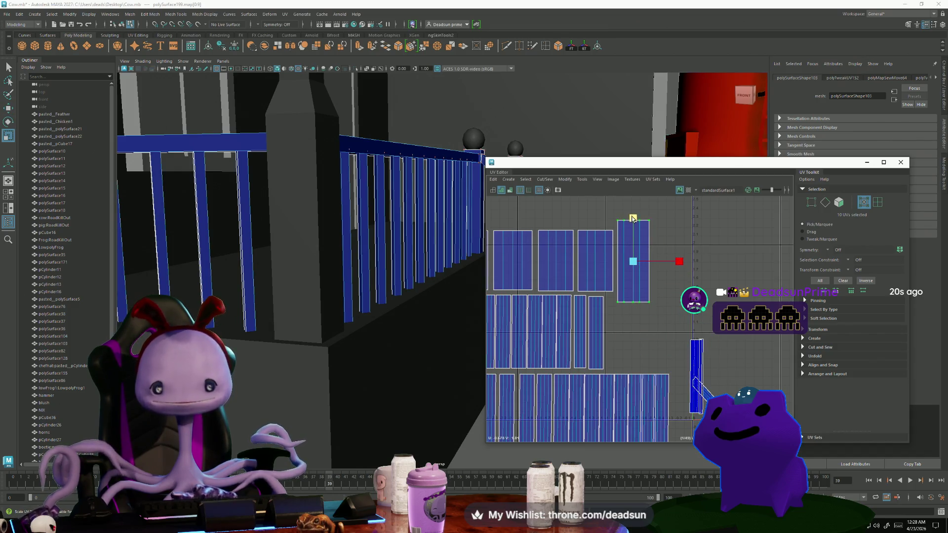
left_click_drag(633, 225, 630, 229)
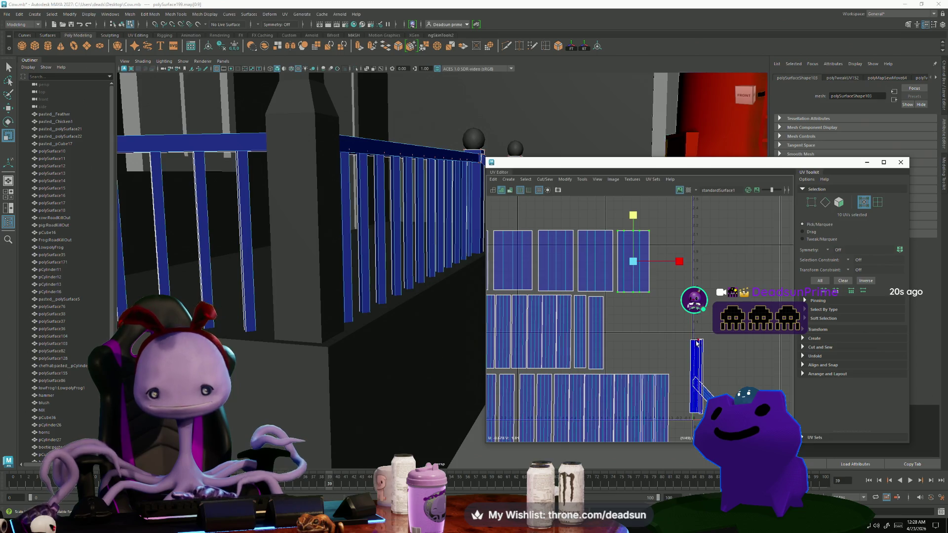
Move the narrow baluster shell up and sew it along its left seam edge.
left_click(693, 357)
mouse_move(696, 380)
left_mouse_down()
mouse_move(675, 260)
mouse_move(703, 281)
left_mouse_up()
key("F10")
left_click(696, 269)
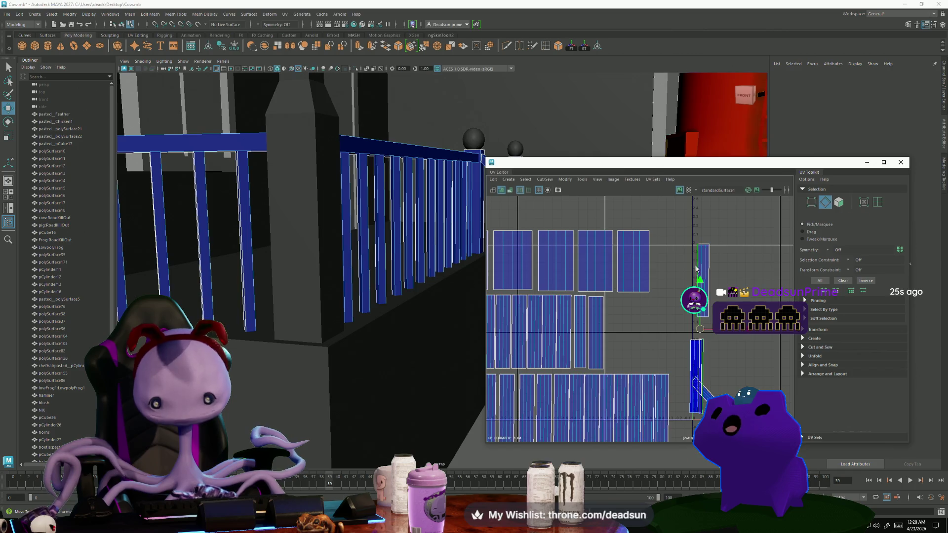
left_click(544, 179)
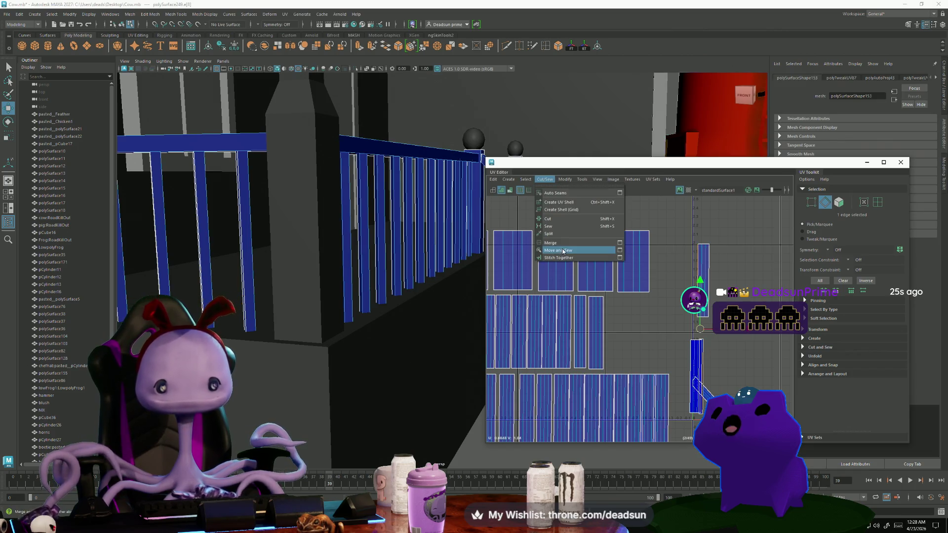
left_click(563, 251)
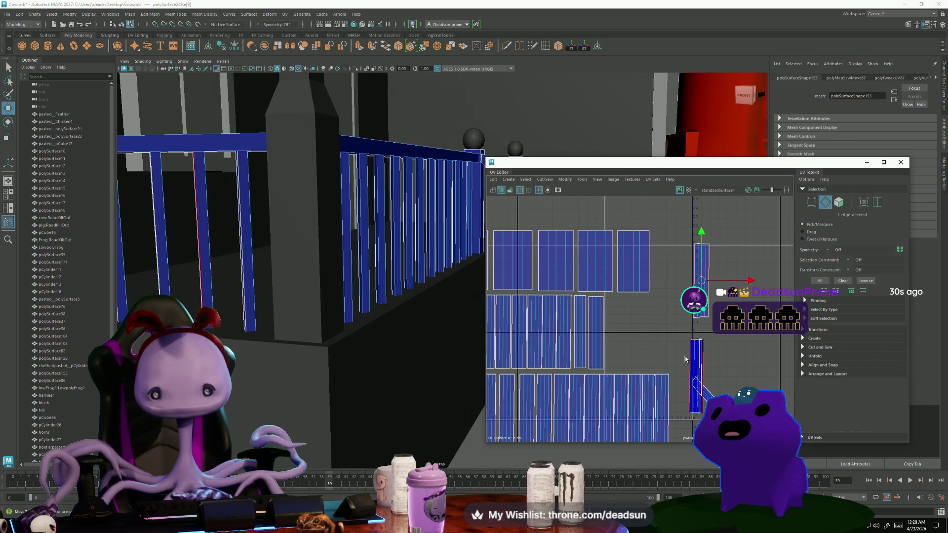
key("g")
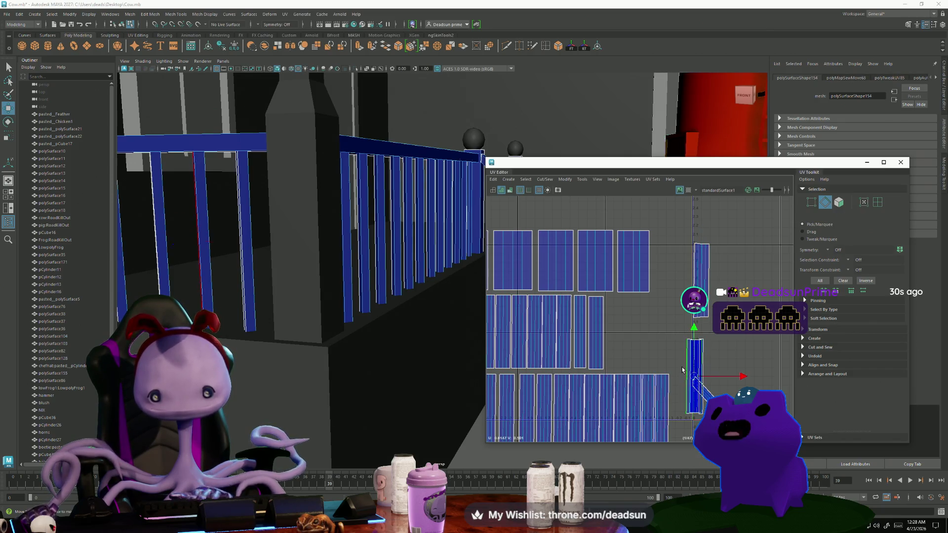
Move the lower narrow shell up and right, then frame all shells in view.
left_click(689, 367)
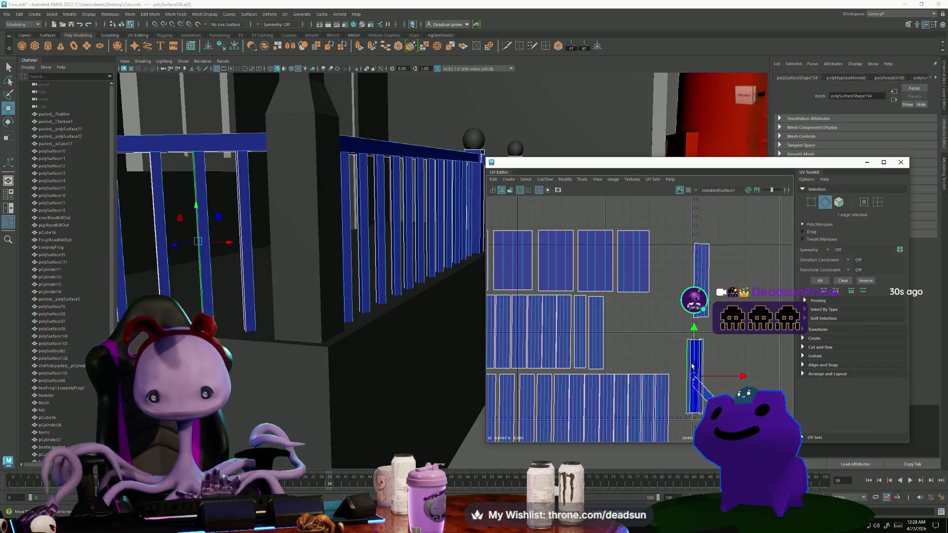
scroll(690, 367, "up", 4)
key("ctrl+F12")
mouse_move(674, 379)
left_mouse_down()
mouse_move(768, 292)
mouse_move(777, 269)
left_mouse_up()
key("F10")
left_click(546, 192)
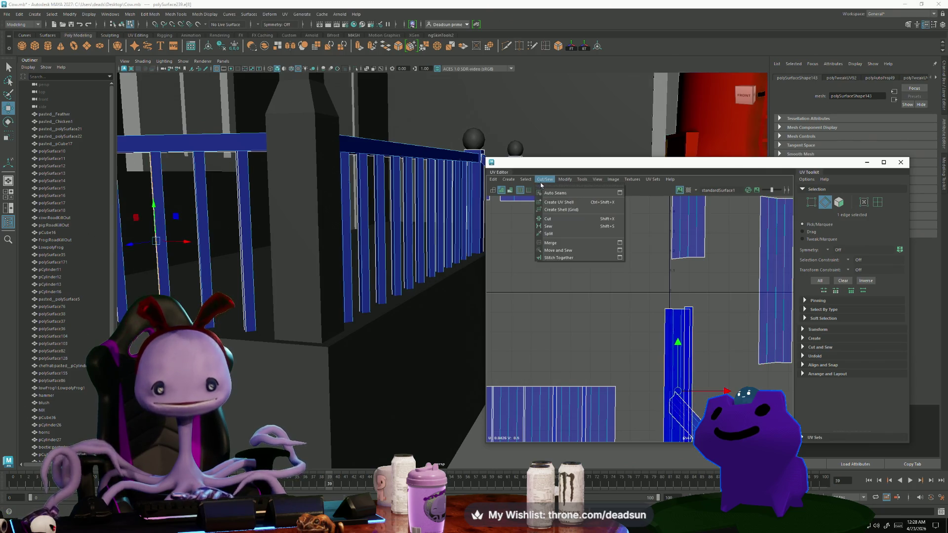
Sew the narrow railing sliver onto its upright strip shell along the seam edge.
left_click(568, 254)
left_click(595, 342)
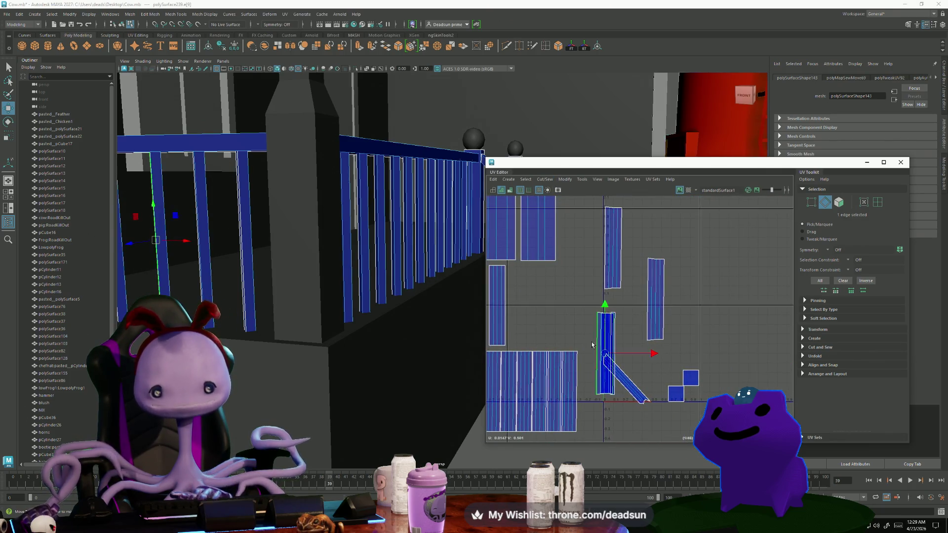
left_click(604, 359)
mouse_move(612, 333)
right_mouse_down("shift")
mouse_move(607, 365)
mouse_move(600, 324)
right_mouse_up("shift")
Pull the stacked baluster shells out of the pile and place them side by side to the right.
left_click(601, 314)
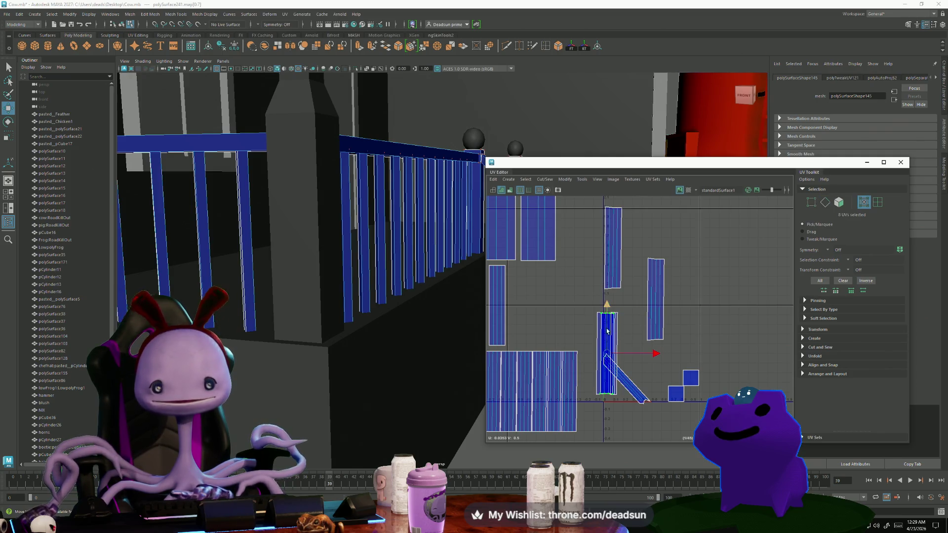
mouse_move(607, 354)
left_mouse_down()
mouse_move(711, 296)
mouse_move(709, 280)
left_mouse_up()
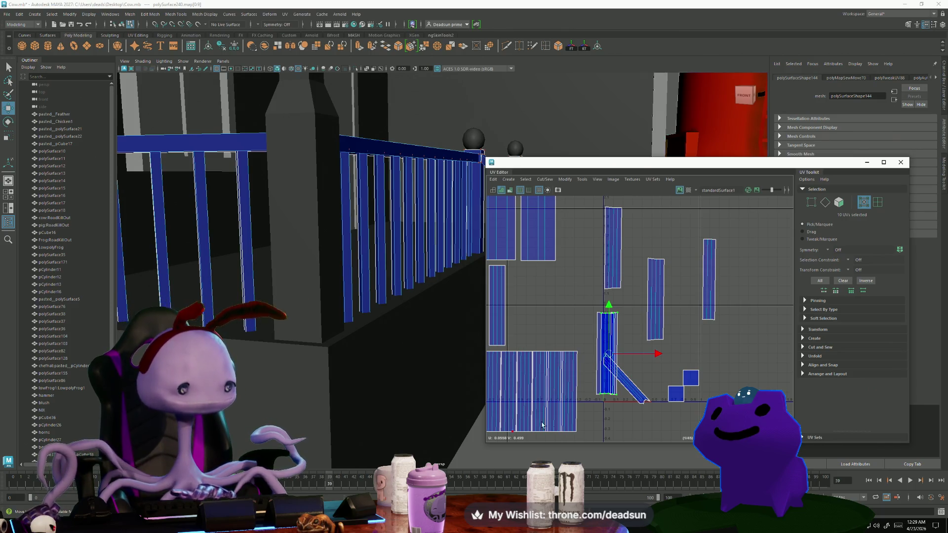
mouse_move(602, 365)
left_mouse_down()
mouse_move(675, 335)
mouse_move(758, 279)
left_mouse_up()
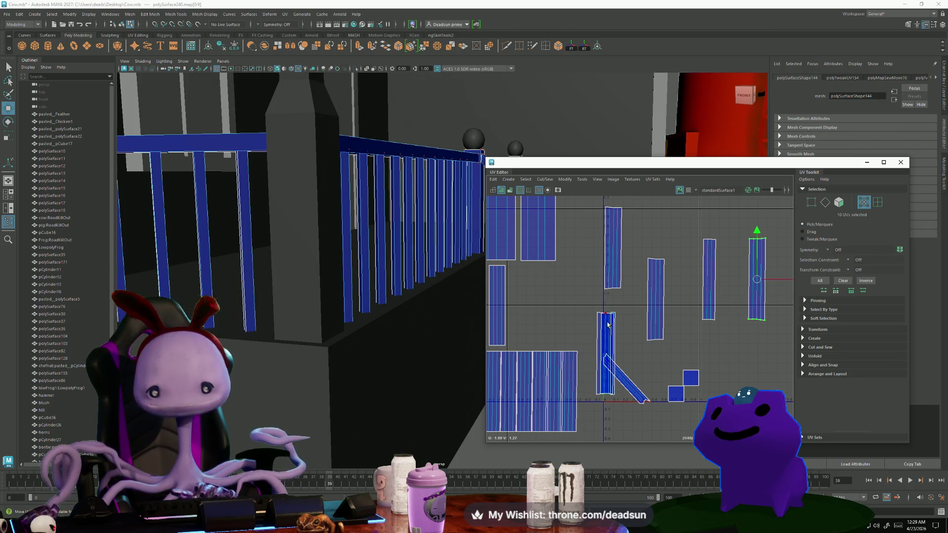
mouse_move(606, 354)
left_mouse_down()
mouse_move(692, 323)
mouse_move(786, 267)
left_mouse_up()
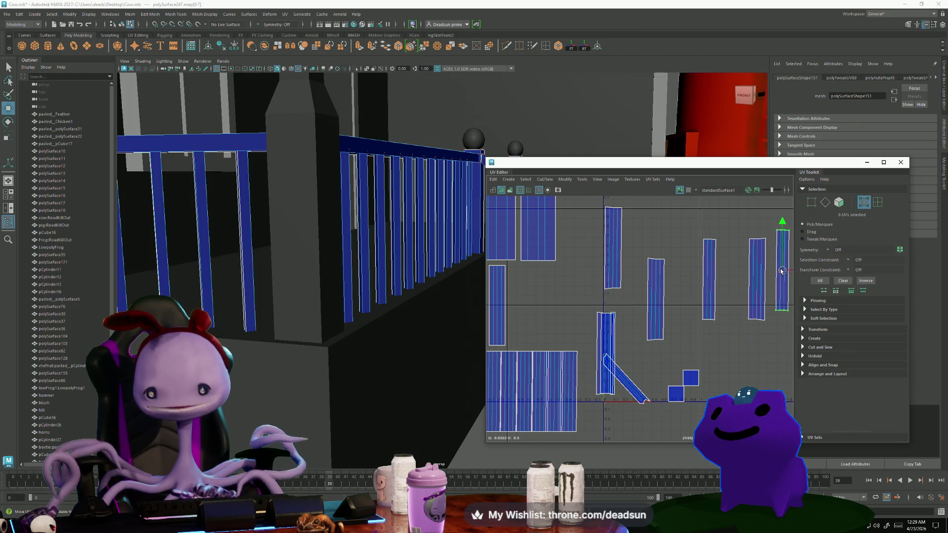
scroll(785, 269, "down", 2)
middle_click_drag(674, 356, 565, 347, "alt")
left_click(549, 343)
mouse_move(548, 367)
left_mouse_down()
mouse_move(718, 324)
mouse_move(717, 297)
left_mouse_up()
left_click(546, 345)
mouse_move(553, 362)
left_mouse_down()
mouse_move(592, 321)
mouse_move(731, 316)
mouse_move(766, 293)
left_mouse_up()
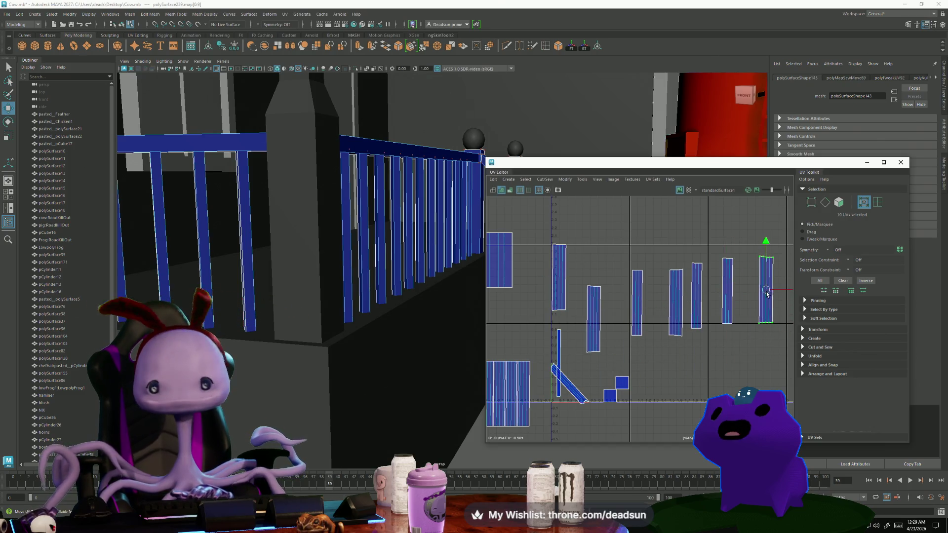
Rejoin the remaining split baluster shells along their seam edges with Cut/Sew's sew command.
right_click_drag(562, 350, 562, 370)
left_click(561, 370)
left_click(541, 180)
left_click(558, 257)
left_click(646, 295)
right_click_drag(645, 295, 656, 353)
left_click(605, 312)
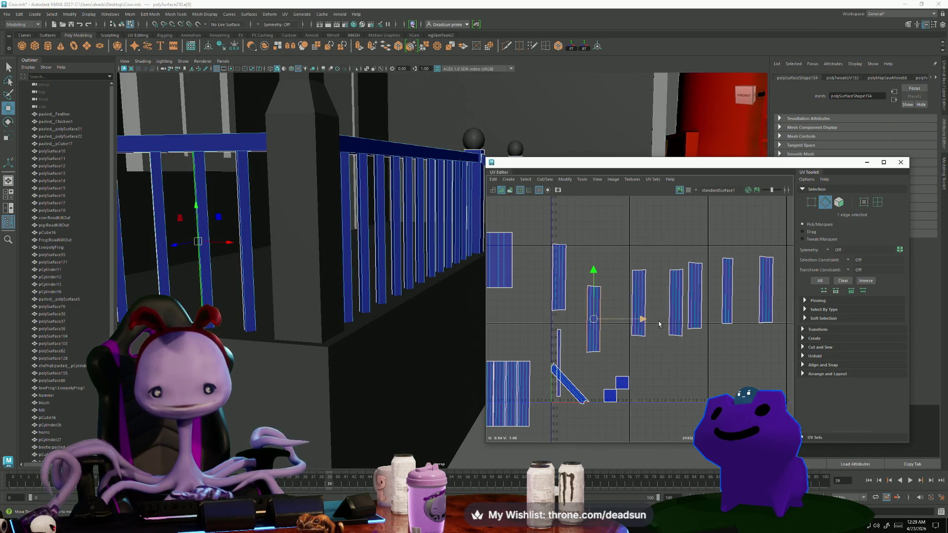
left_click(722, 300)
right_click_drag(722, 300, 725, 356)
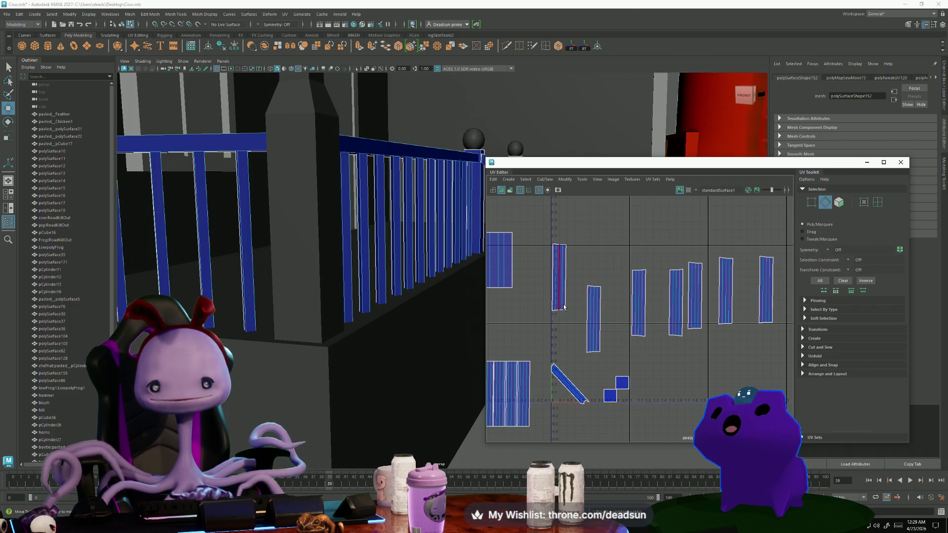
scroll(562, 308, "down", 2)
middle_click_drag(562, 308, 628, 305, "alt")
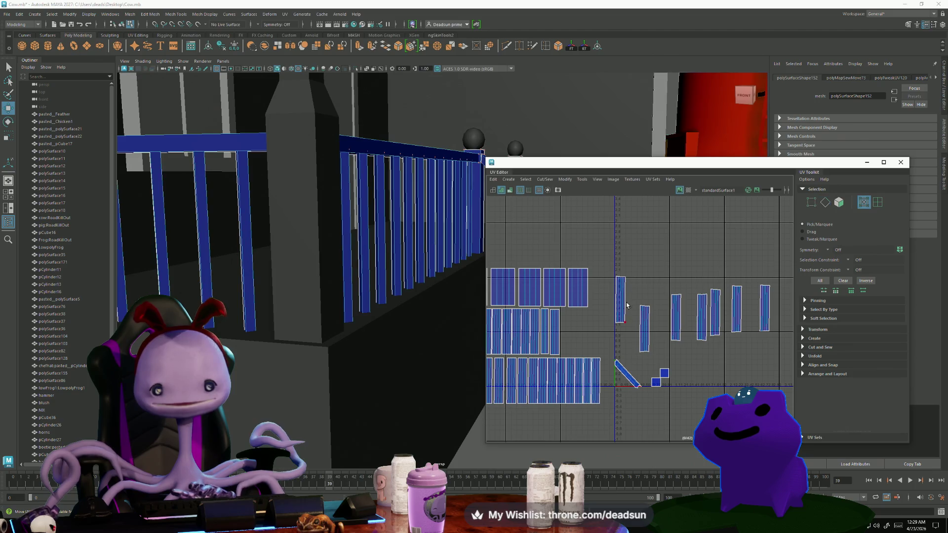
Line the loose baluster shells up one after another in a single upright row.
mouse_move(620, 306)
left_mouse_down()
mouse_move(569, 334)
mouse_move(639, 251)
left_mouse_up()
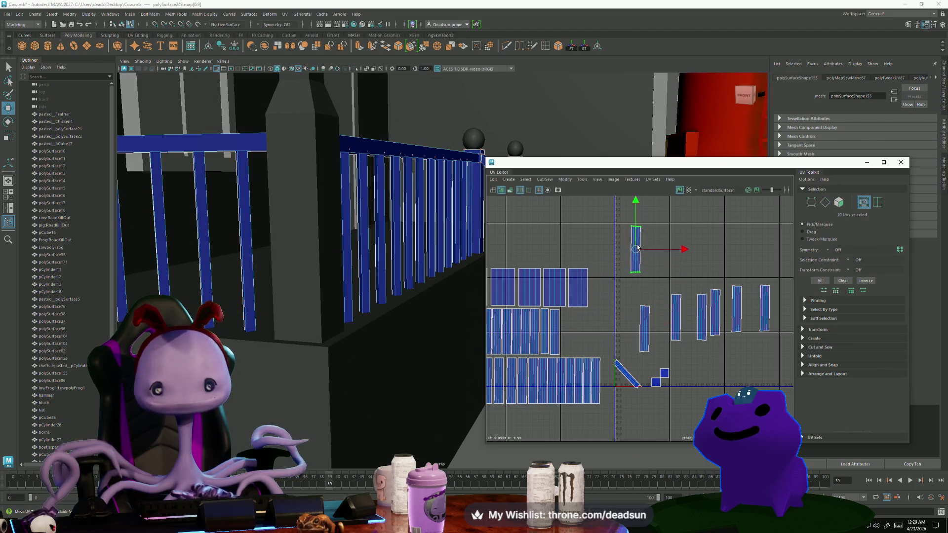
left_click(644, 321)
left_click_drag(645, 321, 654, 247)
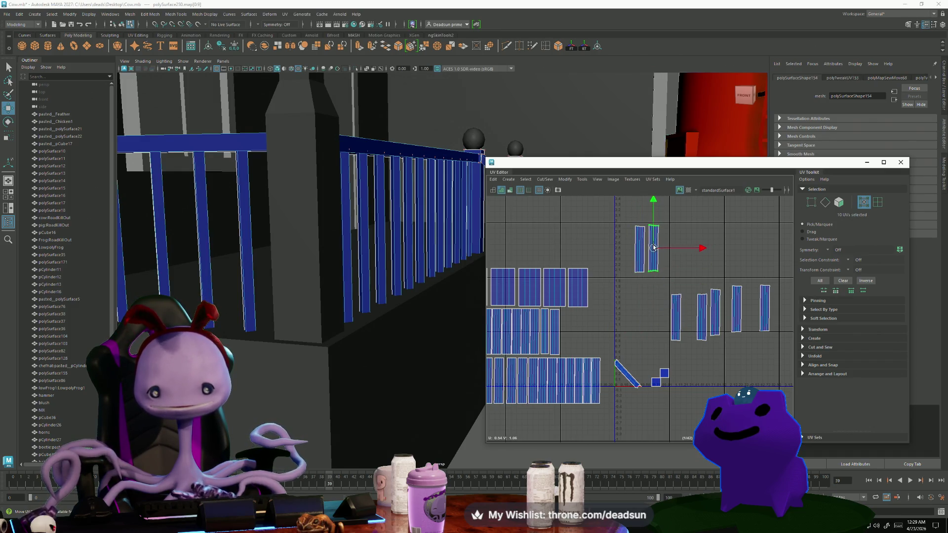
left_click(671, 303)
left_click_drag(671, 303, 670, 252)
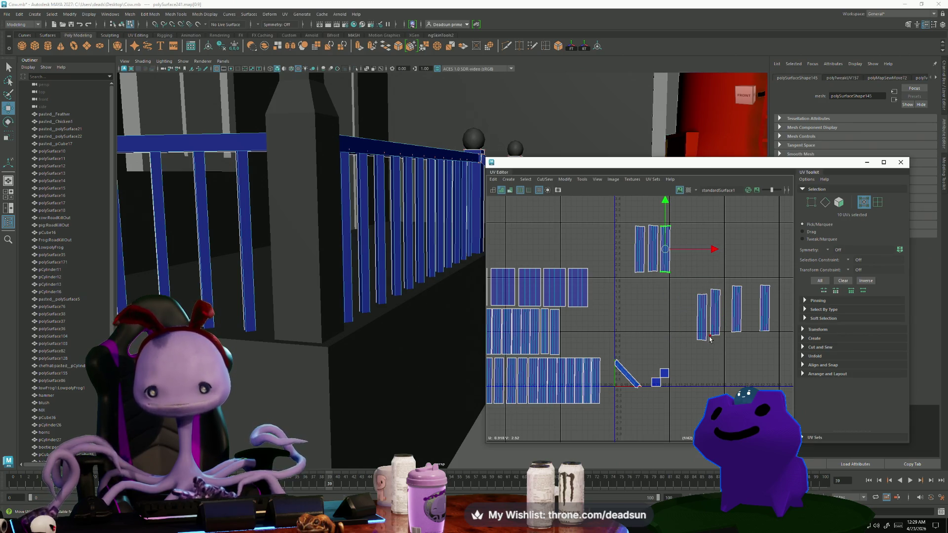
left_click_drag(701, 316, 677, 249)
left_click(713, 300)
left_click_drag(712, 300, 691, 252)
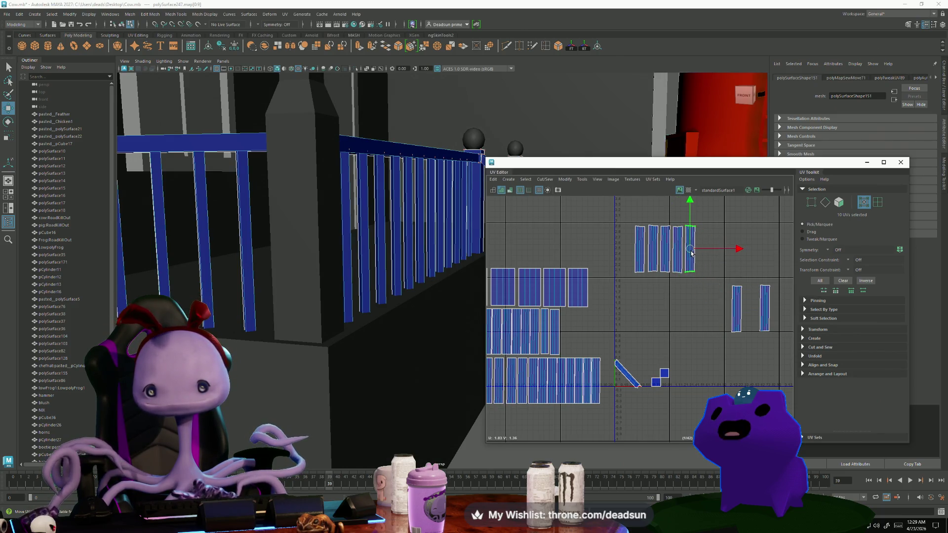
left_click(734, 302)
left_click_drag(736, 308, 702, 250)
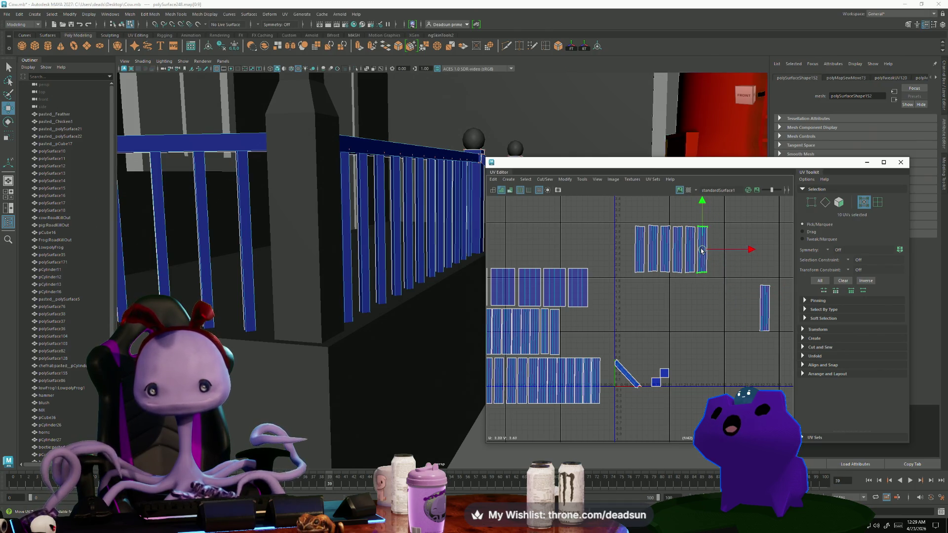
left_click(764, 306)
mouse_move(765, 306)
left_mouse_down()
mouse_move(713, 251)
mouse_move(741, 240)
left_mouse_up()
Scale the row's top and bottom UVs level, then move the row beside the existing shell rows.
middle_click_drag(742, 241, 730, 296, "alt")
key("r")
left_click_drag(608, 317, 723, 348)
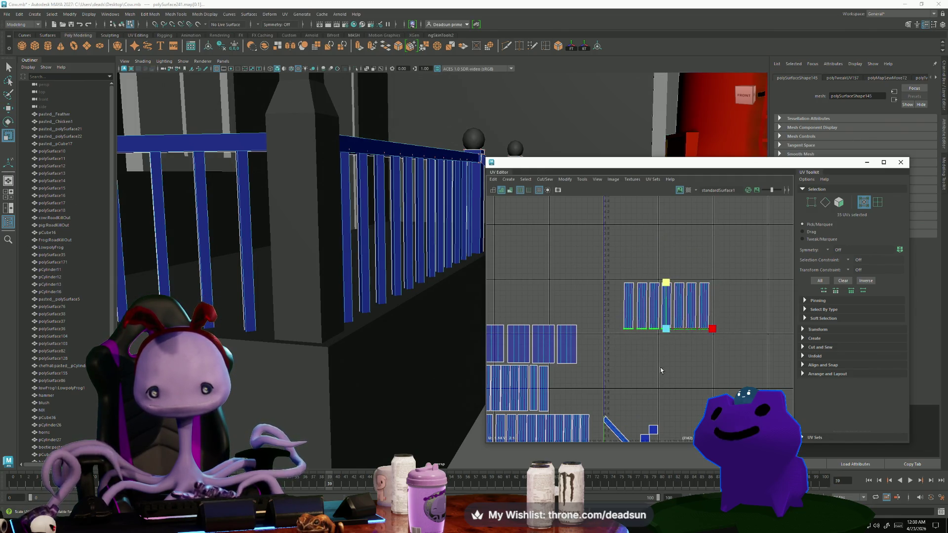
key("w")
left_click_drag(666, 306, 592, 390)
scroll(592, 390, "up", 5)
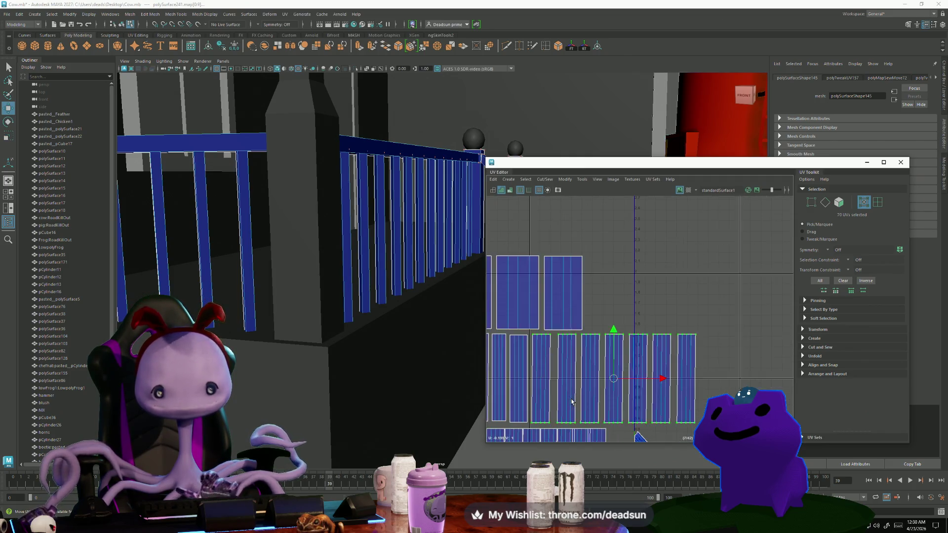
scroll(674, 374, "down", 5)
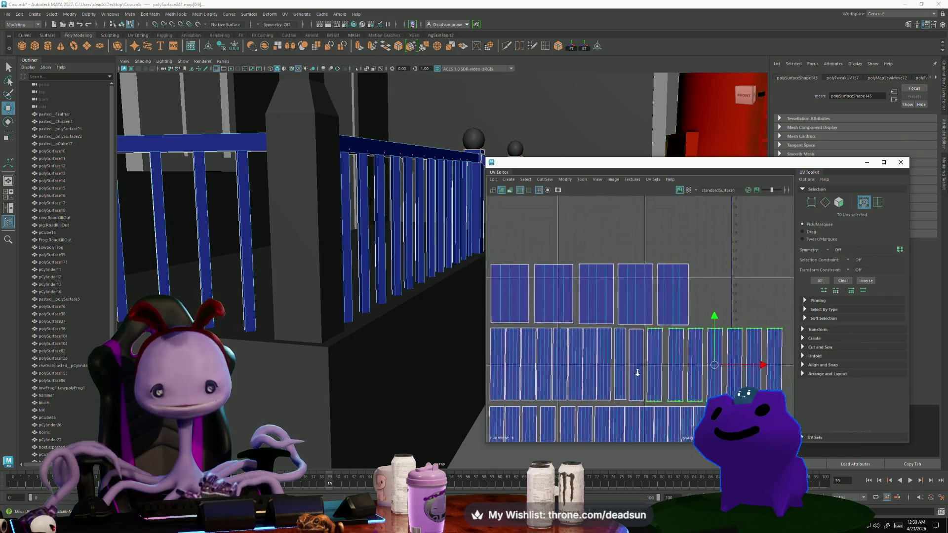
scroll(605, 334, "up", 4)
right_click_drag(634, 365, 638, 331)
left_click(638, 331)
Rotate the first diagonal handrail shell to vertical and move it below the U axis.
scroll(644, 334, "up", 3)
key("e")
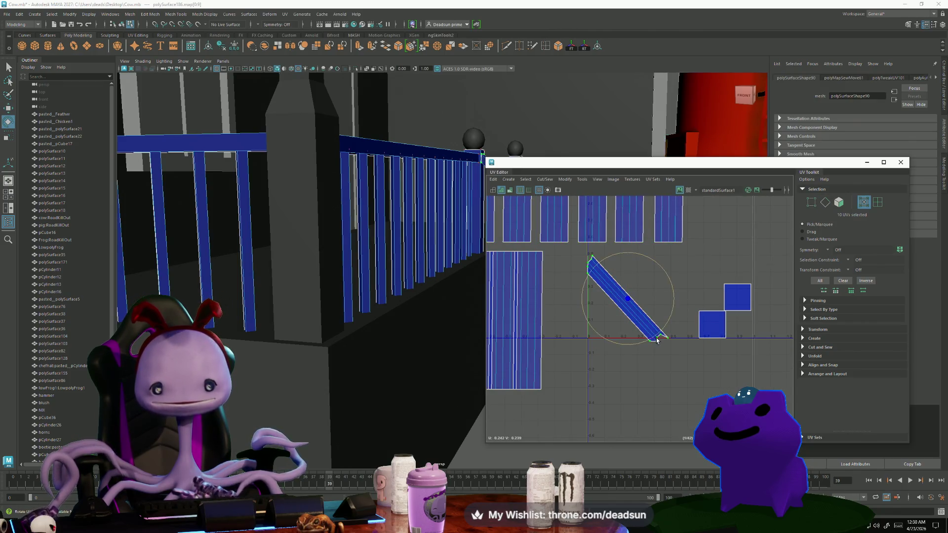
left_click_drag(648, 336, 615, 348)
key("w")
left_click_drag(627, 303, 610, 397)
Stand the remaining diagonal handrail shell upright and place it beside the first one.
key("e")
double_click(645, 311)
left_click_drag(647, 345, 612, 347)
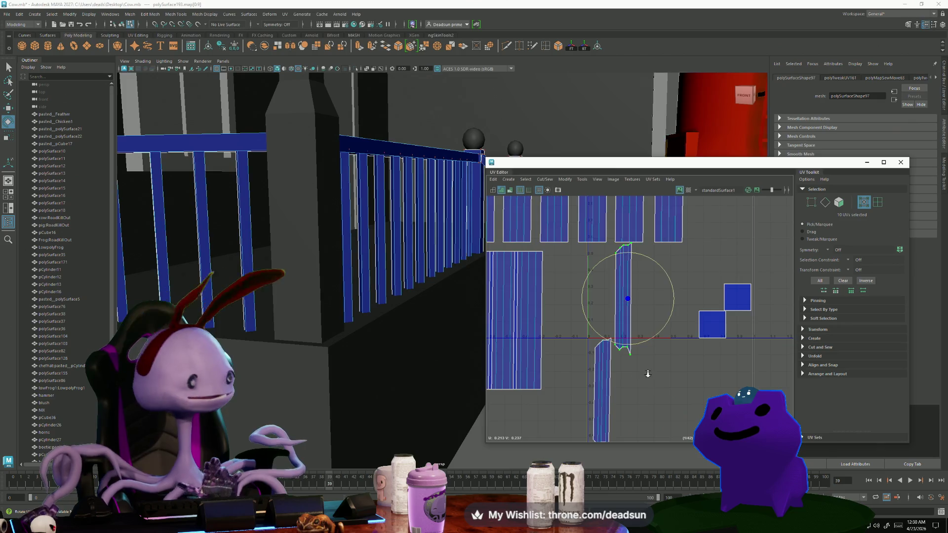
scroll(672, 240, "down", 3)
key("w")
mouse_move(644, 287)
left_mouse_down()
mouse_move(651, 324)
mouse_move(644, 342)
left_mouse_up()
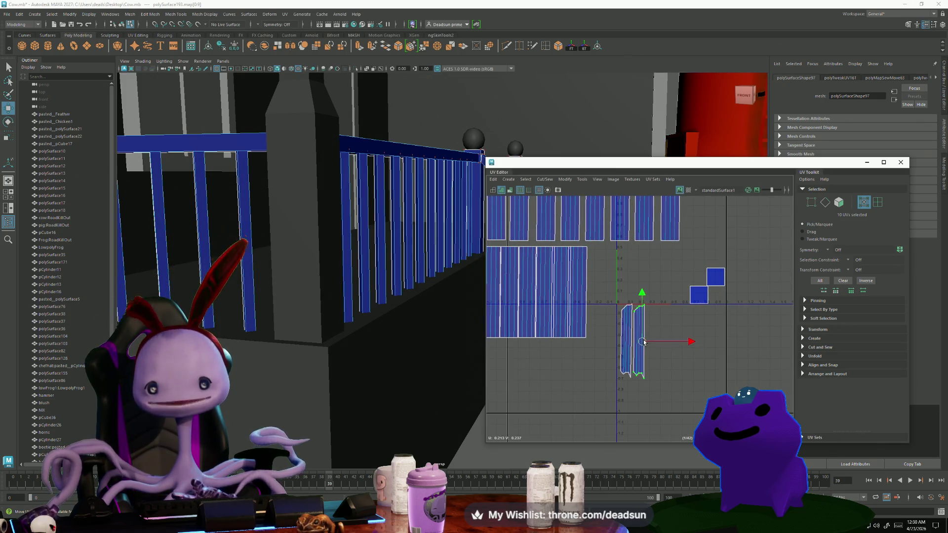
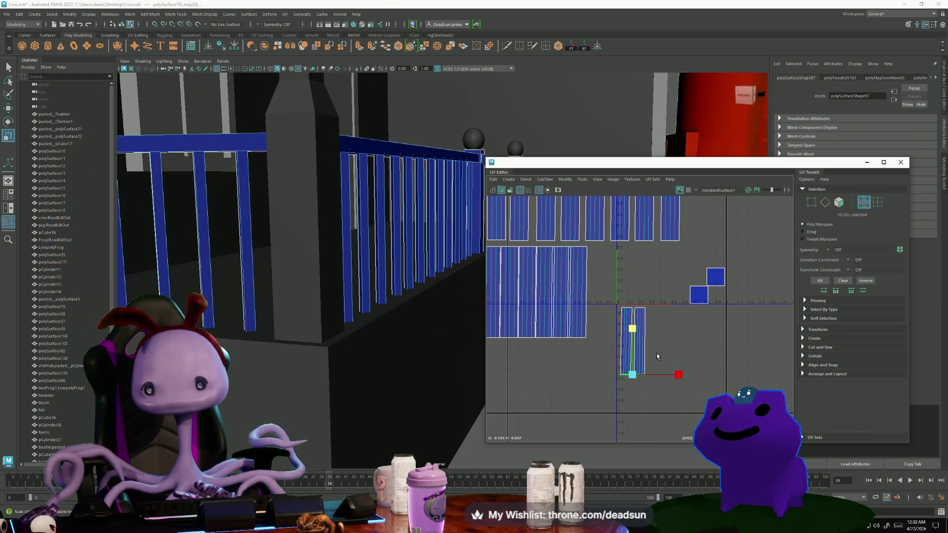
Stretch the small UV strip taller and move both strips up beside the other shells.
scroll(653, 354, "down", 3)
mouse_move(346, 266)
left_mouse_down("alt")
mouse_move(398, 281)
mouse_move(407, 338)
left_mouse_up("alt")
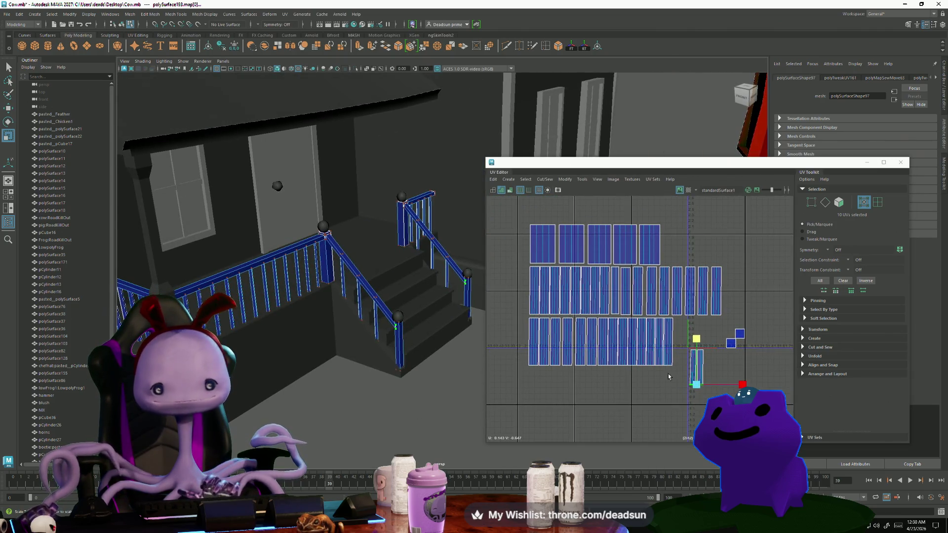
left_click_drag(684, 343, 710, 402)
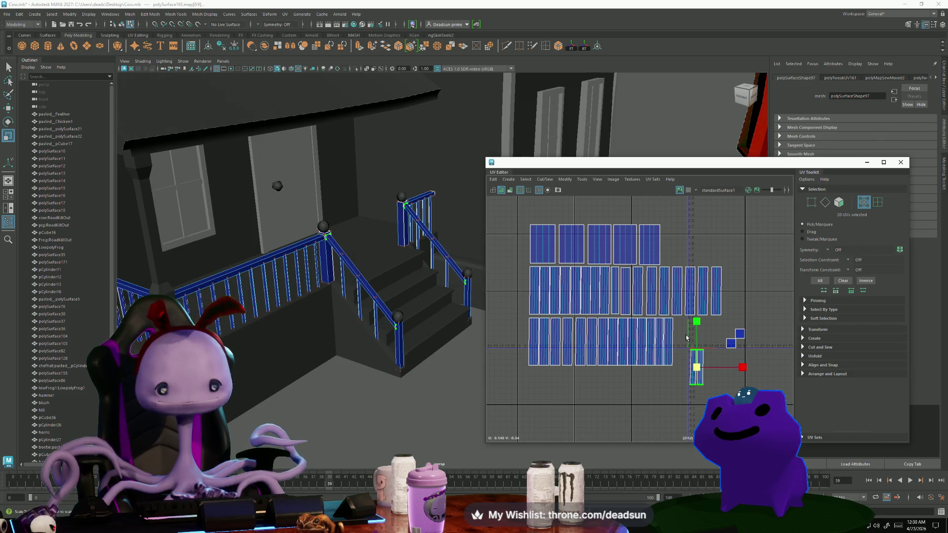
left_click_drag(698, 312, 700, 272)
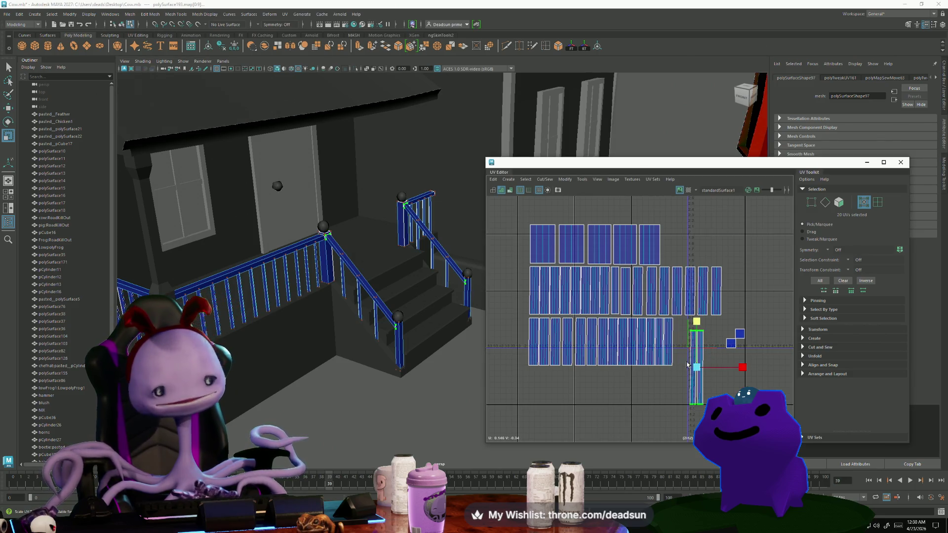
key("w")
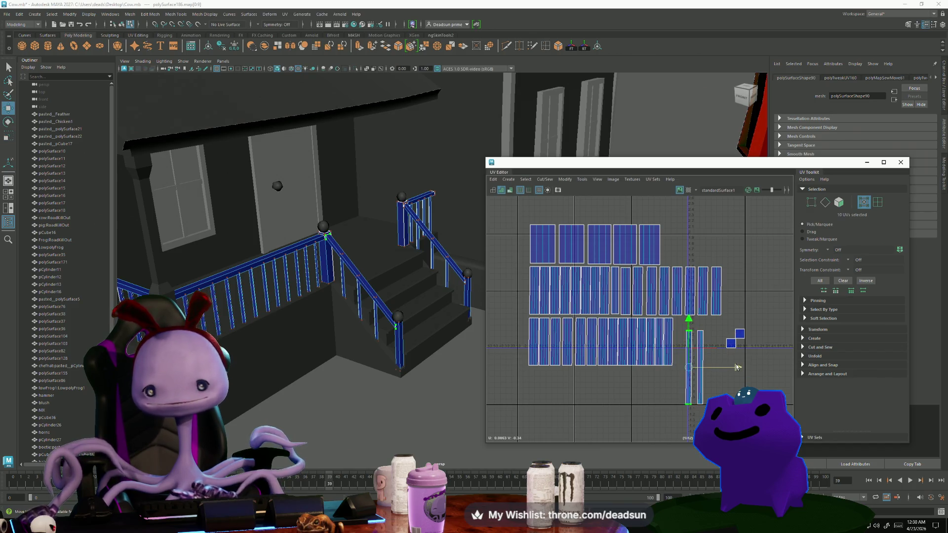
left_click(698, 357, "shift")
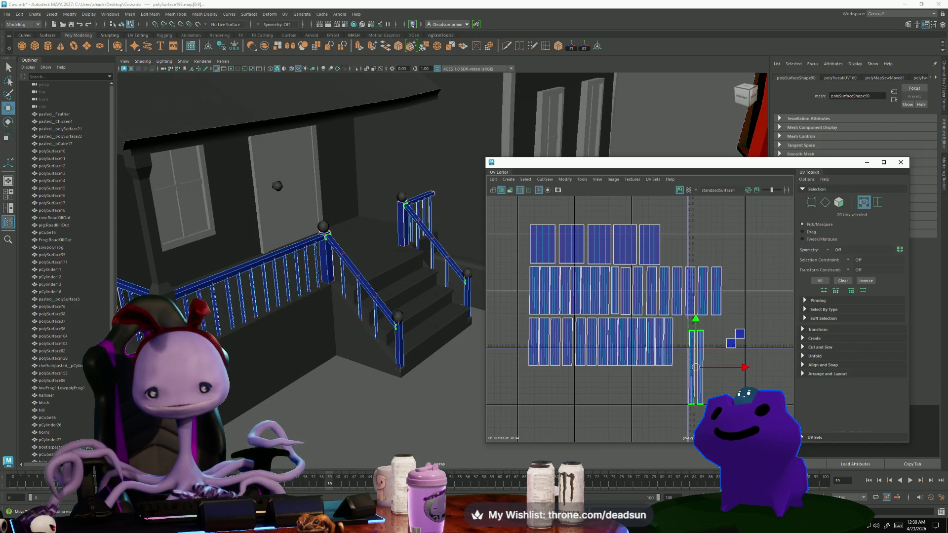
mouse_move(695, 366)
left_mouse_down()
mouse_move(730, 270)
mouse_move(686, 301)
mouse_move(683, 326)
mouse_move(734, 282)
left_mouse_up()
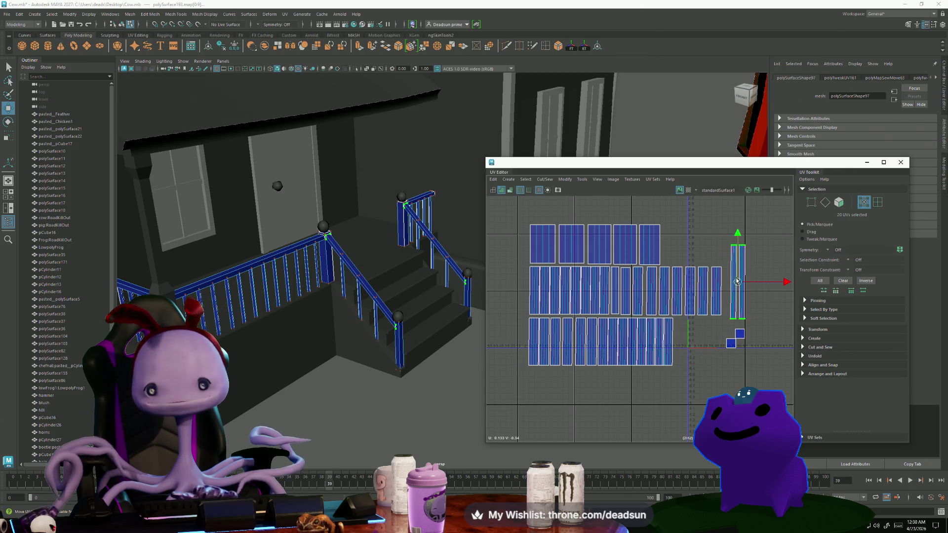
Lengthen the tall strip by raising its top UVs.
key("r")
left_click_drag(720, 244, 739, 250)
key("w")
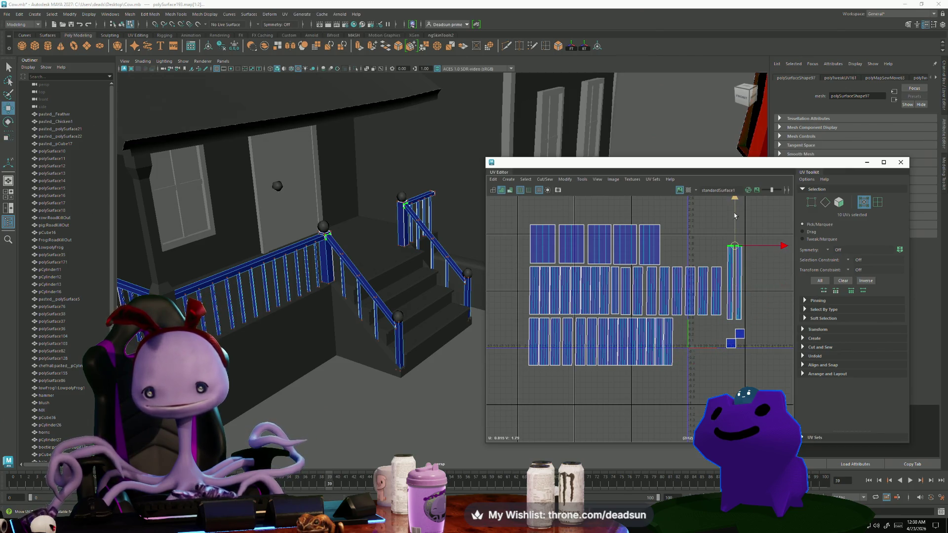
left_click_drag(736, 211, 739, 200)
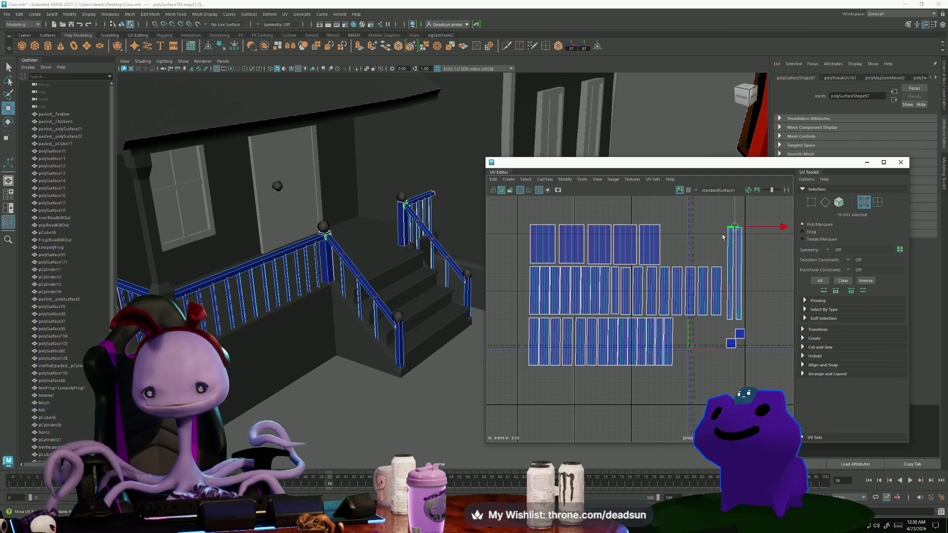
Stack the four small square shells from the lower right beside the top row.
left_click(719, 352)
left_click(728, 346)
mouse_move(731, 342)
left_mouse_down()
mouse_move(662, 239)
mouse_move(671, 234)
left_mouse_up()
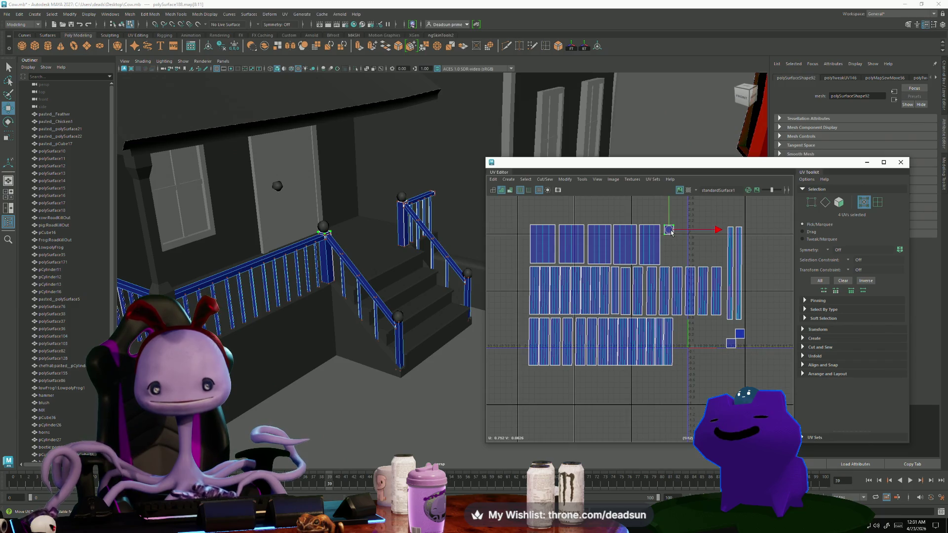
left_click(740, 336)
left_click_drag(741, 336, 669, 242)
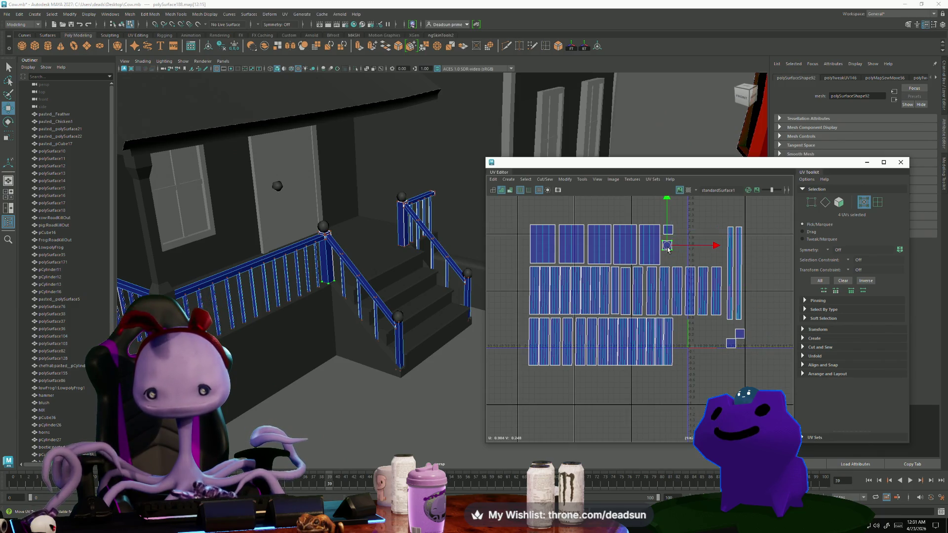
left_click(730, 342)
mouse_move(731, 343)
left_mouse_down()
mouse_move(705, 267)
mouse_move(665, 258)
left_mouse_up()
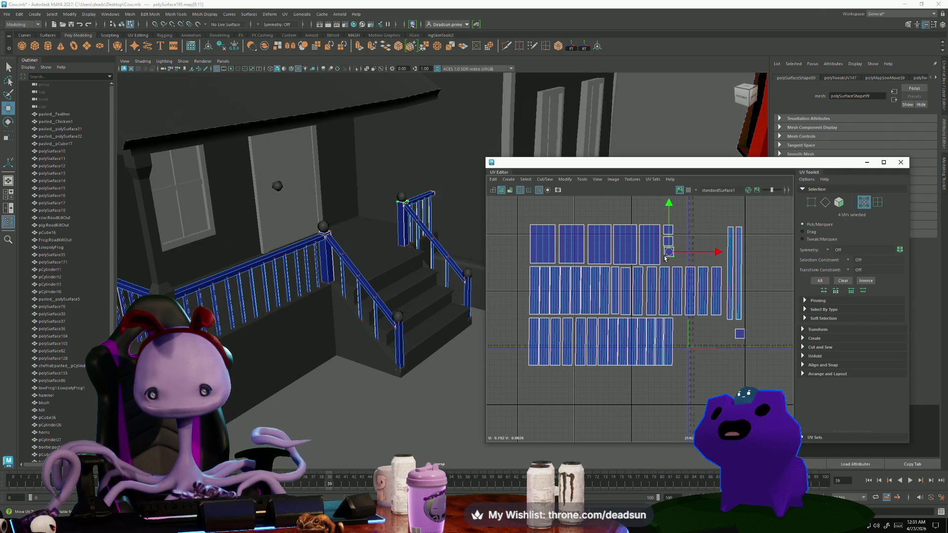
left_click(739, 334)
mouse_move(739, 334)
left_mouse_down()
mouse_move(689, 279)
mouse_move(682, 252)
left_mouse_up()
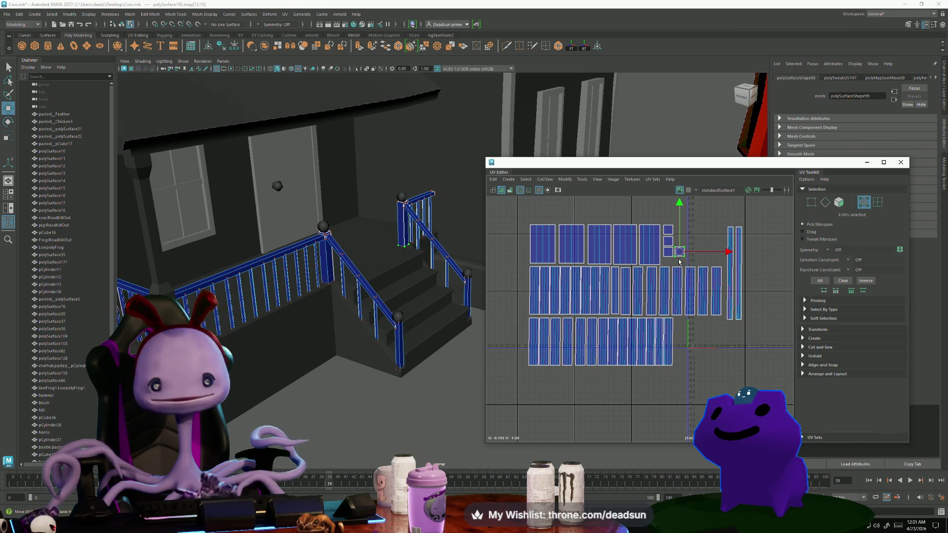
Check the stacked small shells by selecting two of them, then clear the selection.
scroll(654, 250, "up", 5)
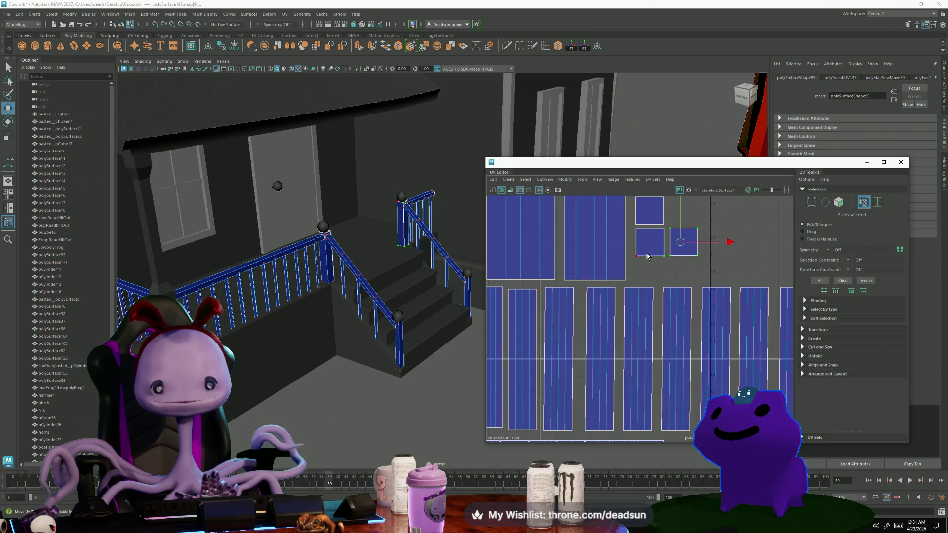
middle_click_drag(672, 247, 695, 283, "alt")
scroll(677, 296, "down", 1)
right_click_drag(656, 247, 657, 269)
left_click(656, 246)
left_click(686, 277, "shift")
left_click_drag(375, 345, 344, 355, "alt")
left_click(345, 359)
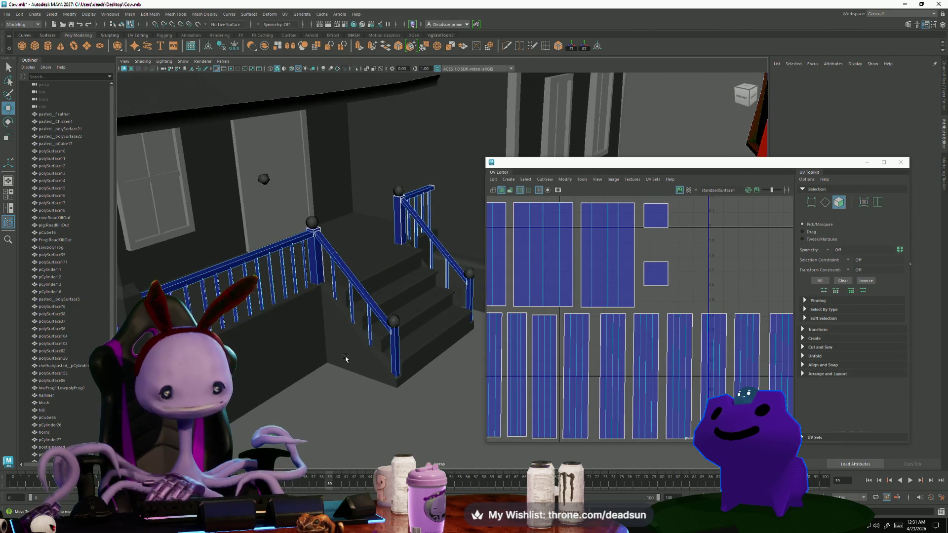
Deselect the railing and zoom out to view the whole house from the front.
key("space")
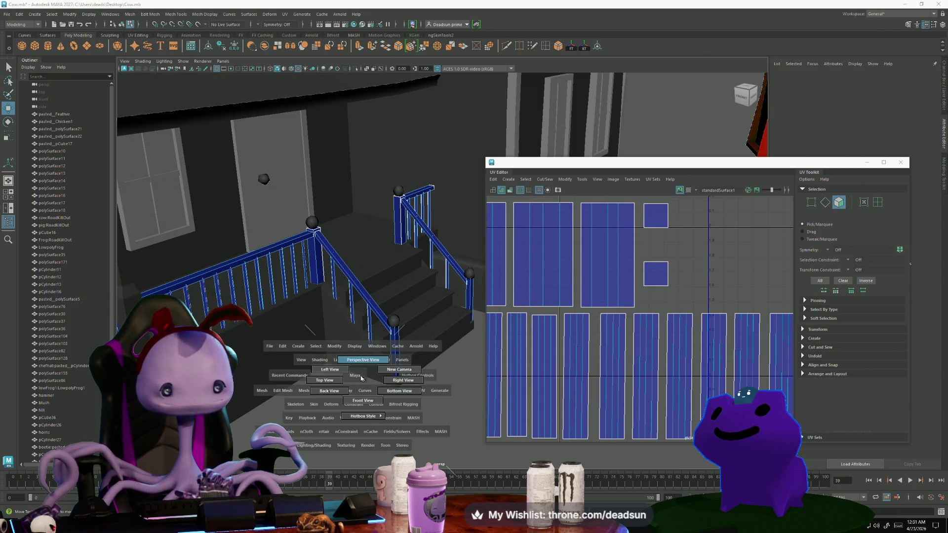
scroll(401, 390, "down", 5)
left_click_drag(401, 390, 382, 332, "alt")
right_click_drag(377, 264, 409, 254)
left_click(385, 385)
mouse_move(385, 385)
left_mouse_down("alt")
mouse_move(382, 369)
mouse_move(388, 380)
left_mouse_up("alt")
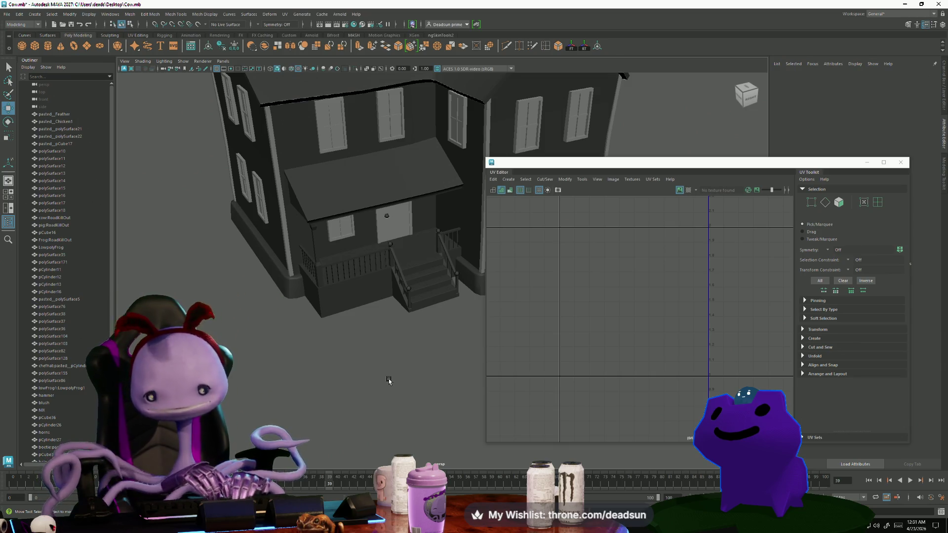
mouse_move(419, 377)
left_mouse_down("alt")
mouse_move(372, 413)
mouse_move(321, 372)
mouse_move(298, 377)
mouse_move(332, 395)
mouse_move(317, 394)
left_mouse_up("alt")
right_click_drag(318, 393, 344, 407, "alt")
left_click_drag(344, 407, 327, 407, "alt")
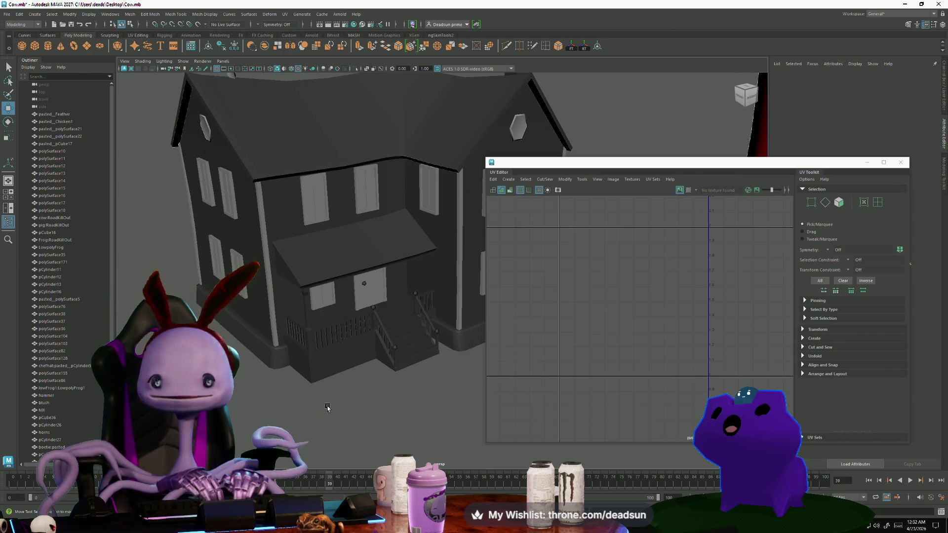
Select the stair railing by the front steps and orbit in closer.
left_click(391, 347)
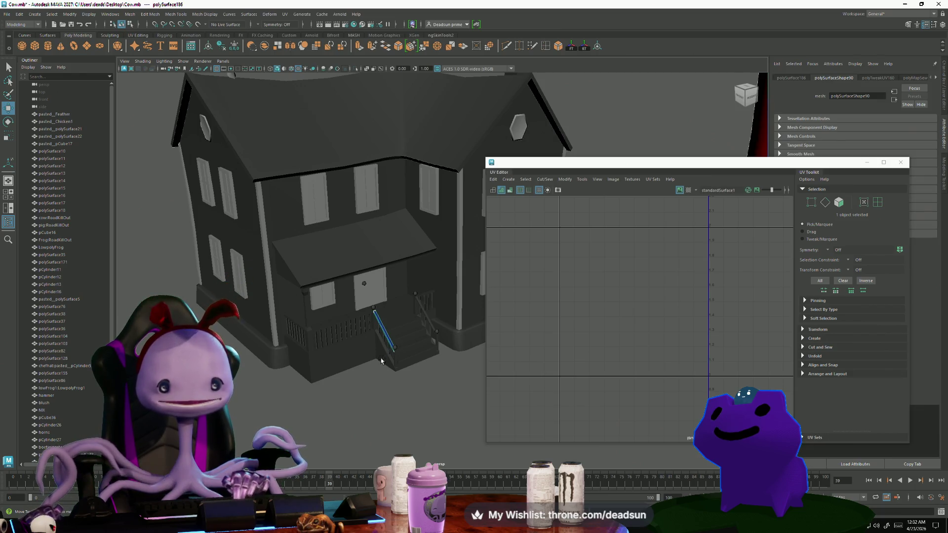
right_click(384, 333)
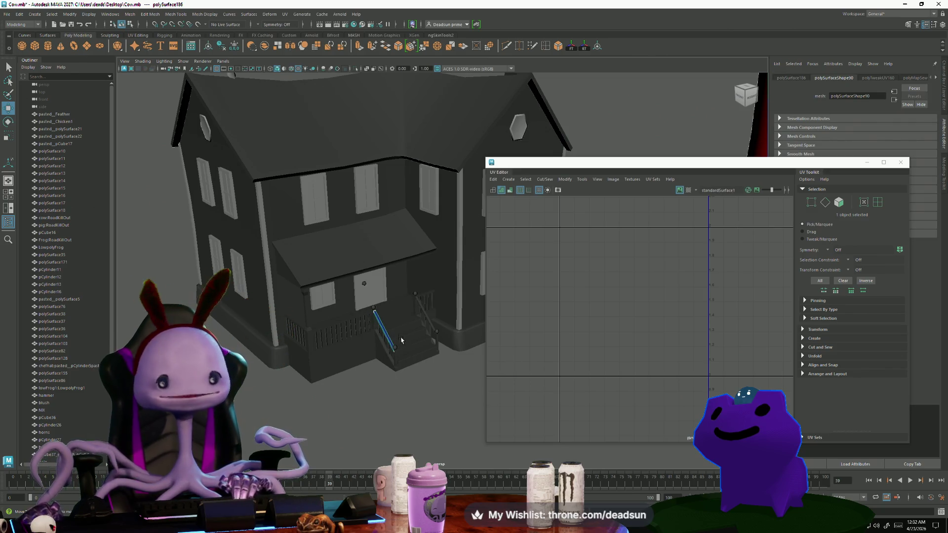
mouse_move(390, 340)
left_mouse_down("alt")
mouse_move(375, 395)
mouse_move(316, 390)
mouse_move(430, 377)
mouse_move(396, 419)
left_mouse_up("alt")
scroll(366, 387, "up", 3)
mouse_move(423, 318)
left_mouse_down("alt")
mouse_move(410, 407)
mouse_move(415, 396)
left_mouse_up("alt")
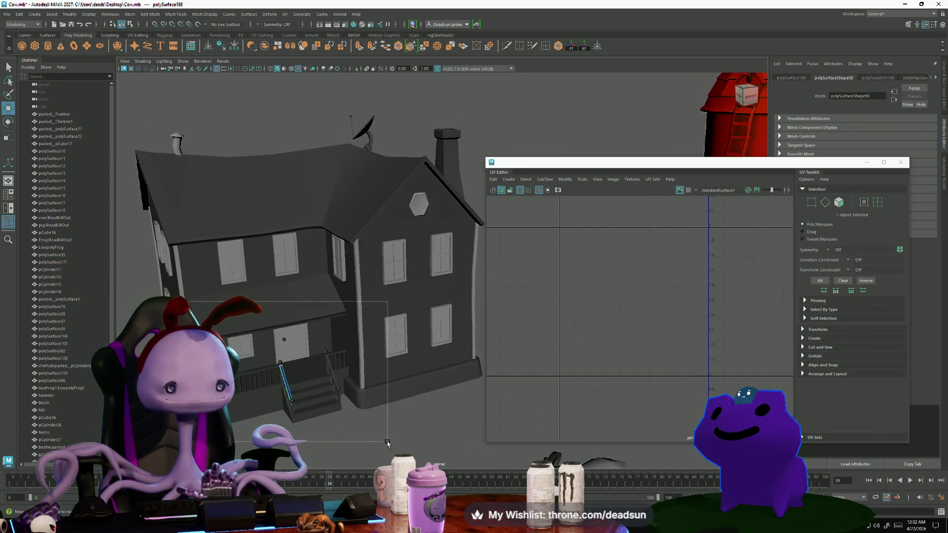
Select the house parts, then deselect the main body, door and vertical trim.
left_click(196, 313)
scroll(618, 323, "down", 2)
scroll(617, 323, "down", 2)
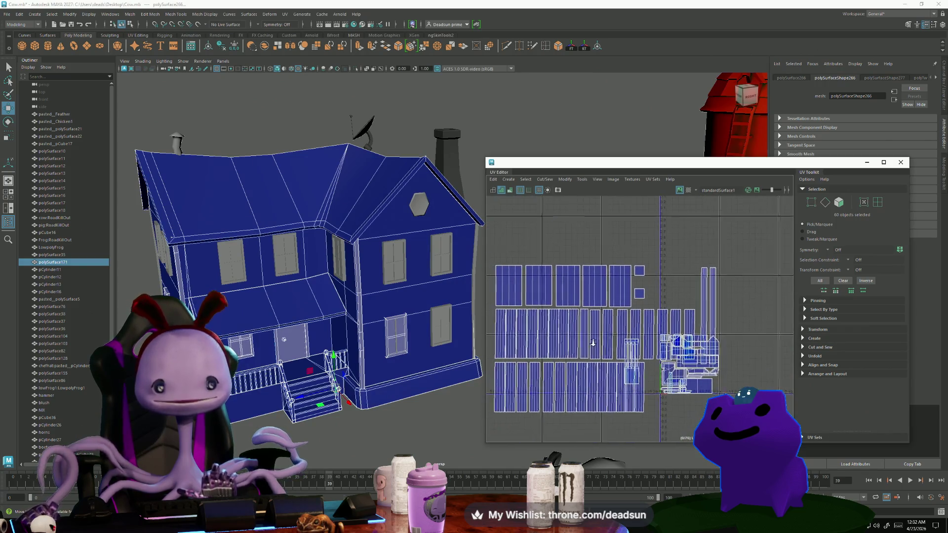
left_click(285, 303, "shift")
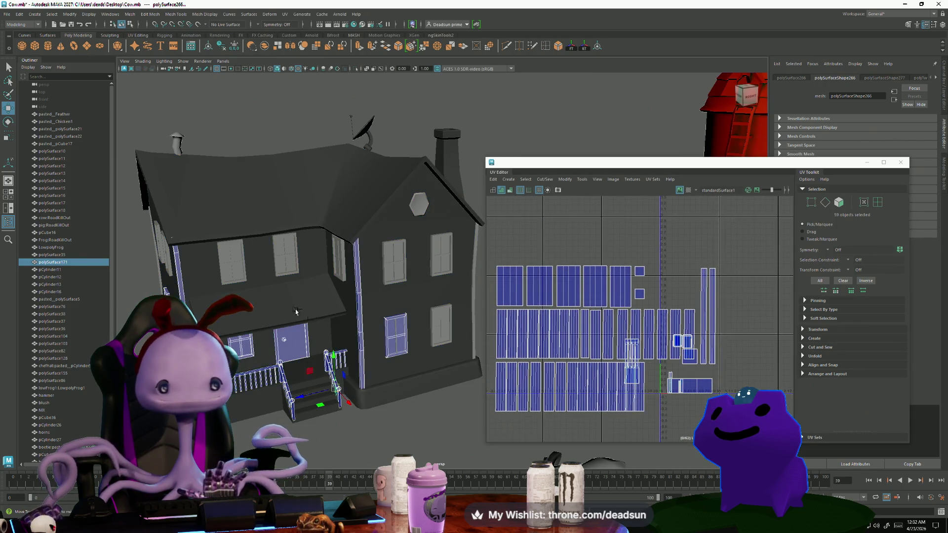
scroll(644, 390, "up", 3)
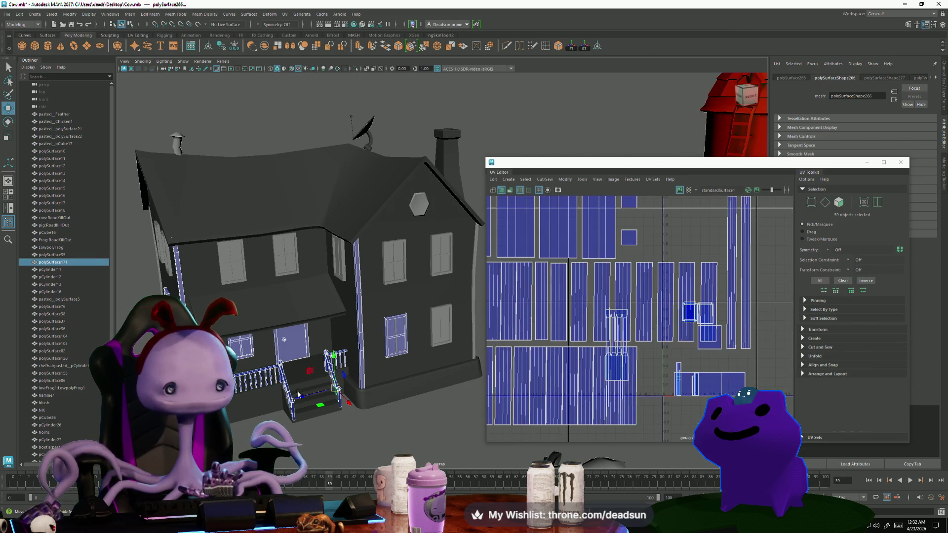
left_click(283, 352, "shift")
left_click_drag(284, 339, 311, 417, "alt")
left_click(347, 297, "shift")
left_click_drag(348, 297, 326, 316, "alt")
scroll(629, 365, "up", 3)
Move the trim UV shell out to the left beside the others and enlarge it.
right_click_drag(647, 331, 667, 346)
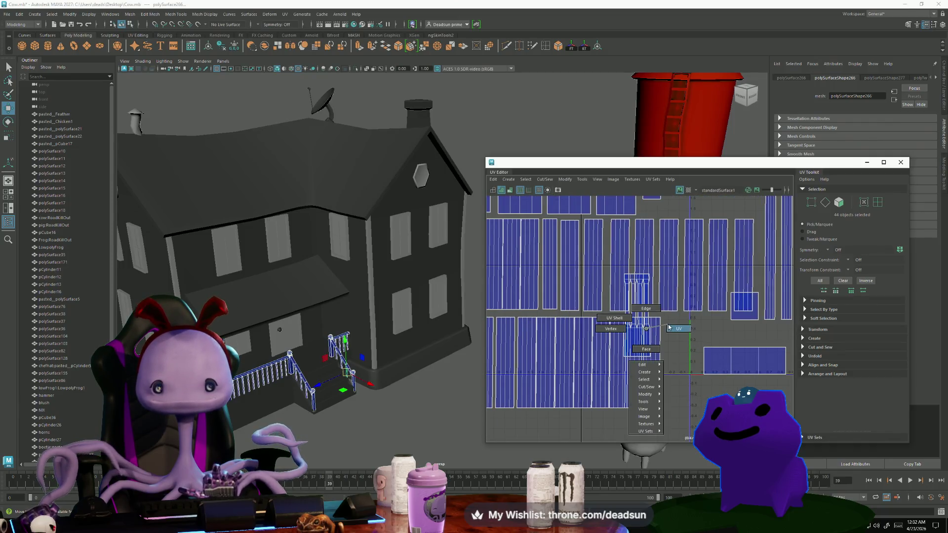
left_click_drag(619, 269, 654, 358)
key("a")
middle_click_drag(627, 352, 633, 366, "alt")
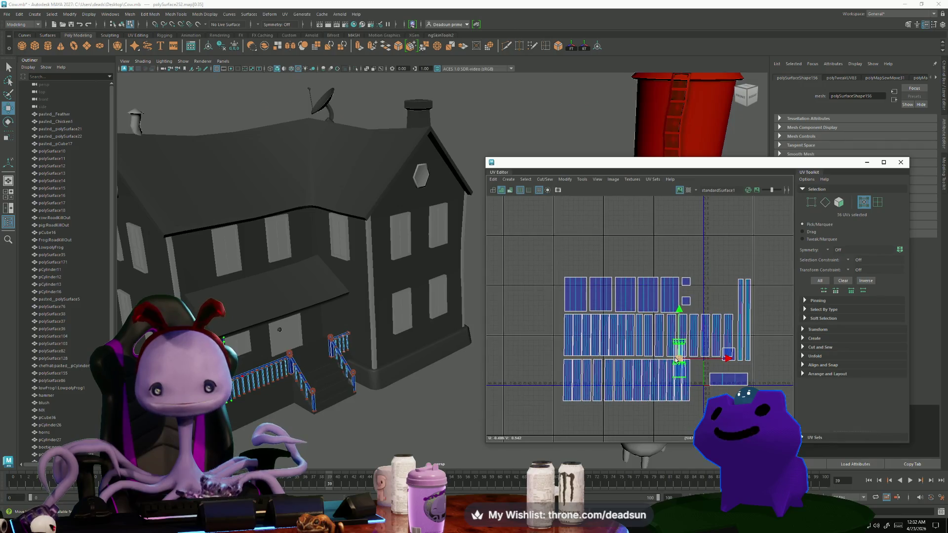
mouse_move(679, 358)
left_mouse_down()
mouse_move(550, 343)
mouse_move(611, 323)
left_mouse_up()
key("r")
key("w")
left_click_drag(549, 344, 540, 345)
key("r")
key("w")
key("r")
key("w")
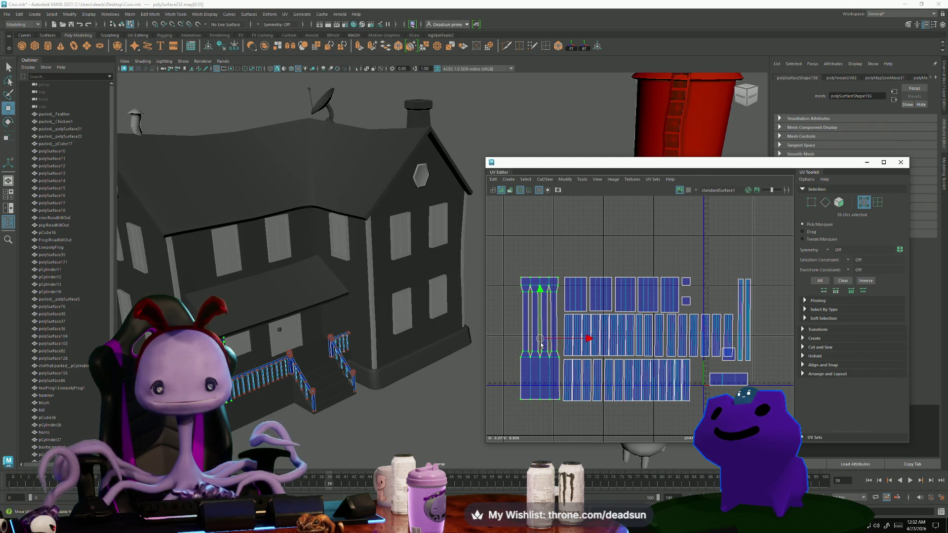
Move a small square shell into the gap beside the top-row squares.
left_click(721, 381)
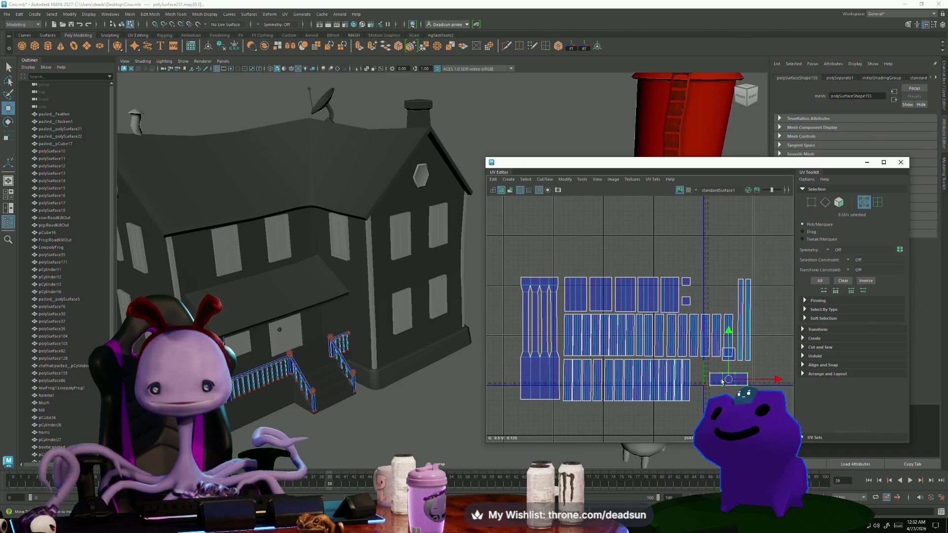
scroll(729, 373, "up", 2)
left_click(728, 343)
mouse_move(728, 342)
left_mouse_down()
mouse_move(668, 266)
mouse_move(672, 254)
left_mouse_up()
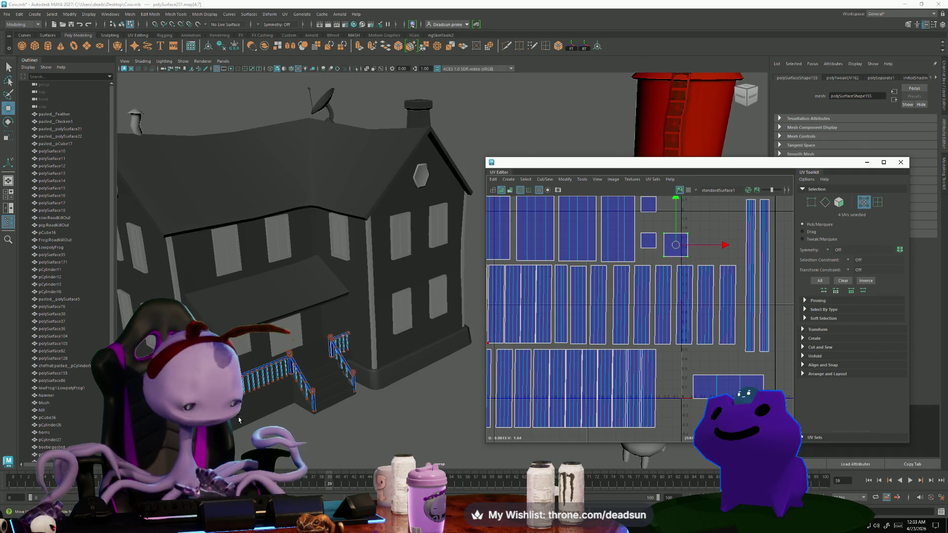
Frame the mesh, orbit to a railing close-up and select the edge to sew.
key("f")
mouse_move(308, 401)
left_mouse_down("alt")
mouse_move(335, 378)
mouse_move(428, 401)
mouse_move(416, 408)
left_mouse_up("alt")
middle_click_drag(637, 375, 640, 417, "alt")
mouse_move(365, 341)
left_mouse_down("alt")
mouse_move(326, 327)
mouse_move(330, 296)
mouse_move(339, 315)
left_mouse_up("alt")
scroll(640, 354, "down", 3)
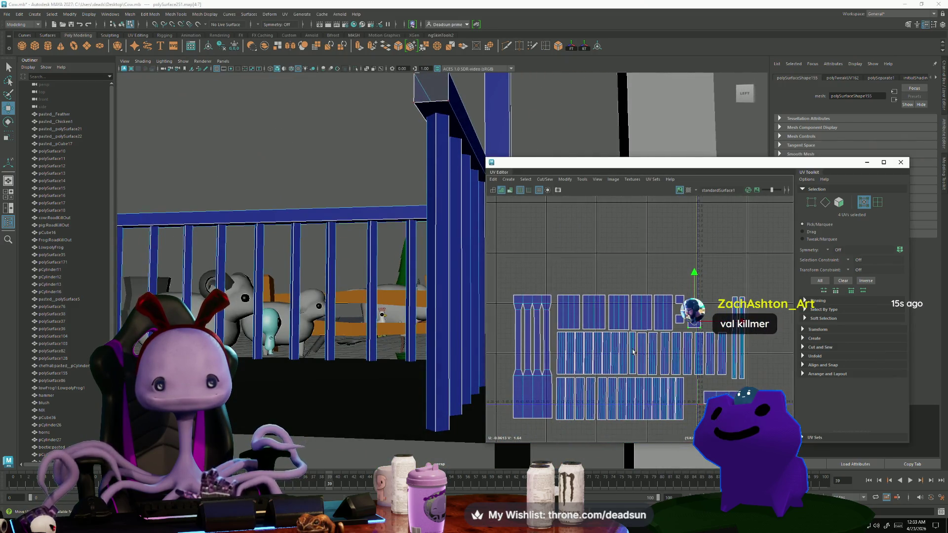
mouse_move(464, 316)
left_mouse_down("alt")
mouse_move(384, 320)
mouse_move(406, 321)
left_mouse_up("alt")
right_click_drag(409, 304, 412, 284)
left_click(411, 284)
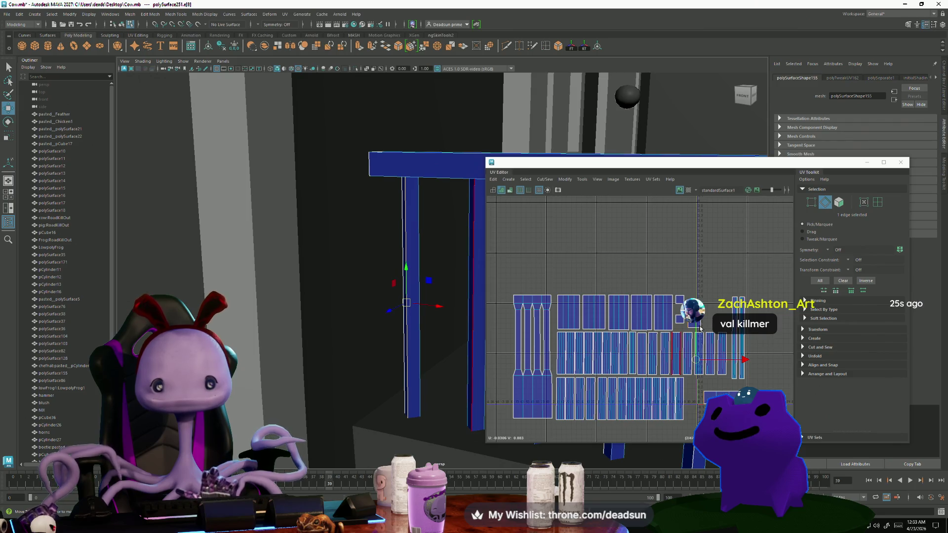
Apply Cut/Sew > Move and Sew on the edge and select the sewn shell's UVs.
left_click(544, 179)
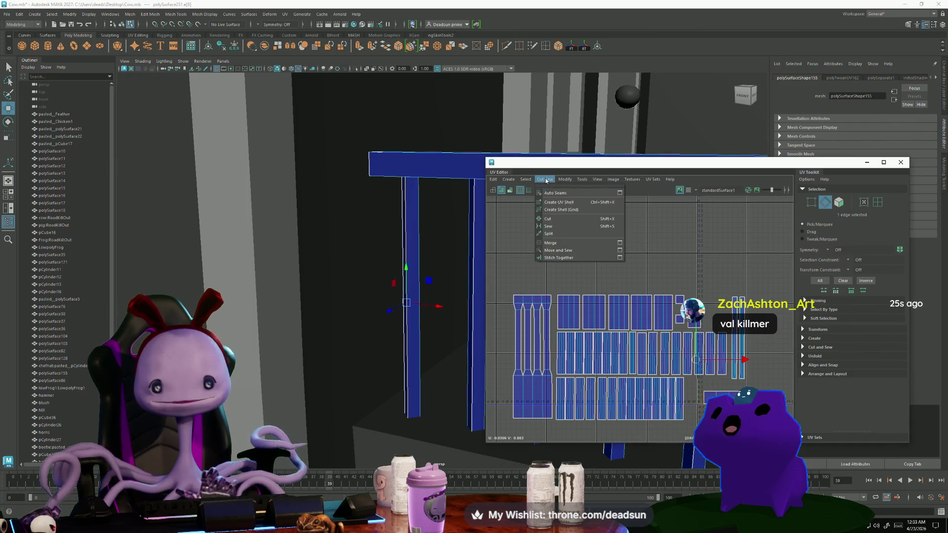
left_click(560, 250)
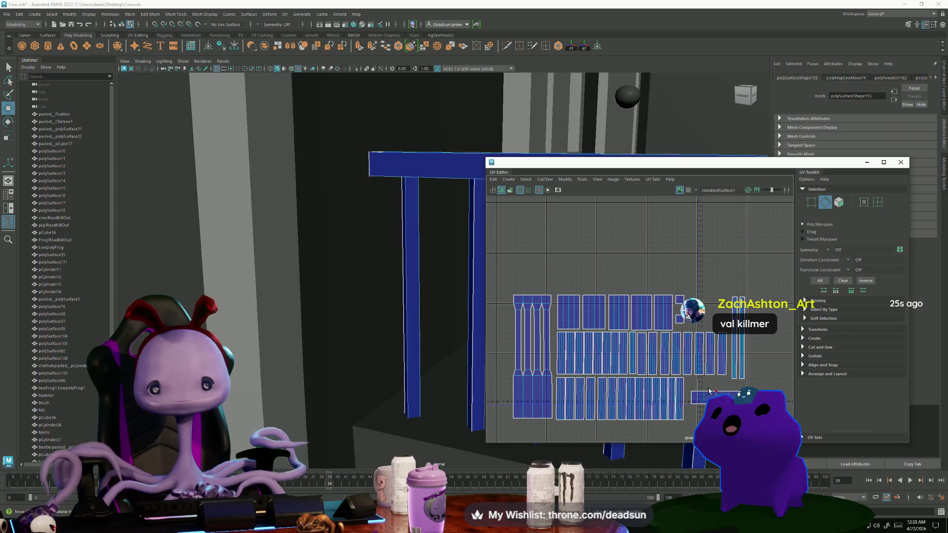
left_click_drag(690, 384, 758, 412)
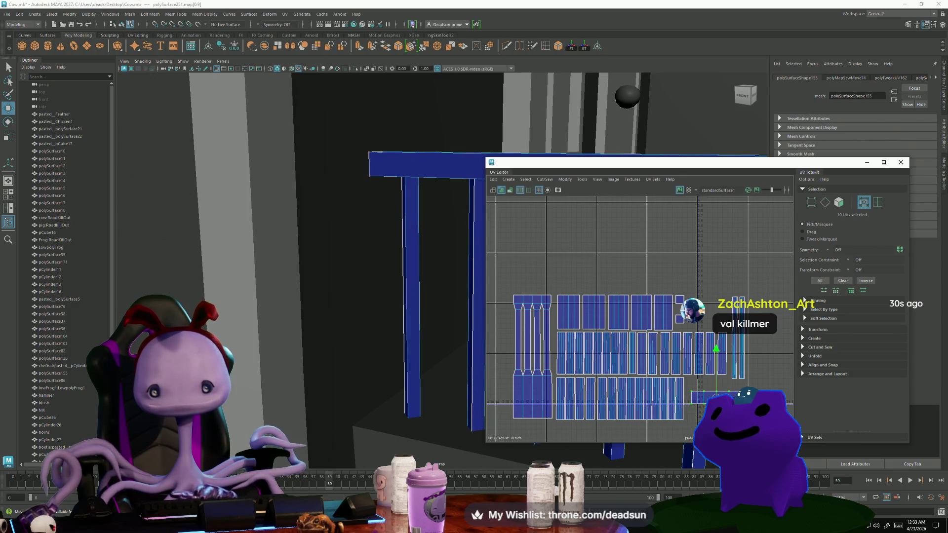
mouse_move(459, 306)
left_mouse_down("alt")
mouse_move(394, 334)
mouse_move(450, 329)
left_mouse_up("alt")
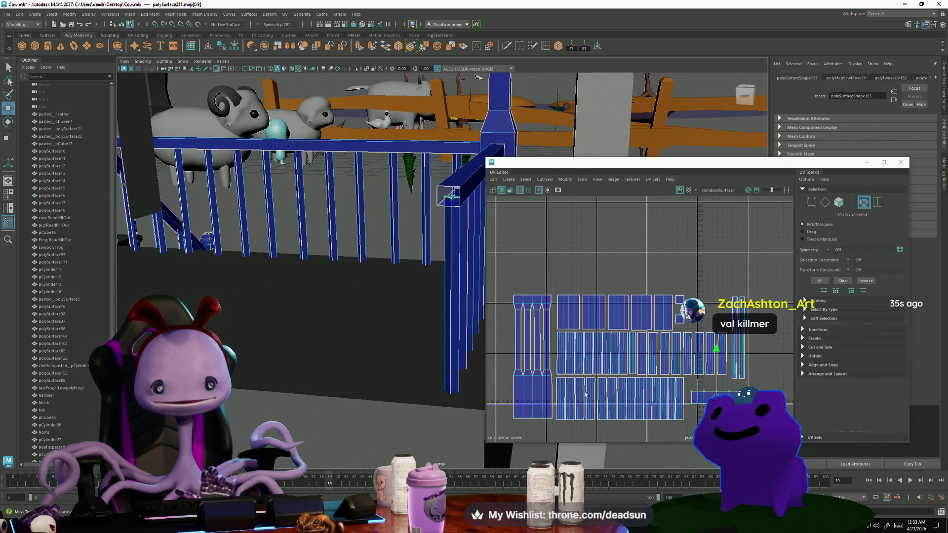
Stretch the selected thin shell taller, narrow it, and adjust its position and width.
scroll(678, 353, "down", 3)
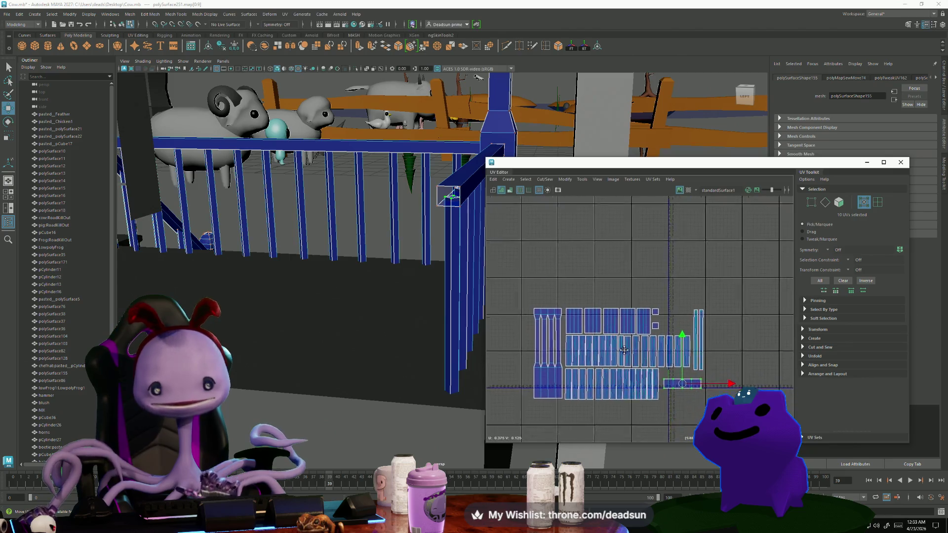
key("r")
left_click_drag(672, 332, 658, 188)
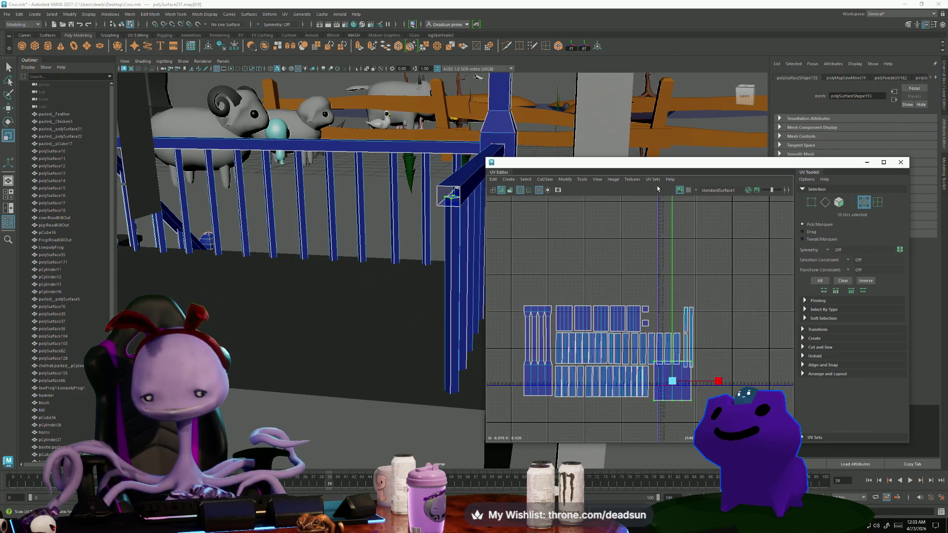
left_click_drag(657, 223, 658, 237)
left_click_drag(718, 380, 684, 384)
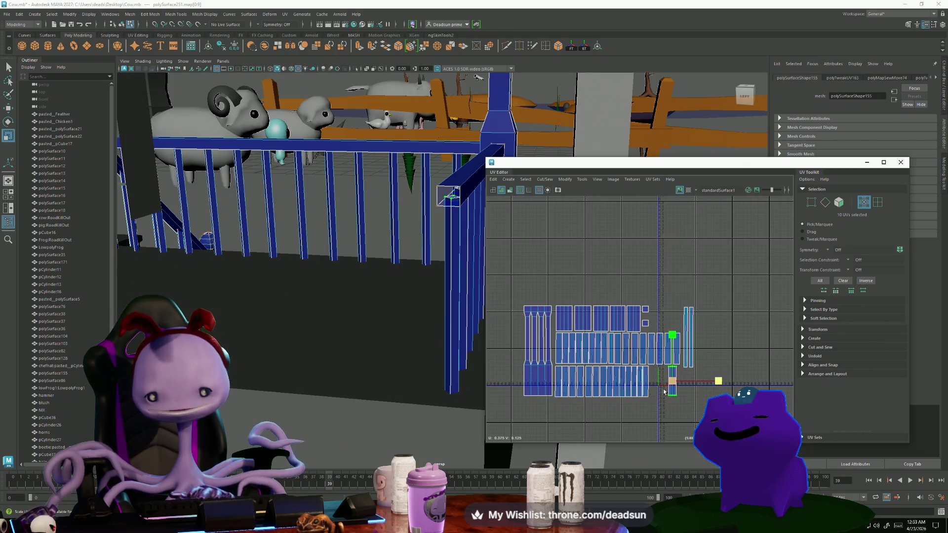
scroll(639, 394, "up", 5)
key("w")
mouse_move(761, 347)
left_mouse_down()
mouse_move(694, 347)
mouse_move(773, 349)
left_mouse_up()
key("r")
key("w")
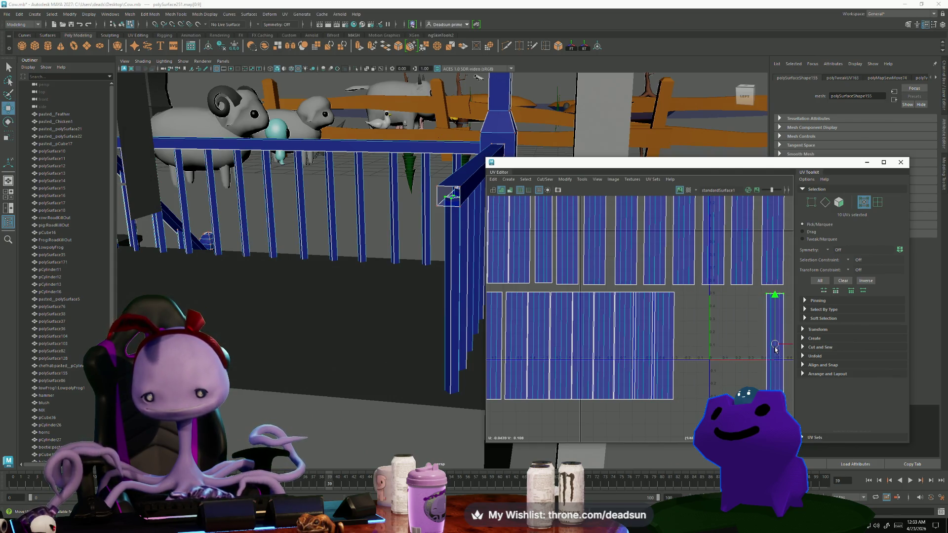
middle_click_drag(773, 349, 735, 357, "alt")
key("r")
left_click_drag(737, 355, 749, 355)
Slide the thin shells at the block's left edge rightward to close the gaps.
left_click(593, 354)
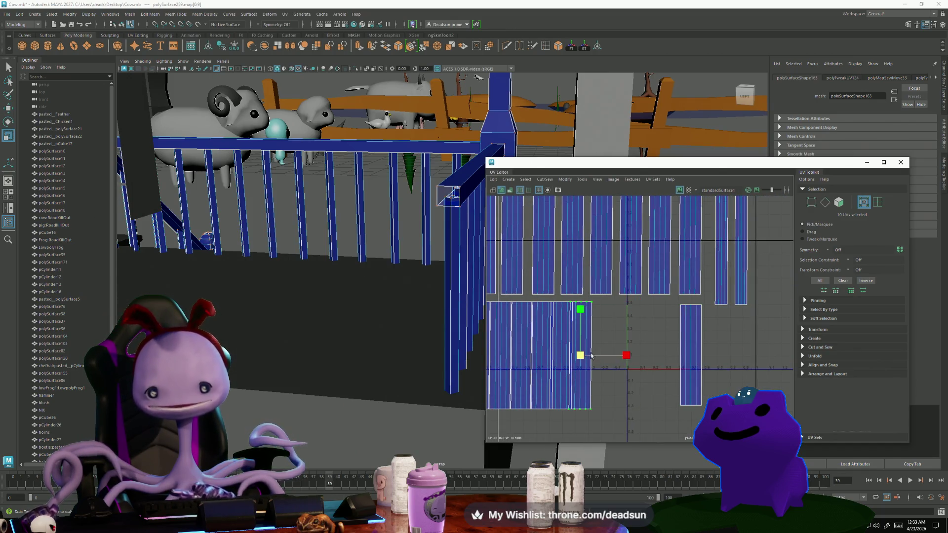
left_click_drag(581, 358, 660, 357)
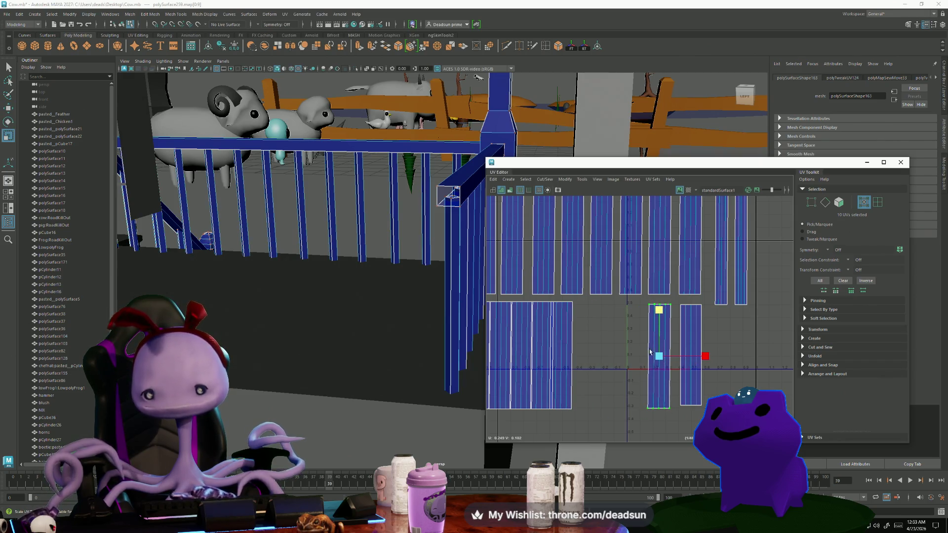
left_click_drag(673, 418, 661, 408)
key("w")
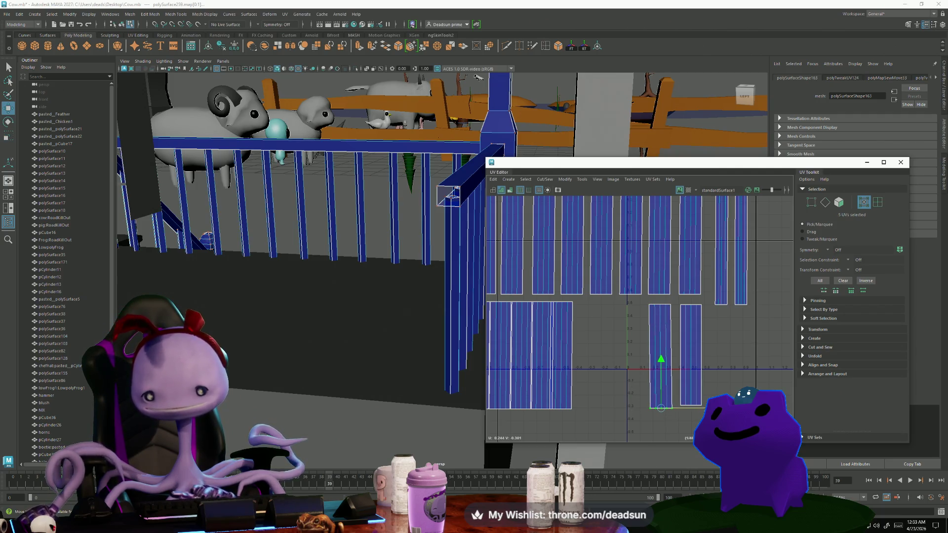
left_click_drag(559, 362, 627, 365)
mouse_move(612, 397)
left_mouse_down()
mouse_move(648, 427)
mouse_move(633, 413)
left_mouse_up()
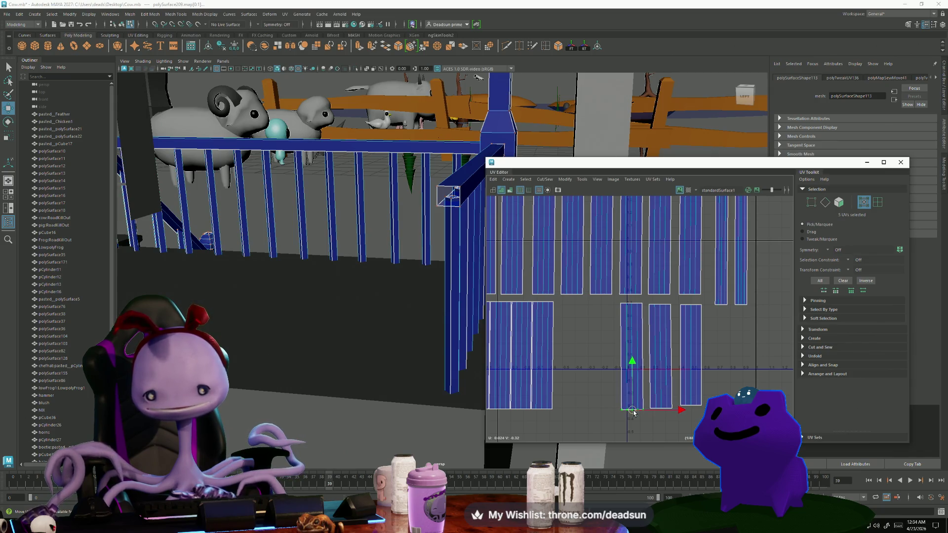
left_click(552, 378)
left_click_drag(541, 357, 596, 359)
left_click_drag(521, 355, 569, 359)
left_click(511, 364)
left_click(509, 406)
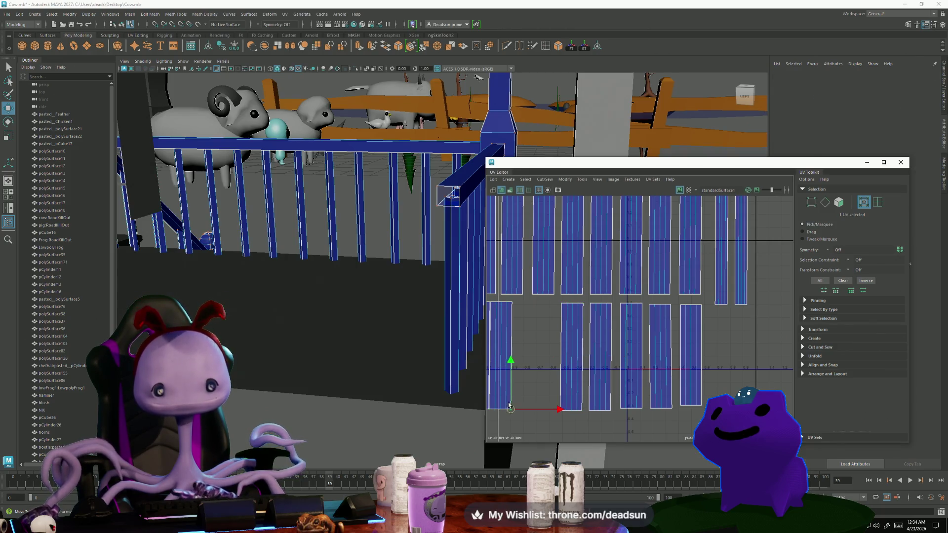
left_click_drag(509, 406, 546, 406)
Move the two tall thin shells down into line with the row.
scroll(634, 376, "down", 3)
mouse_move(641, 296)
middle_mouse_down("alt")
mouse_move(653, 321)
mouse_move(668, 316)
middle_mouse_up("alt")
left_click(709, 288)
left_click(700, 296, "shift")
mouse_move(346, 237)
left_mouse_down("alt")
mouse_move(265, 256)
mouse_move(299, 266)
mouse_move(172, 281)
mouse_move(350, 333)
left_mouse_up("alt")
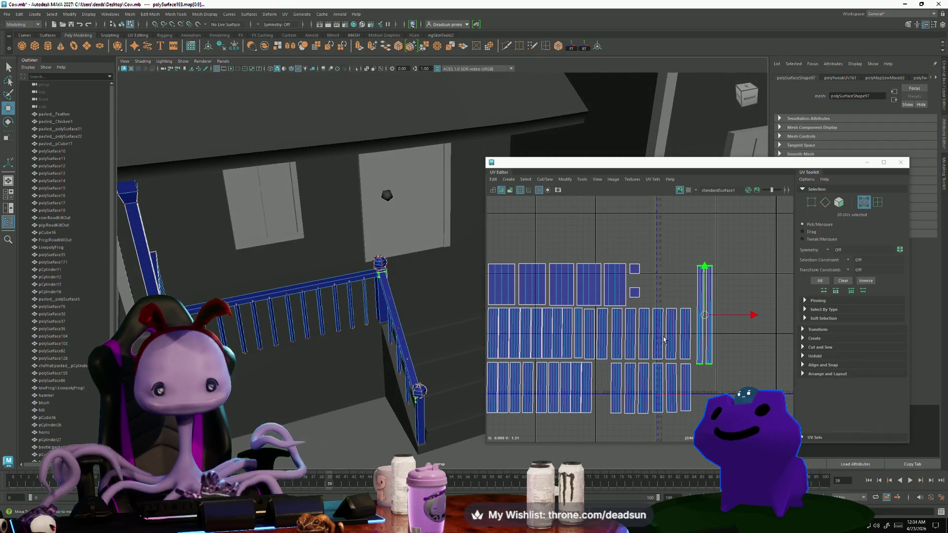
left_click_drag(705, 315, 703, 357)
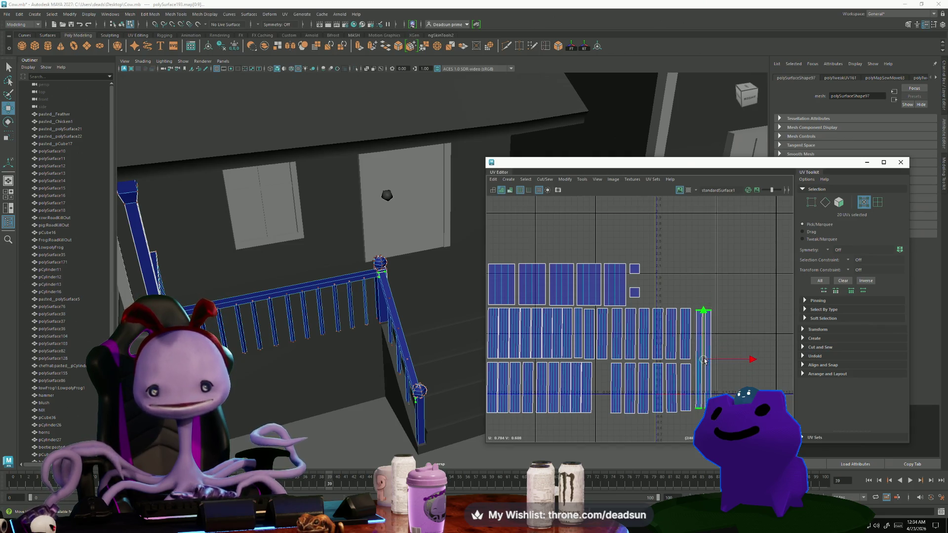
mouse_move(702, 359)
right_mouse_down("alt")
mouse_move(584, 357)
mouse_move(634, 326)
right_mouse_up("alt")
left_click(603, 337)
Marquee-select nearly all the railing shells and open the Layout UVs options from Modify.
left_click_drag(768, 289, 548, 430)
right_click_drag(636, 370, 599, 361, "alt")
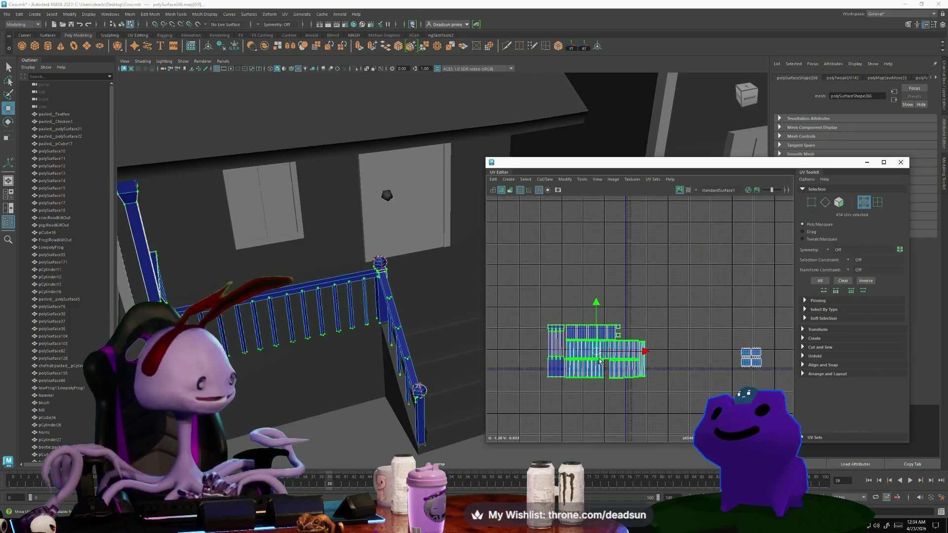
left_click(560, 181)
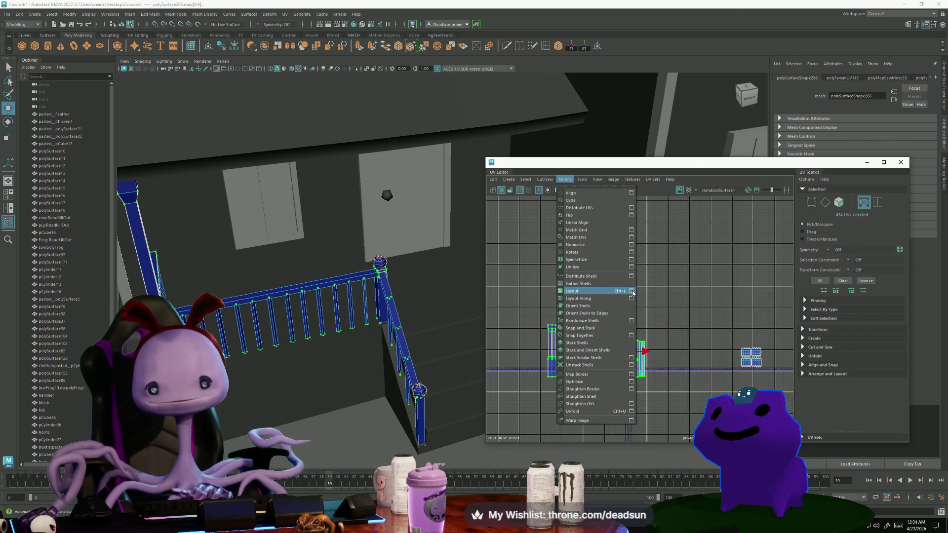
left_click(631, 291)
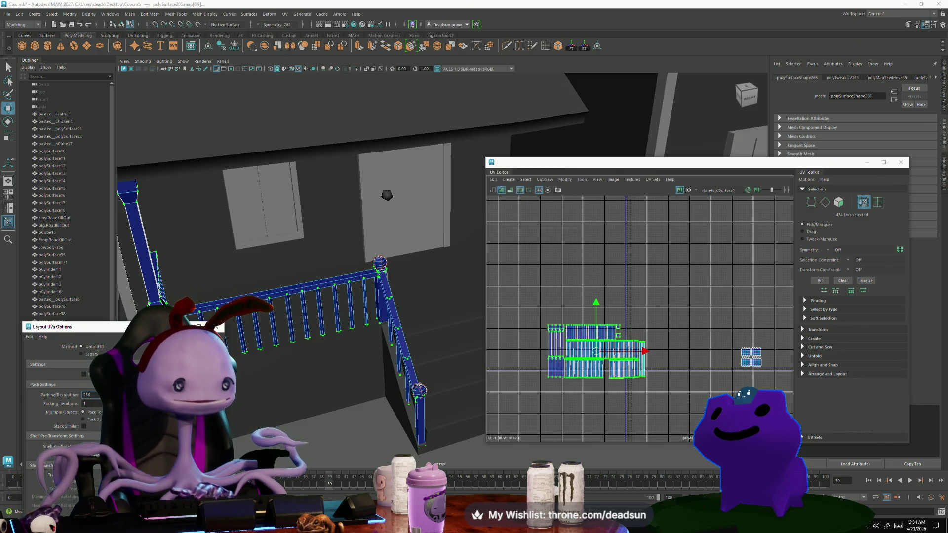
Keep Shell Pre-Scaling at Preserve 3D Ratios and apply Layout UVs to pack the shells.
mouse_move(127, 327)
left_mouse_down()
mouse_move(165, 165)
mouse_move(253, 116)
left_mouse_up()
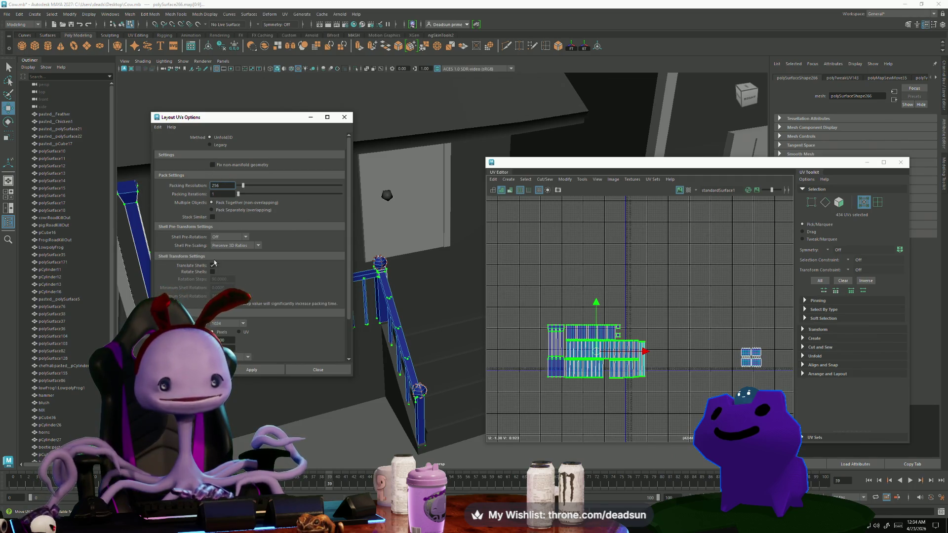
scroll(234, 288, "down", 2)
scroll(220, 281, "up", 2)
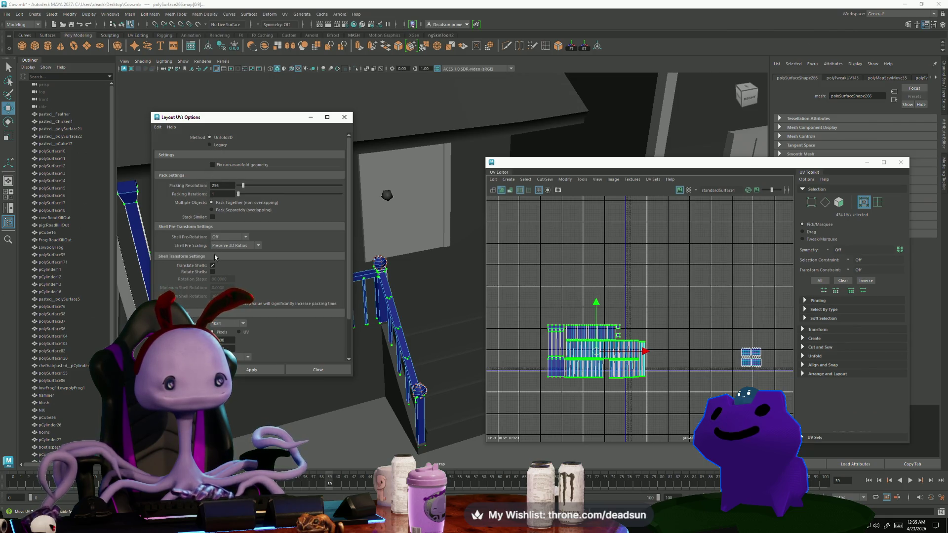
scroll(213, 252, "down", 3)
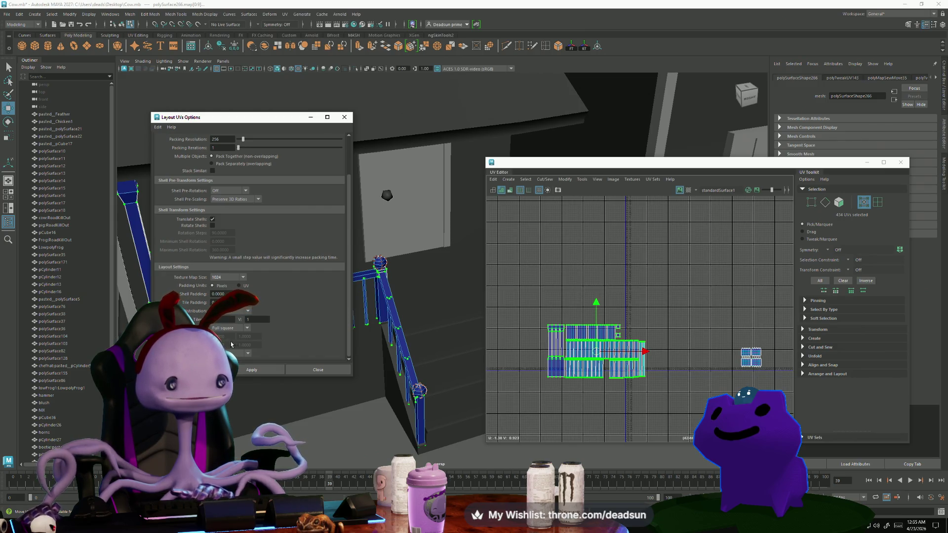
scroll(237, 340, "up", 3)
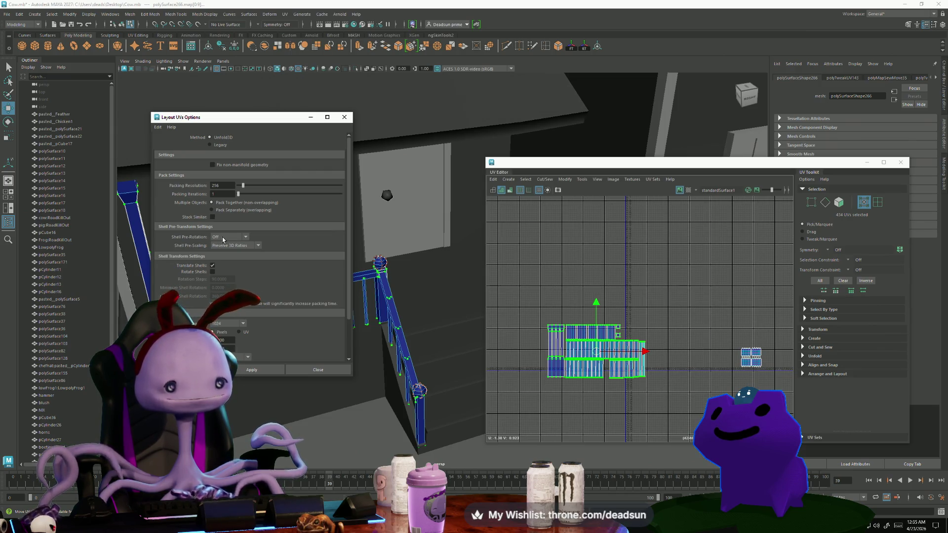
left_click(234, 245)
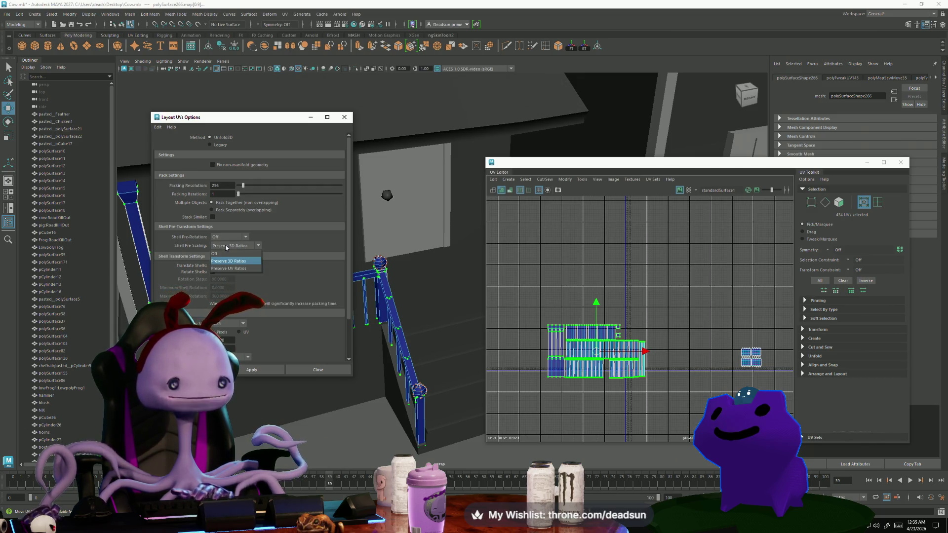
left_click(246, 262)
scroll(252, 339, "down", 1)
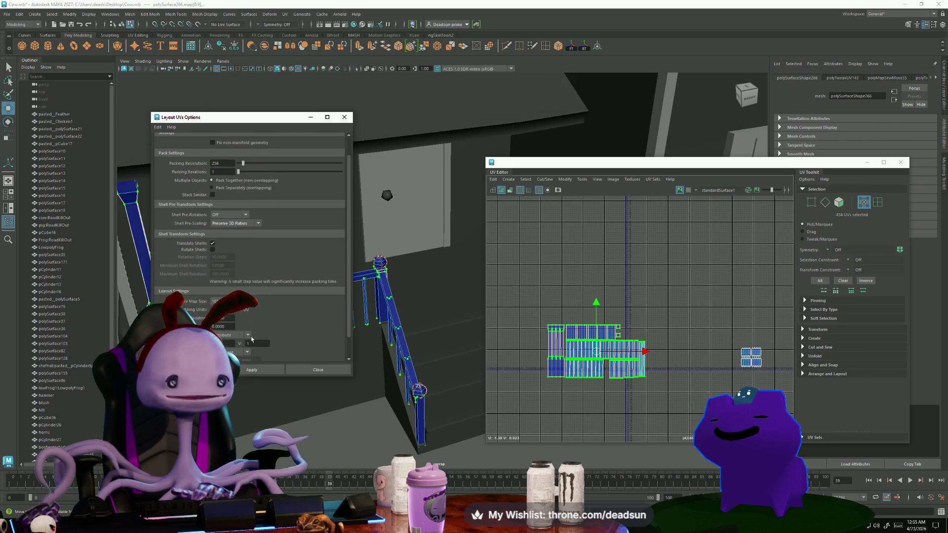
left_click(251, 370)
scroll(630, 306, "up", 5)
scroll(630, 306, "down", 1)
middle_click_drag(629, 306, 575, 358, "alt")
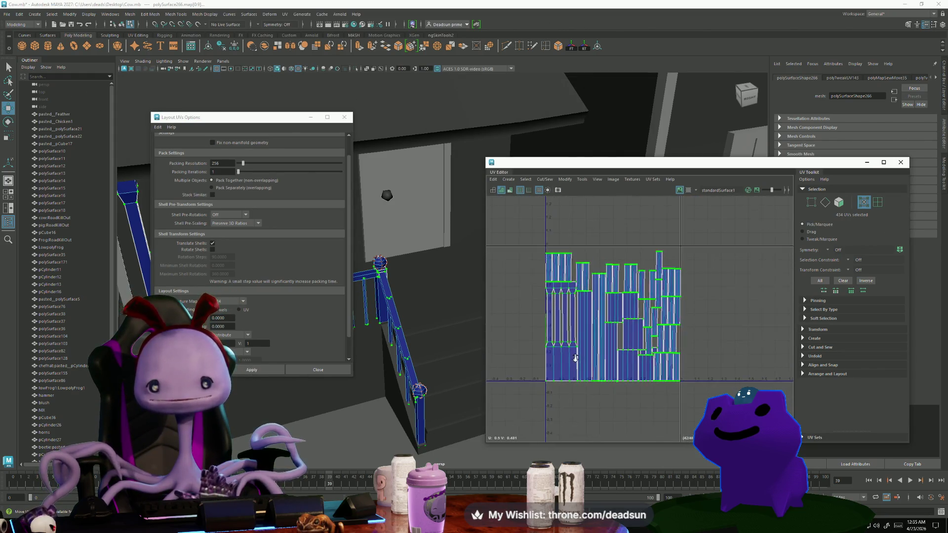
scroll(575, 358, "down", 5)
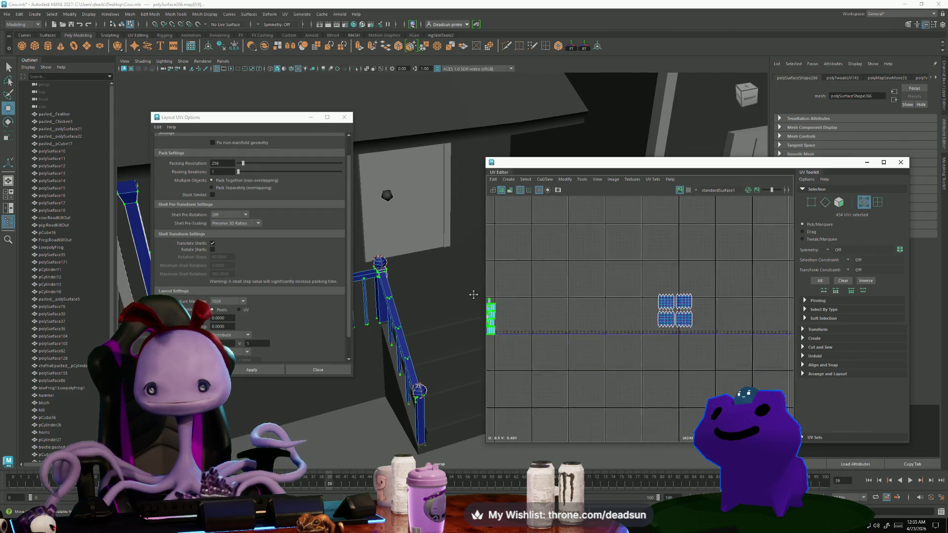
middle_click_drag(576, 301, 638, 305, "alt")
left_click_drag(788, 354, 789, 353)
left_click_drag(737, 316, 568, 329)
key("r")
key("r")
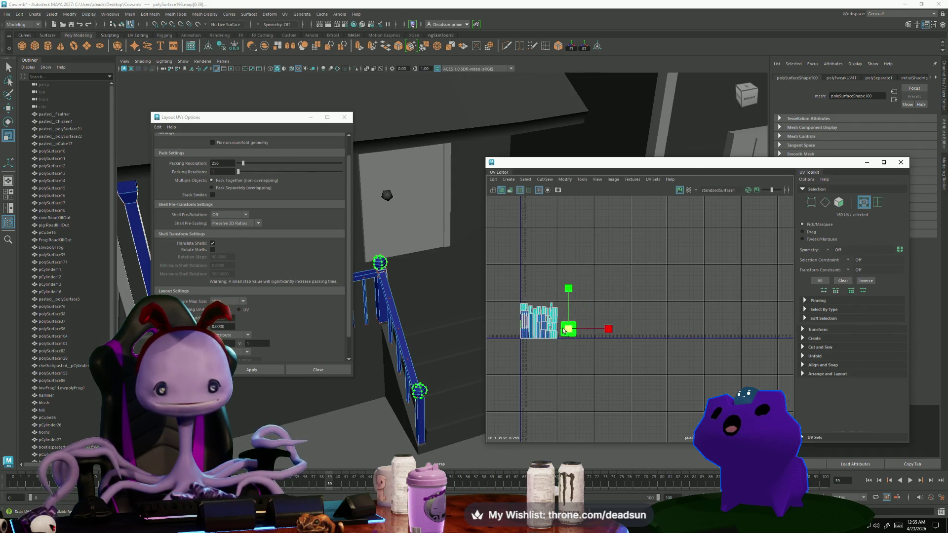
key("w")
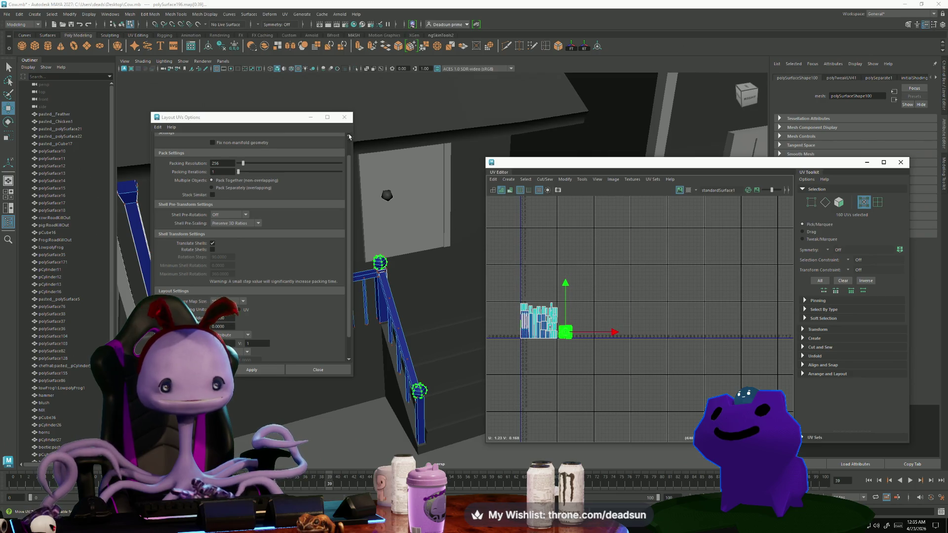
left_click(344, 117)
right_click_drag(547, 345, 501, 282)
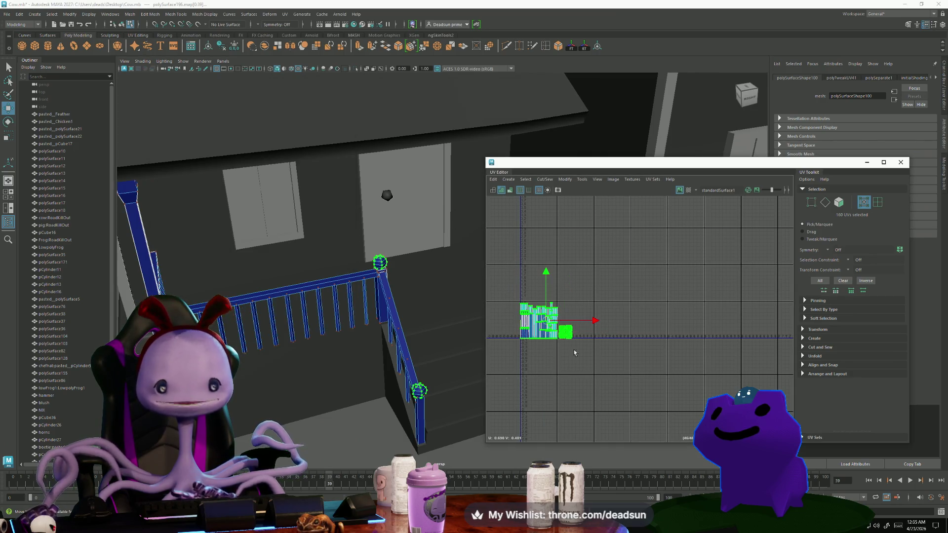
left_click_drag(524, 297, 550, 348)
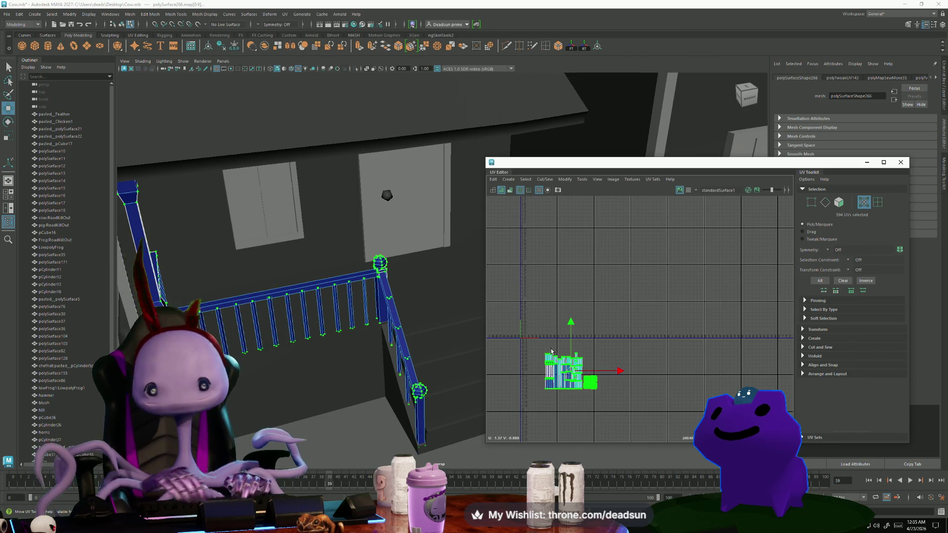
left_click_drag(468, 227, 347, 294, "alt")
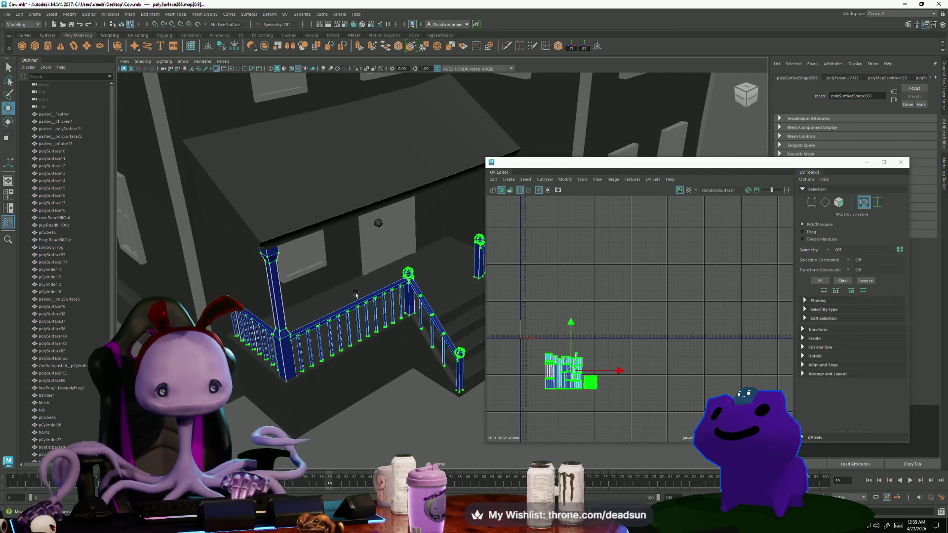
Restore the railing selection and switch to selecting whole objects.
right_click_drag(289, 332, 276, 381)
mouse_move(277, 380)
left_mouse_down("alt")
mouse_move(415, 372)
mouse_move(377, 383)
left_mouse_up("alt")
key("ctrl+z")
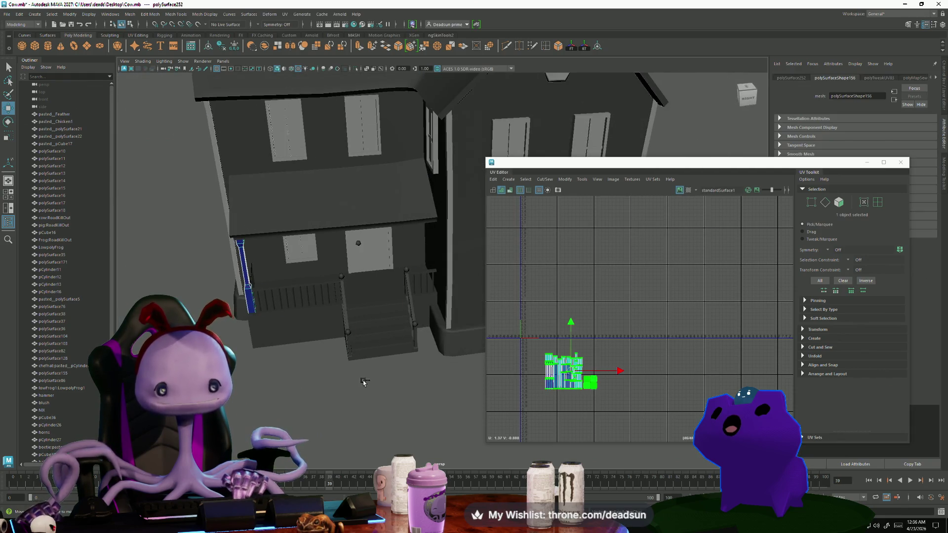
left_click_drag(437, 385, 251, 281, "alt")
right_click(250, 281)
left_click(287, 270)
Marquee-select the porch objects, then deselect the door, window and left trim.
mouse_move(221, 235)
left_mouse_down()
mouse_move(440, 395)
mouse_move(348, 354)
mouse_move(320, 308)
left_mouse_up()
scroll(440, 395, "down", 3)
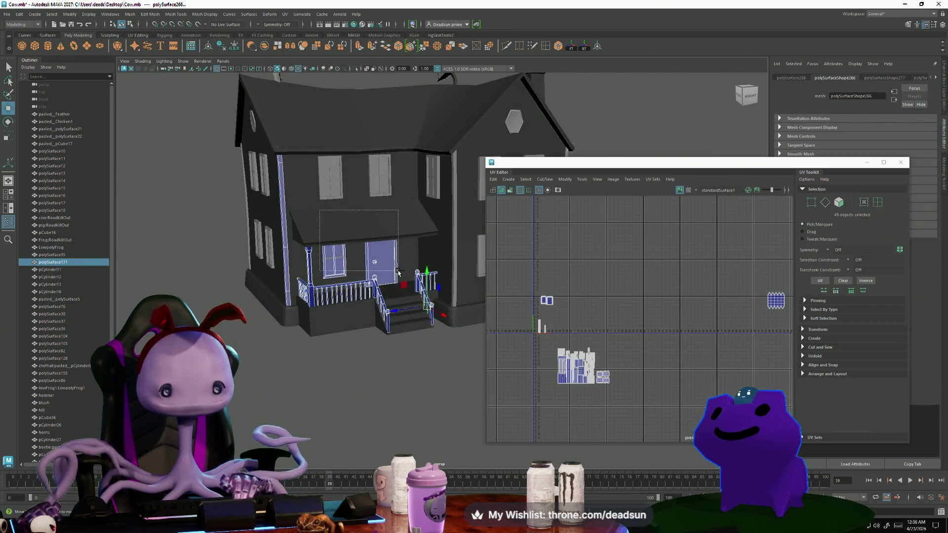
left_click_drag(399, 273, 399, 273, "ctrl")
mouse_move(266, 164)
left_mouse_down("ctrl")
mouse_move(469, 286)
mouse_move(669, 370)
left_mouse_up("ctrl")
scroll(604, 345, "down", 4)
scroll(604, 345, "up", 2)
middle_click_drag(604, 345, 530, 324, "alt")
mouse_move(395, 296)
left_mouse_down("alt")
mouse_move(425, 329)
mouse_move(385, 304)
left_mouse_up("alt")
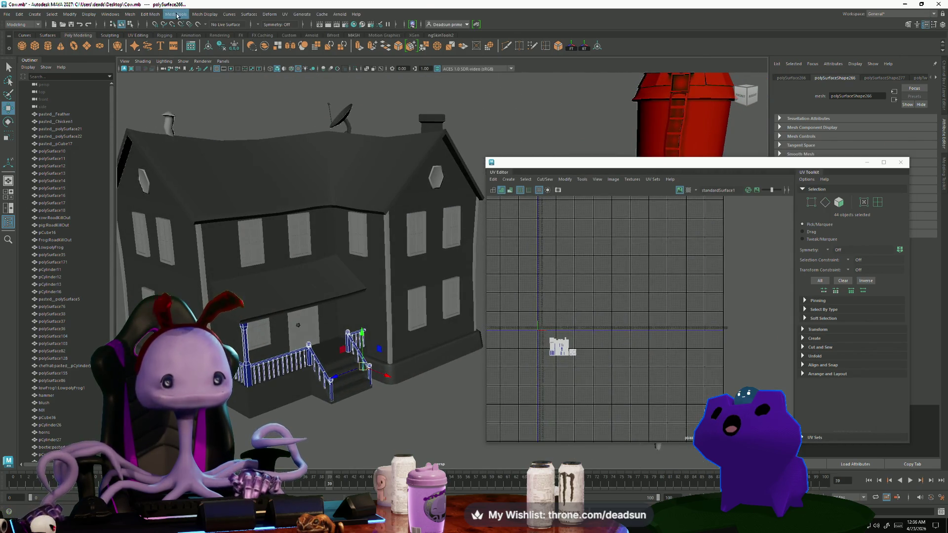
left_click(130, 14)
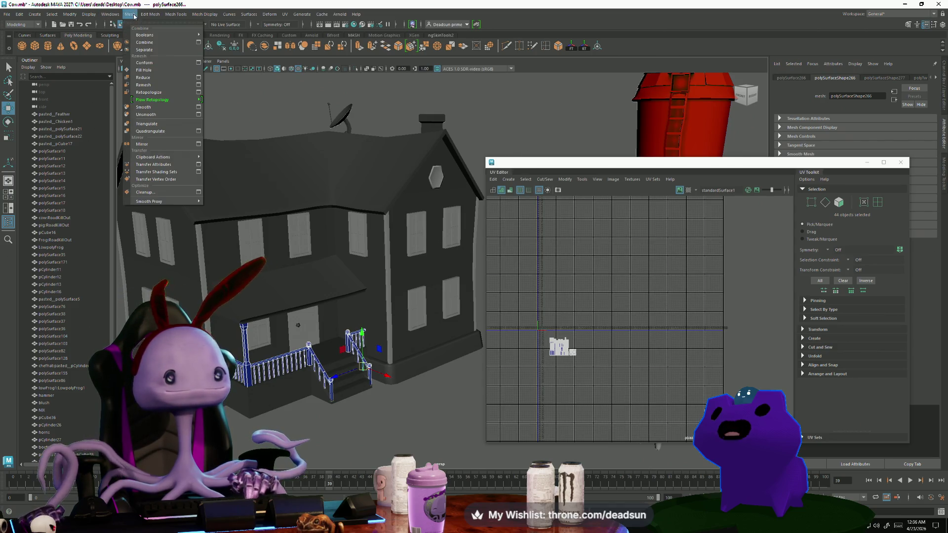
Combine the selected railing pieces into polySurface261 and select the combined object.
left_click(147, 65)
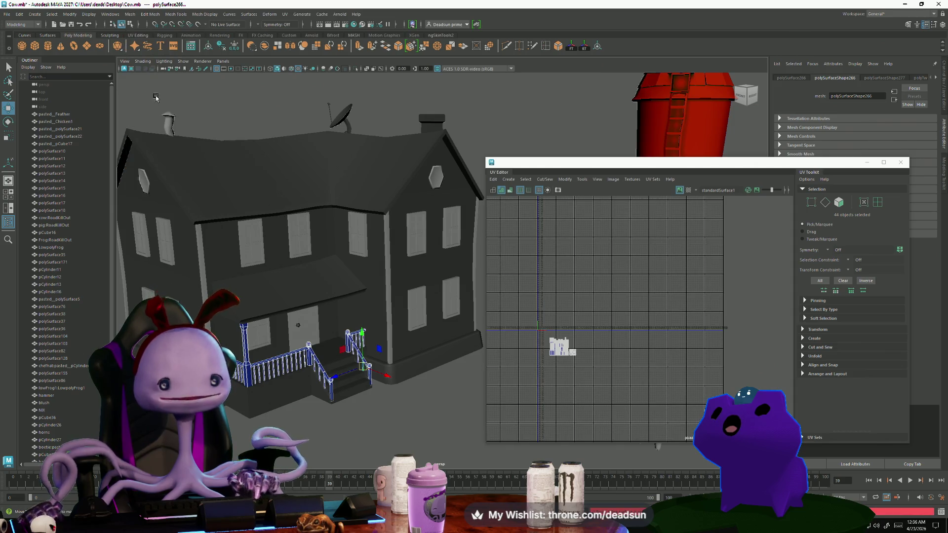
left_click(128, 14)
left_click(145, 43)
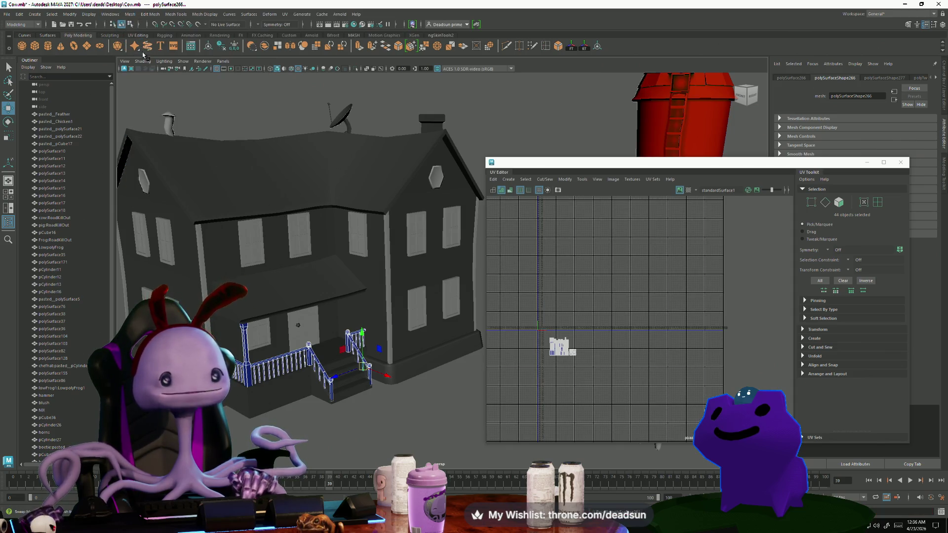
left_click(340, 395)
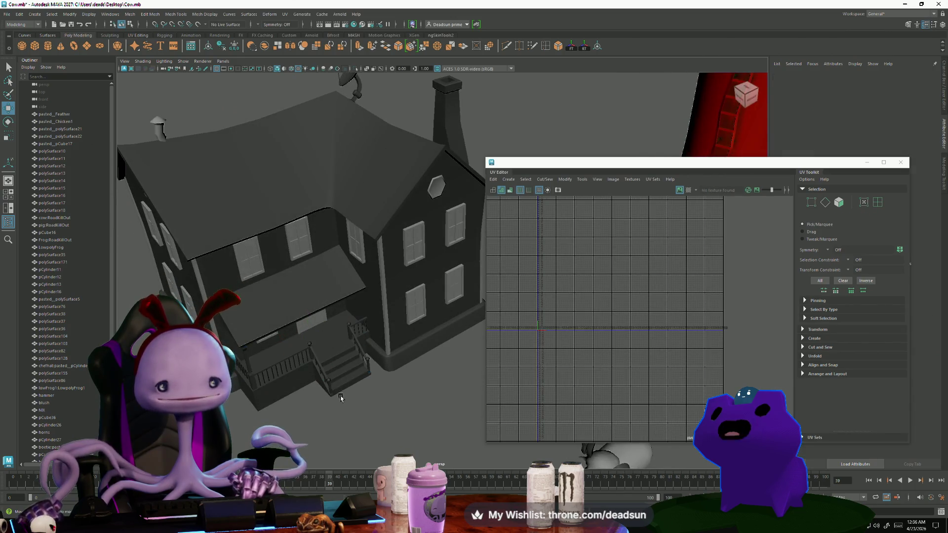
scroll(359, 413, "up", 4)
left_click(315, 366)
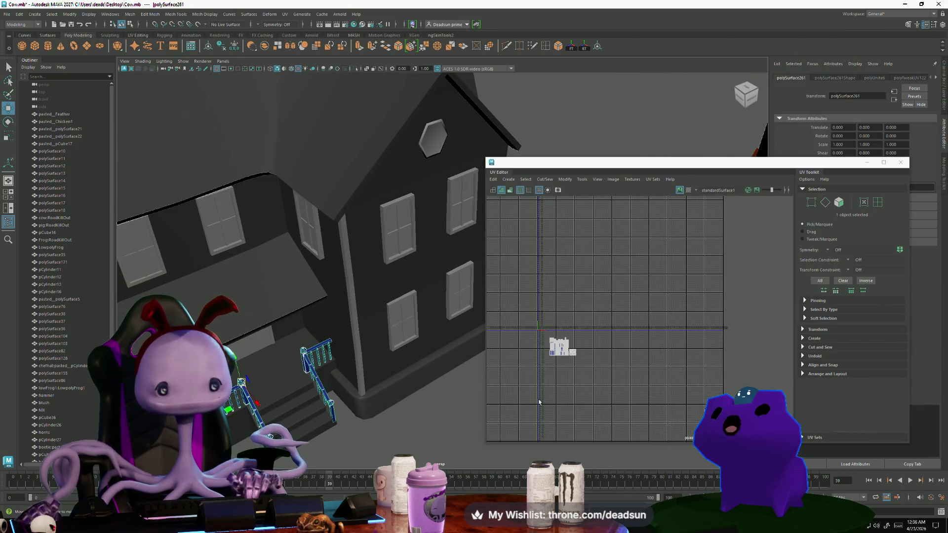
Shrink the UV Editor window and pan its view toward the railing shells.
left_click_drag(246, 398, 444, 207, "alt")
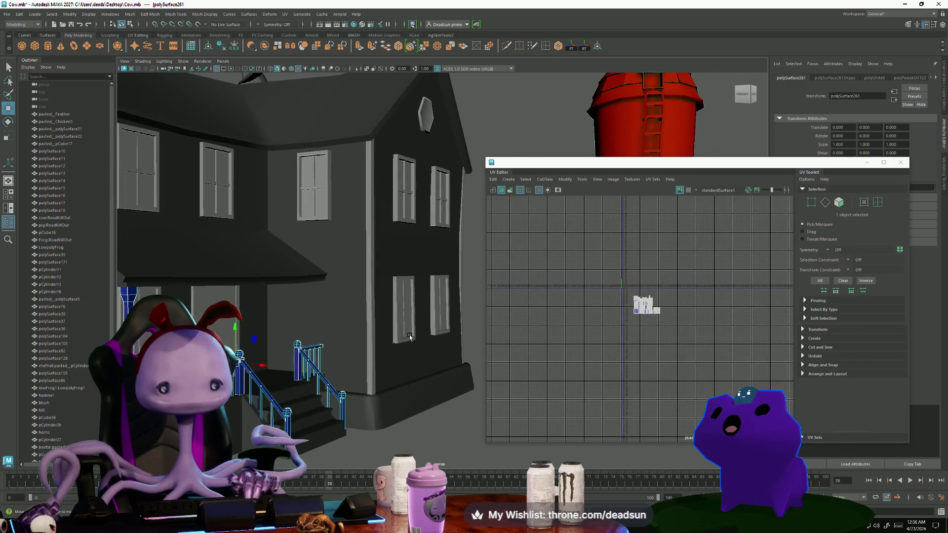
mouse_move(484, 156)
left_mouse_down()
mouse_move(644, 180)
mouse_move(586, 198)
mouse_move(515, 188)
left_mouse_up()
scroll(652, 328, "up", 3)
middle_click_drag(653, 328, 590, 322, "alt")
scroll(589, 322, "up", 3)
scroll(590, 324, "down", 3)
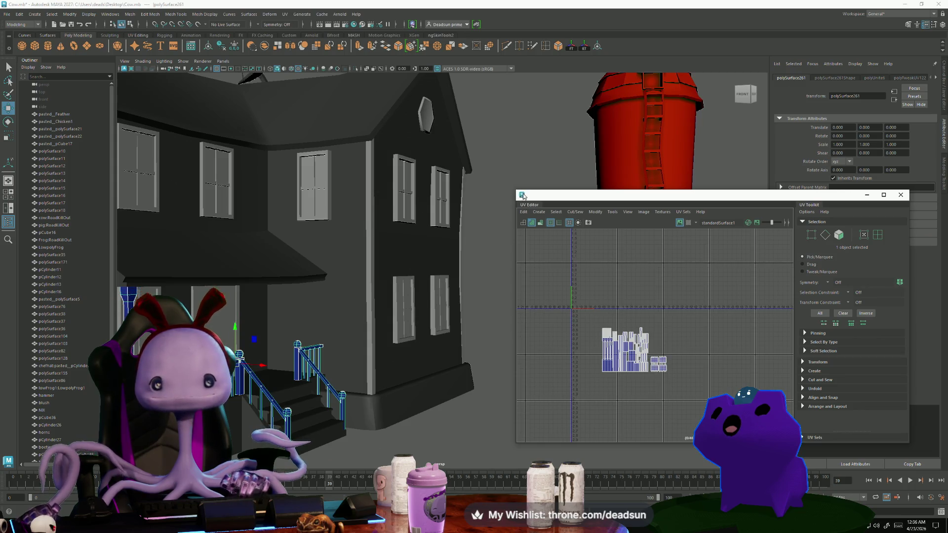
mouse_move(522, 196)
left_mouse_down()
mouse_move(449, 216)
mouse_move(456, 202)
mouse_move(511, 199)
mouse_move(407, 207)
mouse_move(469, 206)
mouse_move(399, 198)
mouse_move(447, 196)
left_mouse_up()
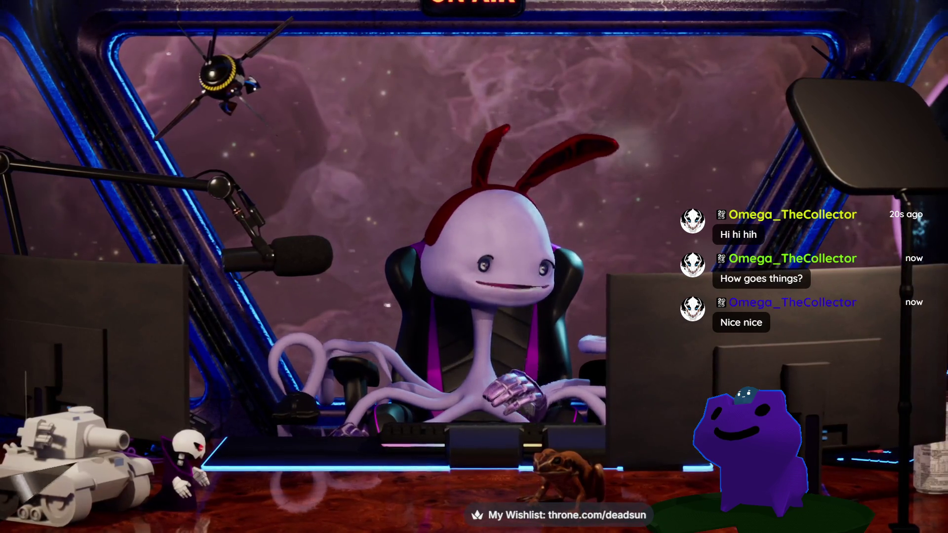
key("alt+Tab")
mouse_move(684, 295)
left_mouse_down()
mouse_move(602, 143)
mouse_move(591, 80)
mouse_move(606, 143)
mouse_move(566, 56)
left_mouse_up()
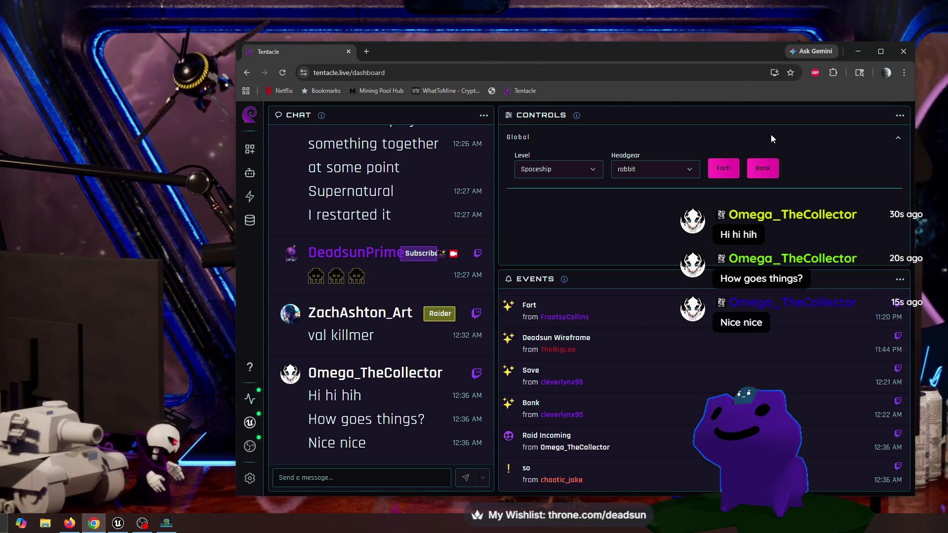
Switch away from the stream dashboard back to the avatar scene with Alt+Tab.
key("alt+Tab")
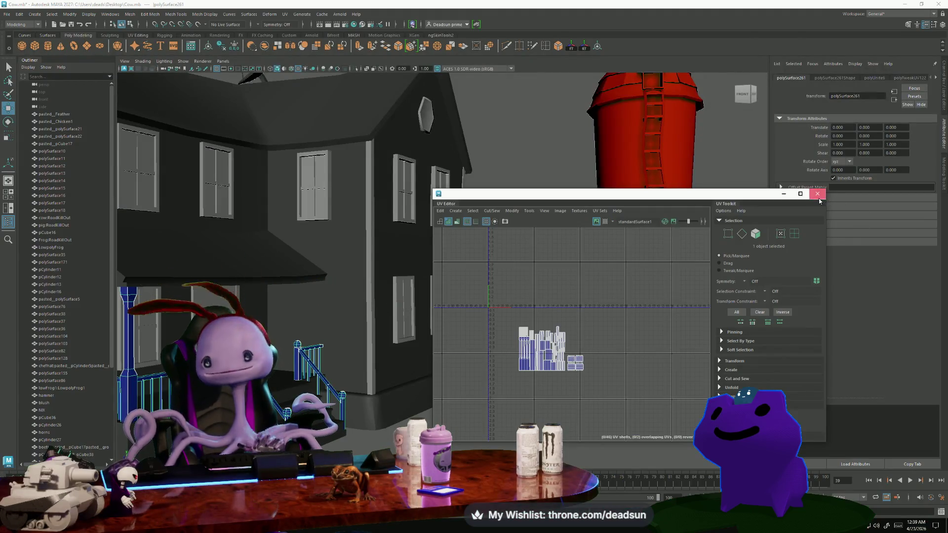
Close the UV Editor and pull back to view the whole farm scene.
left_click(818, 196)
mouse_move(716, 237)
left_mouse_down("alt")
mouse_move(450, 351)
mouse_move(549, 352)
mouse_move(459, 350)
mouse_move(422, 318)
mouse_move(481, 416)
mouse_move(402, 366)
mouse_move(448, 400)
left_mouse_up("alt")
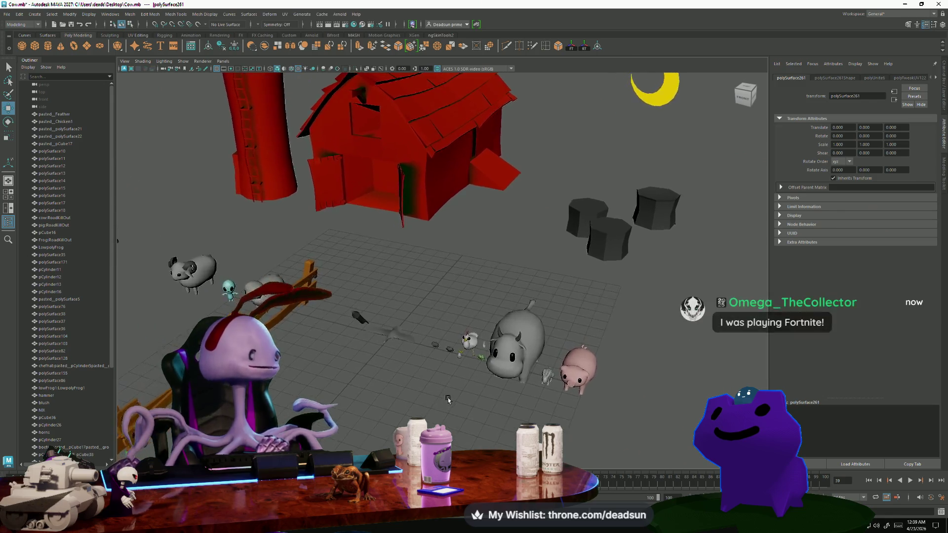
right_click_drag(448, 399, 327, 378, "alt")
Search the Start menu for 'cartoon' and open cartoontanks.mb.
key("super")
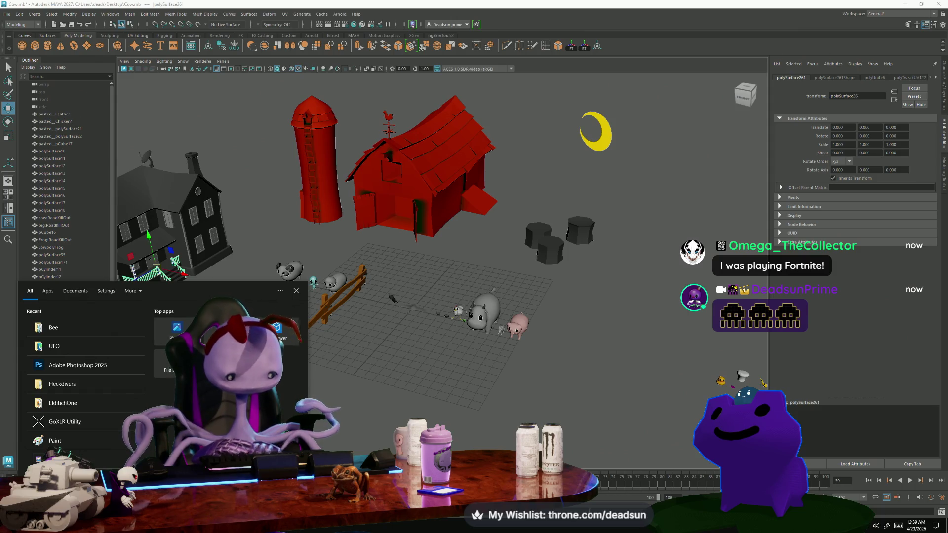
type("cartoon")
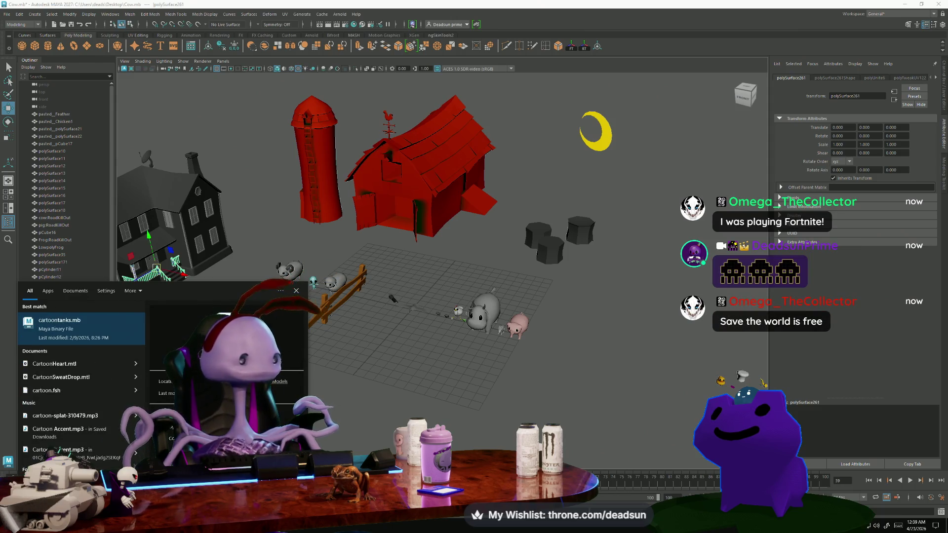
type(" tan")
key("BackSpace")
key("BackSpace")
key("BackSpace")
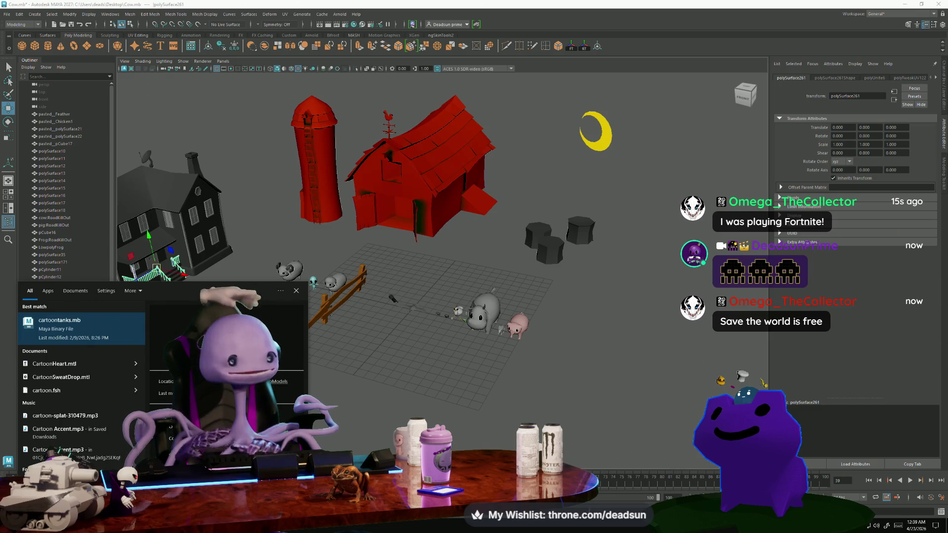
left_click(98, 340)
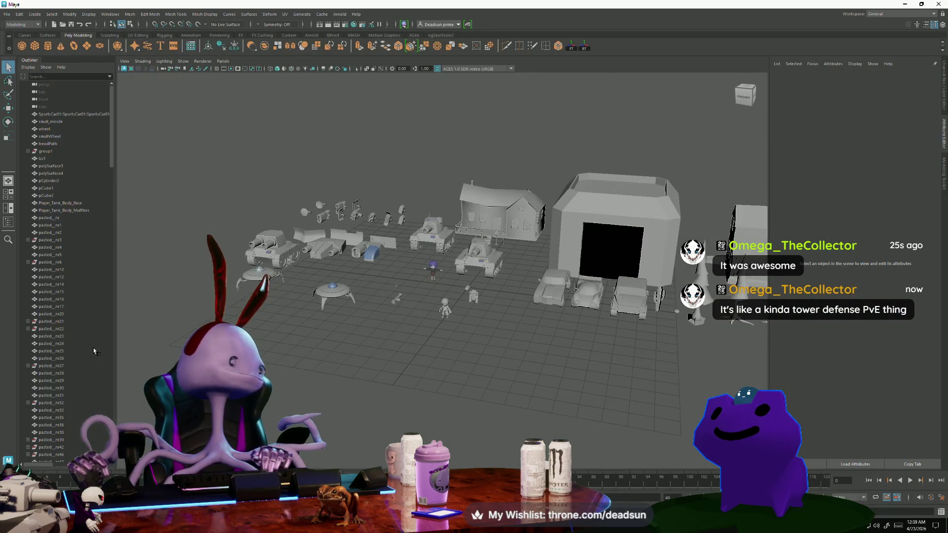
Orbit and zoom around the tanks scene, stepping back through earlier camera views.
mouse_move(297, 321)
left_mouse_down("alt")
mouse_move(316, 296)
mouse_move(345, 306)
left_mouse_up("alt")
scroll(375, 321, "up", 5)
mouse_move(412, 332)
left_mouse_down("alt")
mouse_move(466, 347)
mouse_move(456, 345)
left_mouse_up("alt")
scroll(477, 349, "down", 6)
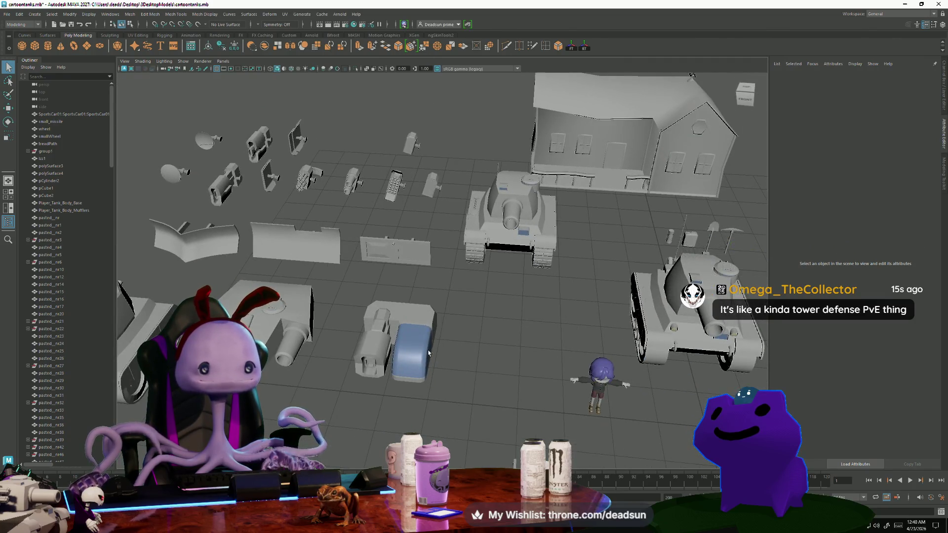
key("bracketleft")
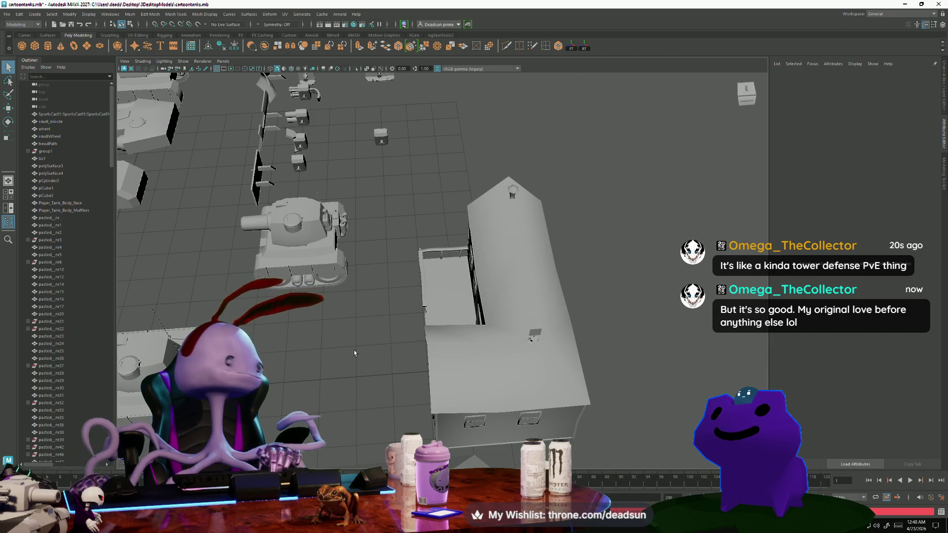
key("bracketleft")
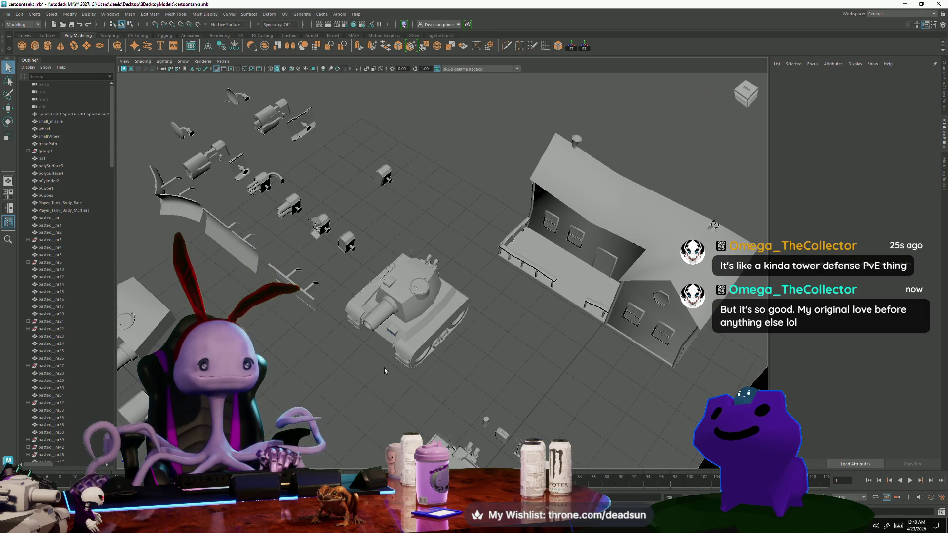
key("bracketleft")
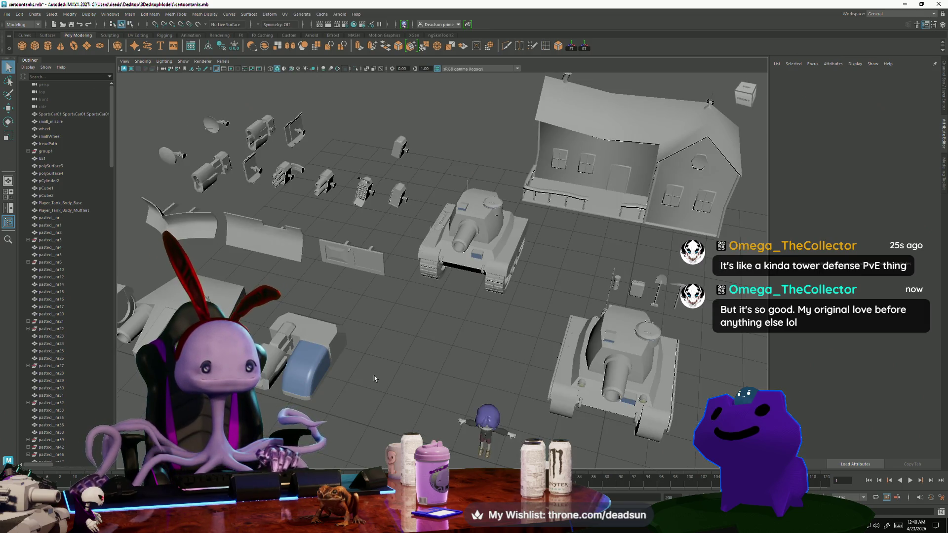
right_click_drag(372, 379, 501, 433, "alt")
scroll(518, 390, "down", 2)
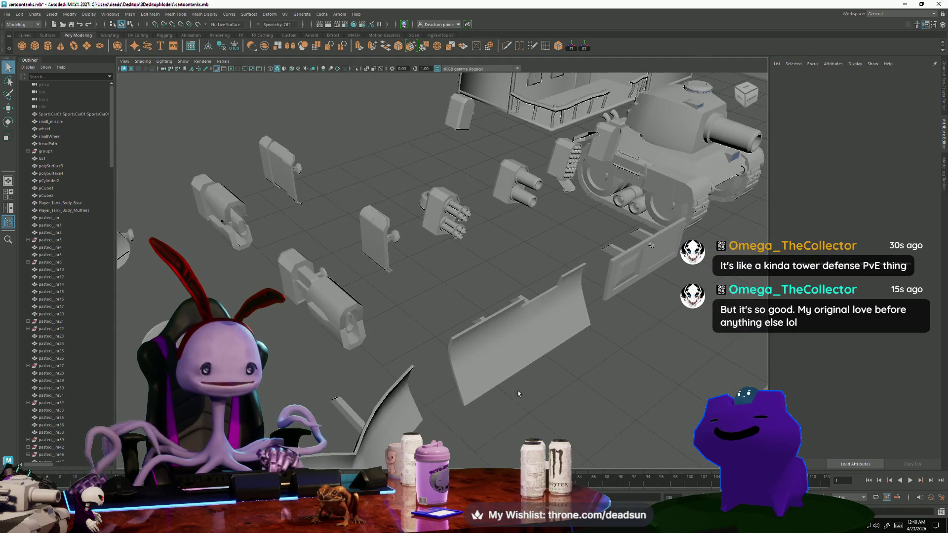
scroll(489, 400, "down", 2)
scroll(437, 387, "down", 3)
left_click_drag(437, 388, 401, 381, "alt")
scroll(433, 395, "down", 3)
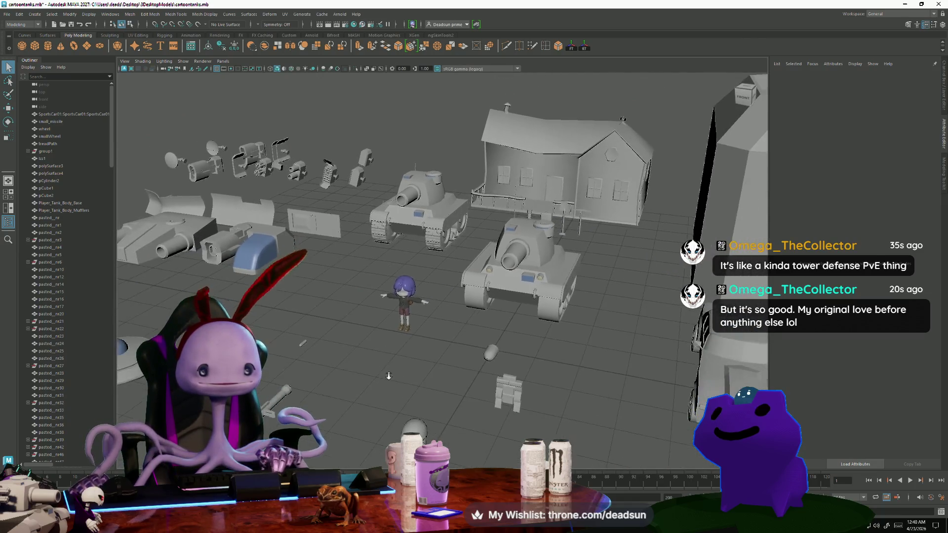
Try selecting the character and truck while surveying the garage, cars and props.
left_click(403, 304)
left_click(435, 379)
middle_click_drag(435, 379, 376, 356, "alt")
scroll(376, 356, "down", 2)
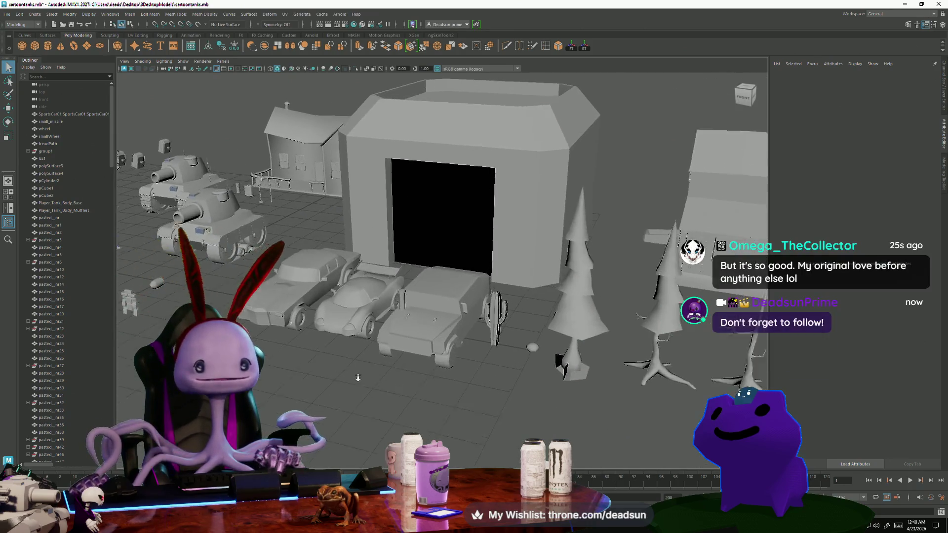
scroll(376, 357, "up", 6)
left_click(419, 370)
scroll(285, 373, "down", 8)
mouse_move(296, 365)
left_mouse_down("alt")
mouse_move(276, 370)
mouse_move(285, 374)
left_mouse_up("alt")
middle_click_drag(285, 374, 532, 384, "alt")
scroll(532, 384, "up", 10)
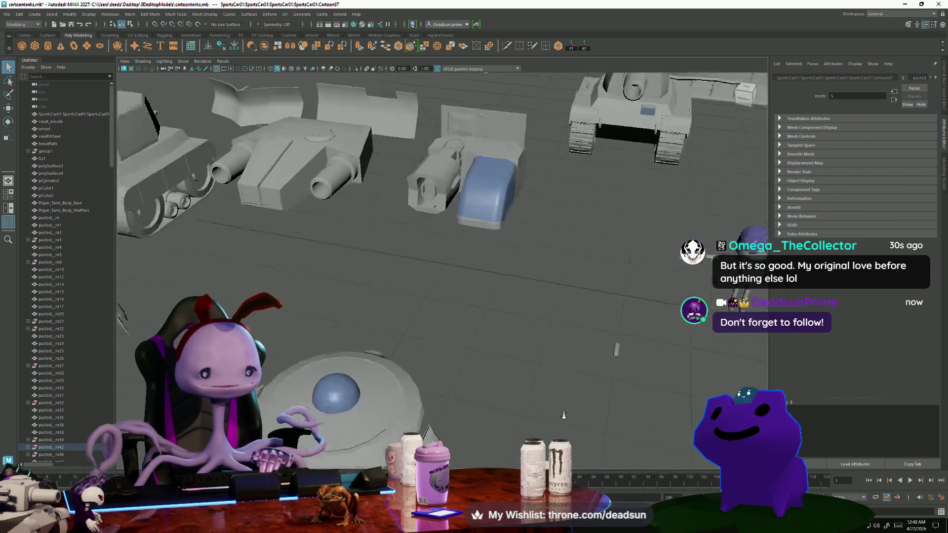
scroll(496, 394, "down", 5)
scroll(496, 395, "up", 5)
Select the UFO model, frame it, and orbit around its dome.
left_click_drag(375, 297, 319, 316, "alt")
left_click(319, 316)
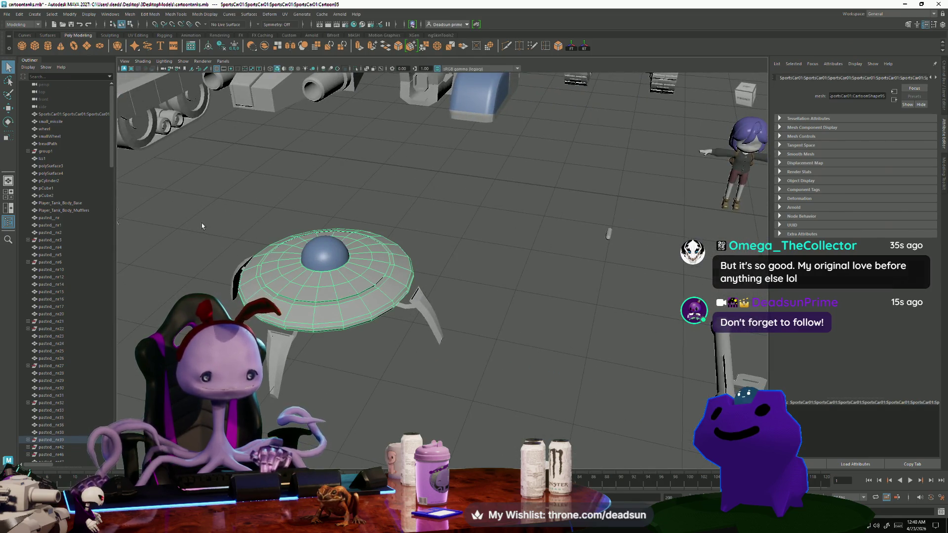
scroll(202, 226, "down", 6)
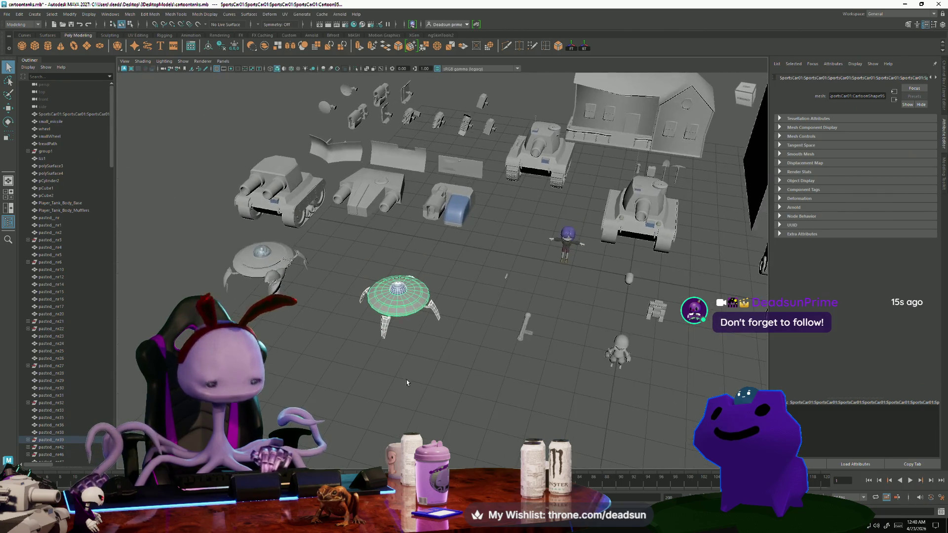
key("f")
mouse_move(407, 378)
left_mouse_down("alt")
mouse_move(435, 222)
mouse_move(469, 290)
mouse_move(469, 222)
mouse_move(464, 316)
mouse_move(469, 256)
left_mouse_up("alt")
scroll(464, 312, "up", 6)
mouse_move(469, 257)
right_mouse_down("alt")
mouse_move(523, 340)
mouse_move(627, 429)
mouse_move(484, 370)
right_mouse_up("alt")
mouse_move(485, 371)
left_mouse_down("alt")
mouse_move(498, 321)
mouse_move(509, 346)
mouse_move(514, 335)
mouse_move(466, 311)
mouse_move(437, 365)
left_mouse_up("alt")
Marquee-select all pieces of the centre UFO and combine them into one mesh.
mouse_move(437, 366)
right_mouse_down("alt")
mouse_move(433, 434)
mouse_move(404, 415)
mouse_move(493, 410)
mouse_move(464, 409)
right_mouse_up("alt")
mouse_move(464, 410)
left_mouse_down("alt")
mouse_move(430, 385)
mouse_move(406, 398)
mouse_move(441, 390)
left_mouse_up("alt")
right_click_drag(440, 390, 343, 256, "alt")
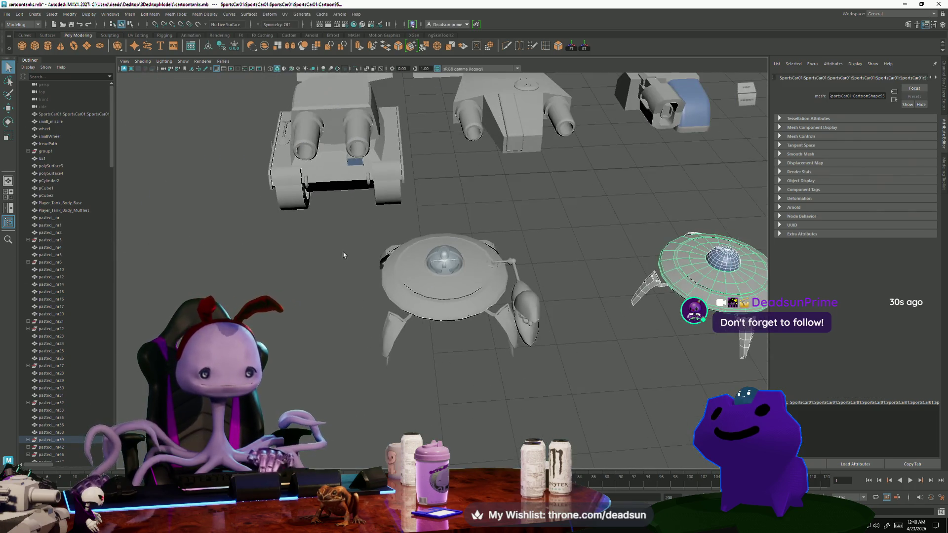
left_click_drag(571, 410, 570, 408)
right_click_drag(567, 404, 396, 331, "alt")
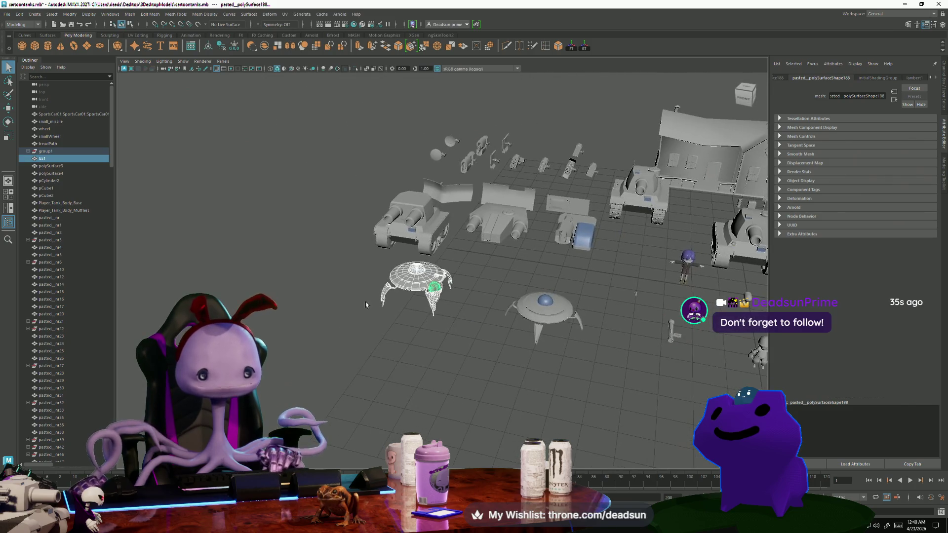
left_click(129, 14)
left_click(144, 38)
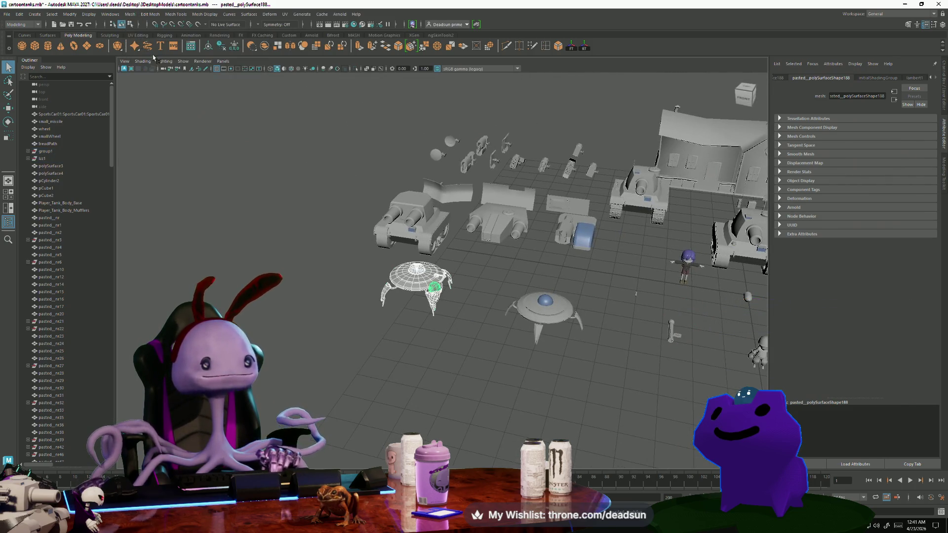
Delete the leftover wireframe UFO and paste the combined UFO into the Cow.mb farm scene.
left_click(413, 294)
key("Delete")
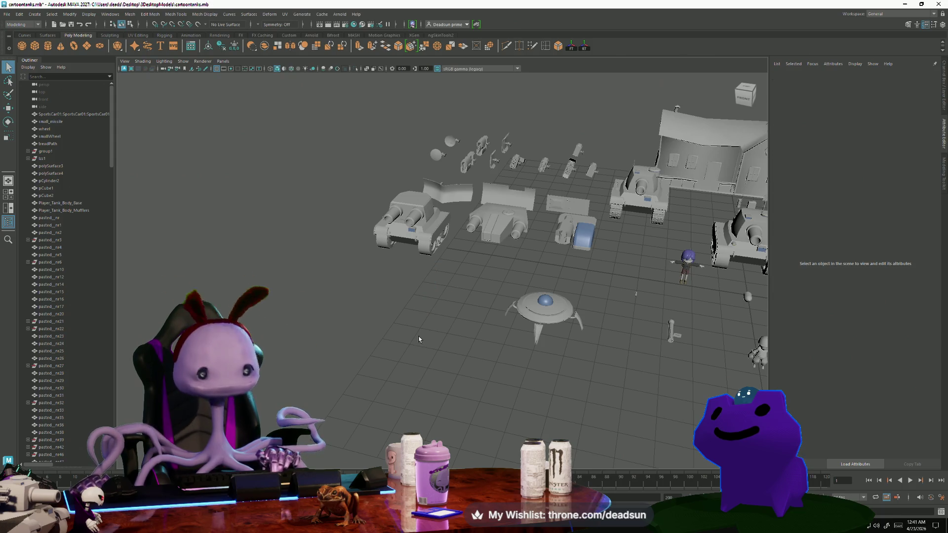
key("alt+Tab")
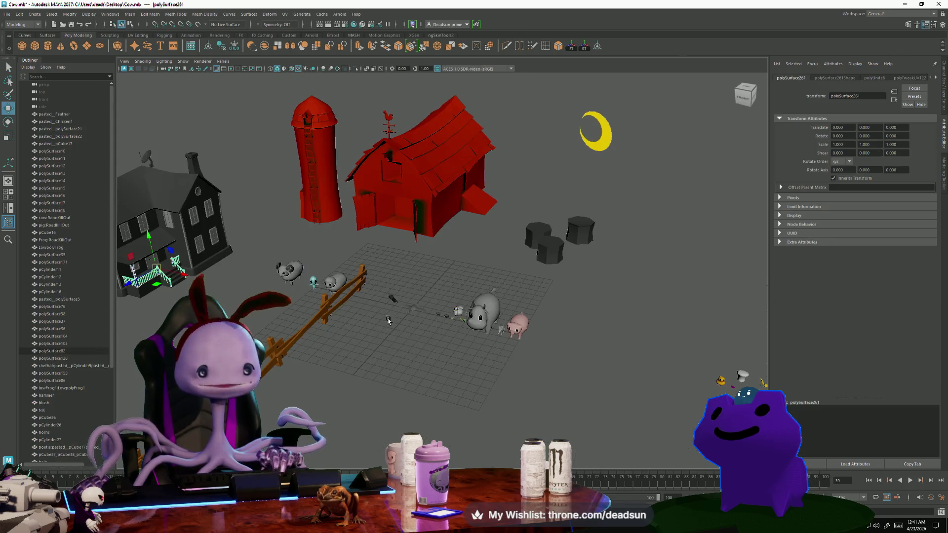
key("ctrl+v")
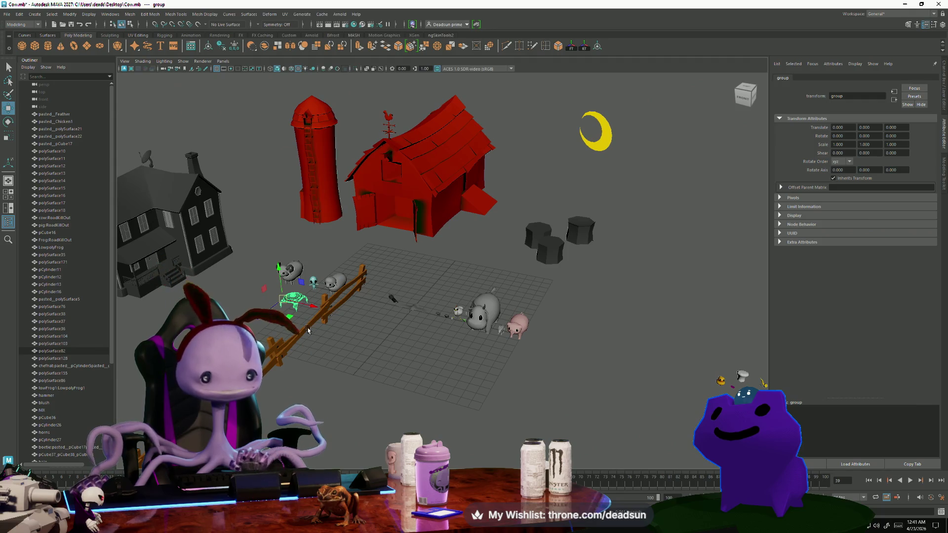
key("alt+Tab")
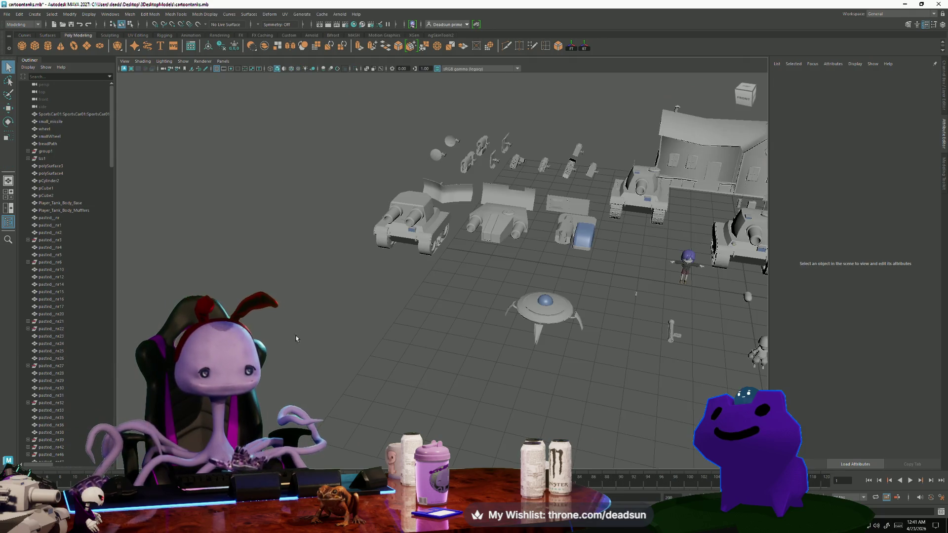
key("ctrl+v")
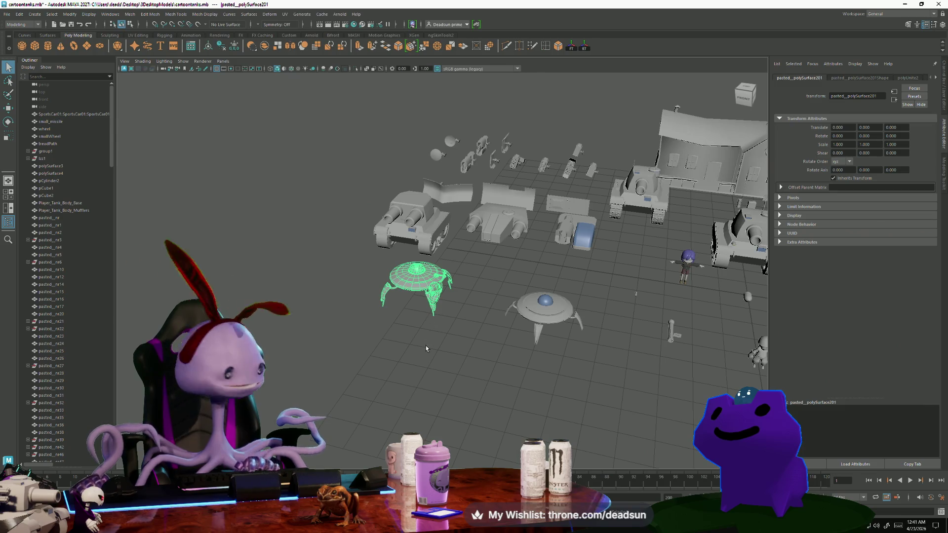
key("alt+Tab")
scroll(370, 361, "up", 5)
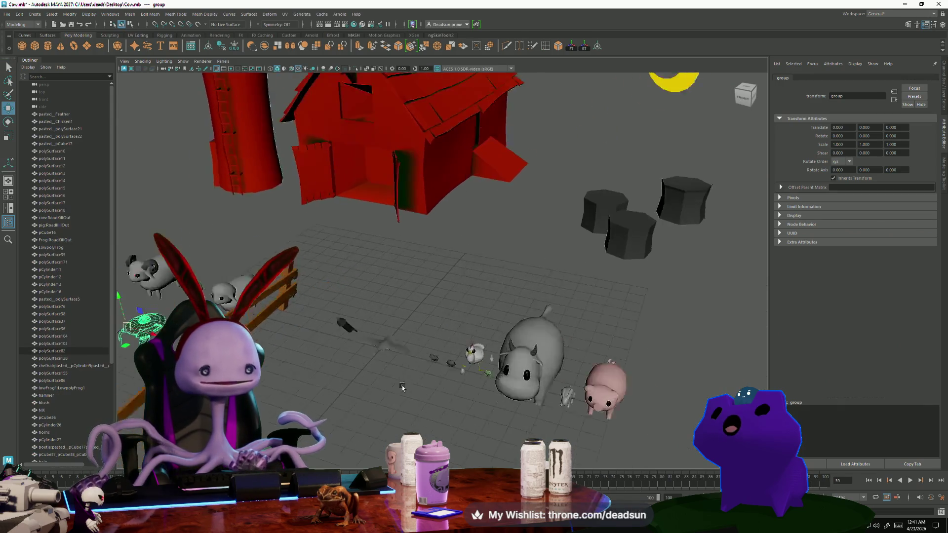
Frame the pasted UFO group and scale it up to 1.863.
key("f")
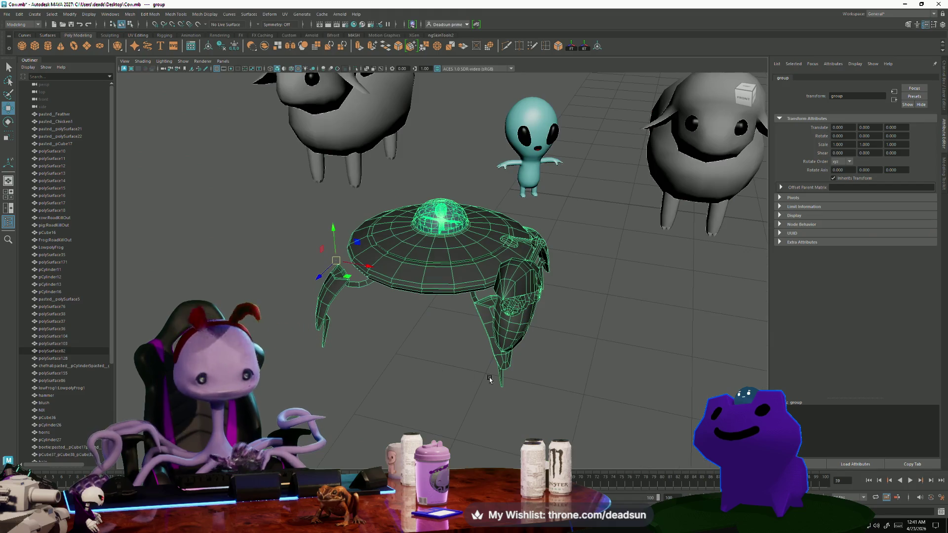
left_click_drag(393, 354, 426, 275, "alt")
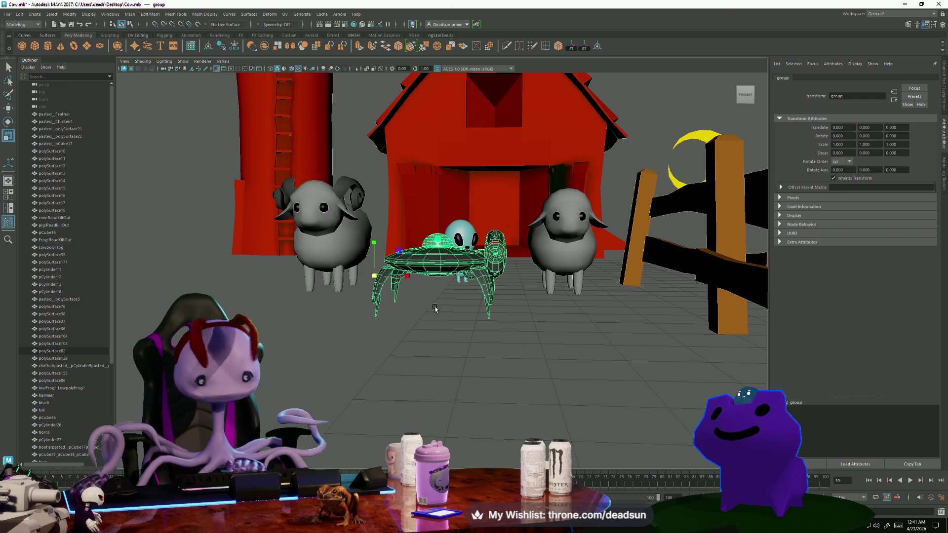
mouse_move(375, 276)
left_mouse_down()
mouse_move(464, 268)
mouse_move(374, 307)
left_mouse_up()
scroll(444, 277, "down", 5)
key("w")
left_click_drag(429, 257, 387, 287)
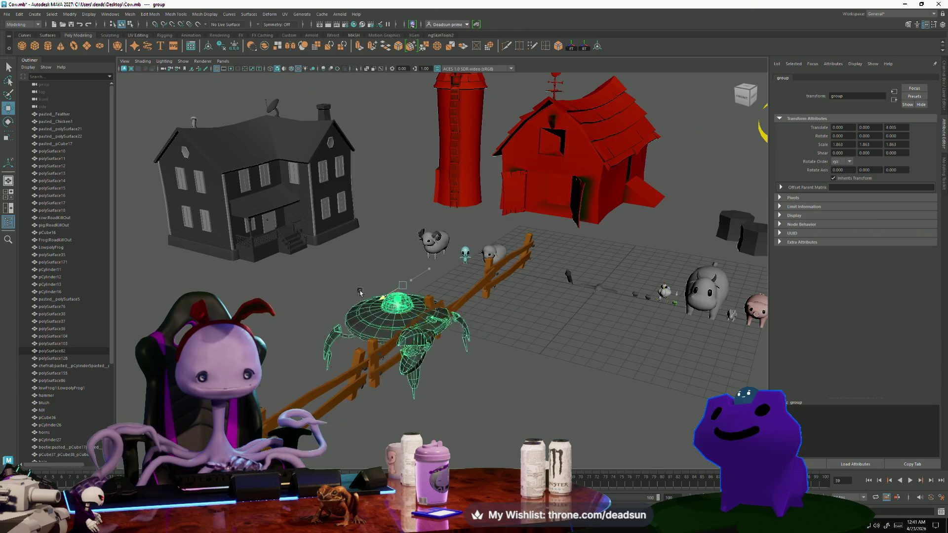
key("ctrl+z")
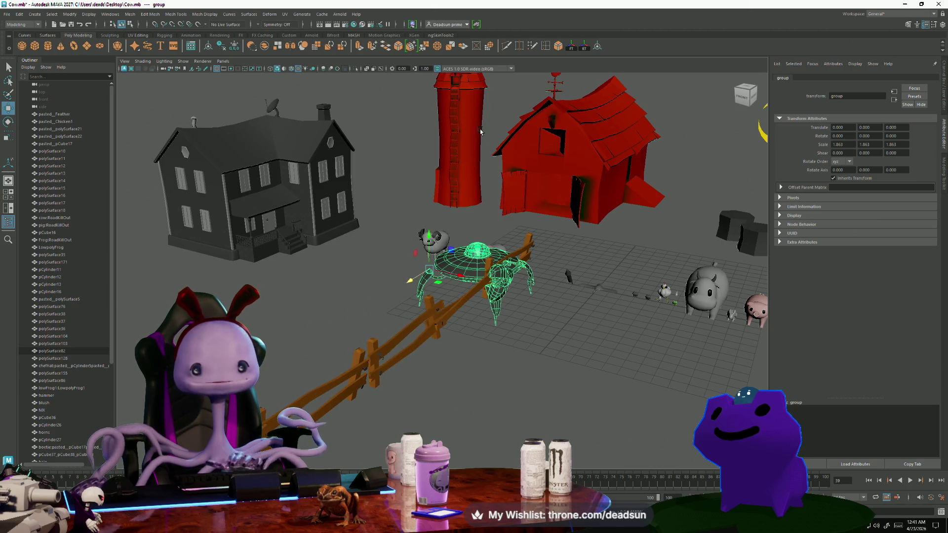
Raise the UFO group to Translate Y 0.545, undoing the attempted transform freeze.
left_click(130, 15)
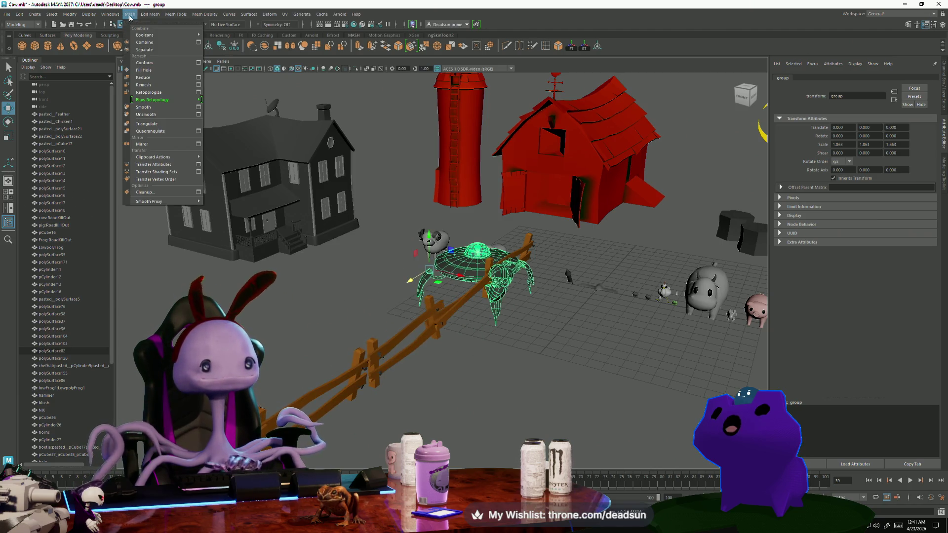
left_click(154, 50)
key("f")
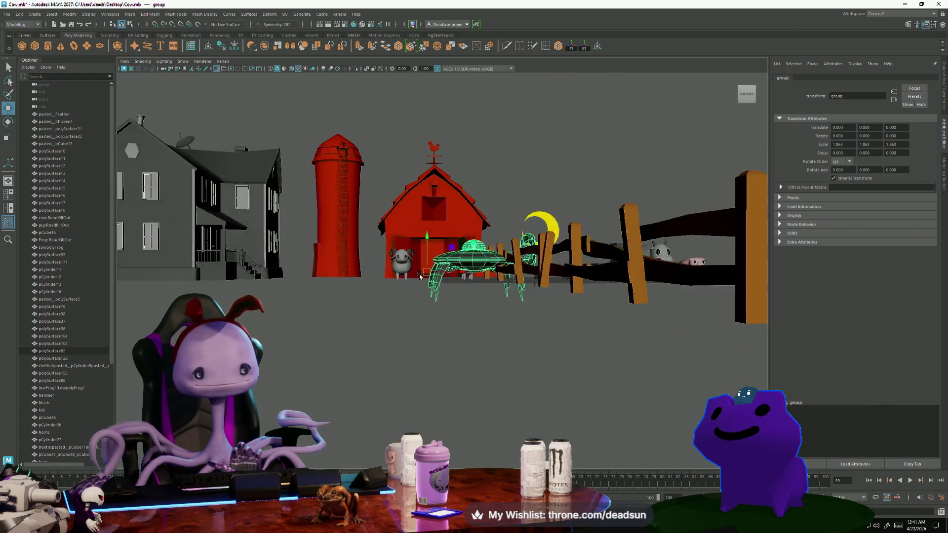
left_click_drag(433, 234, 428, 232)
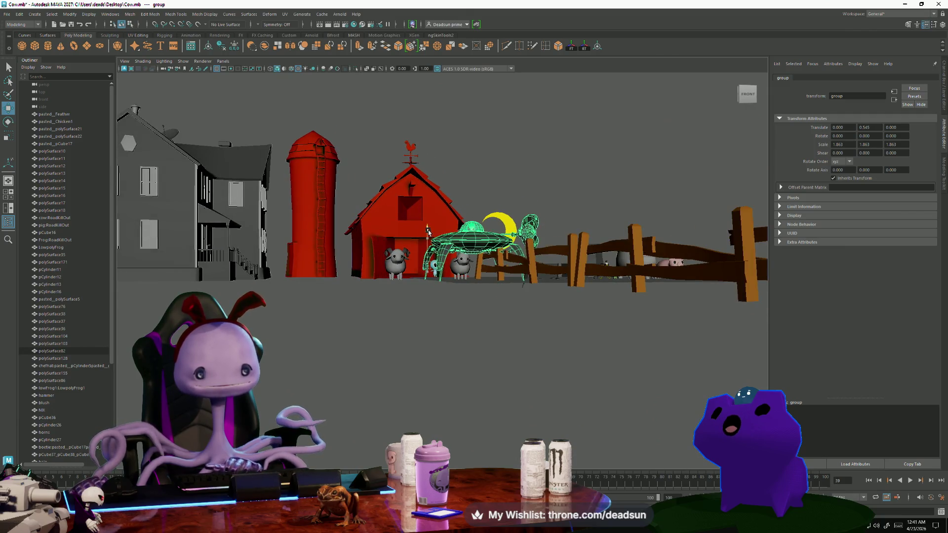
left_click_drag(496, 242, 496, 280, "alt")
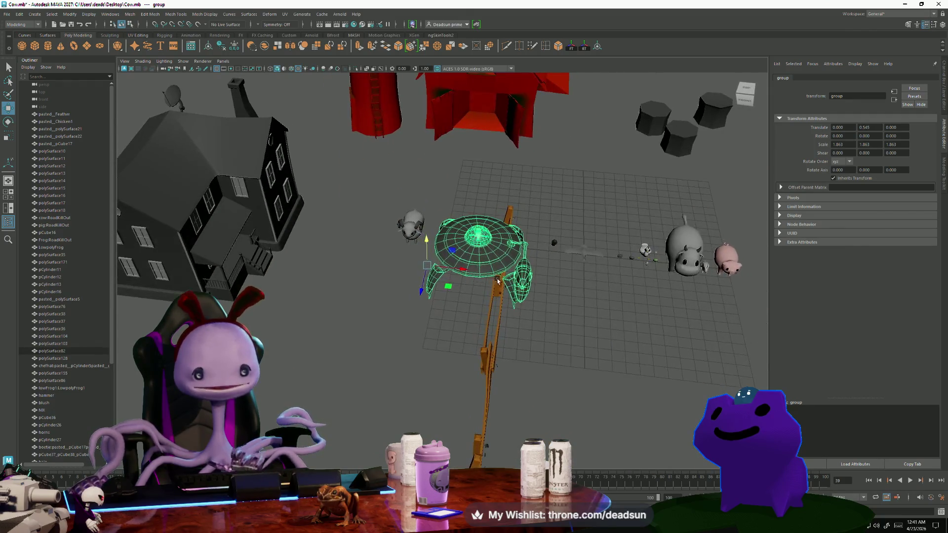
left_click(571, 48)
key("ctrl+z")
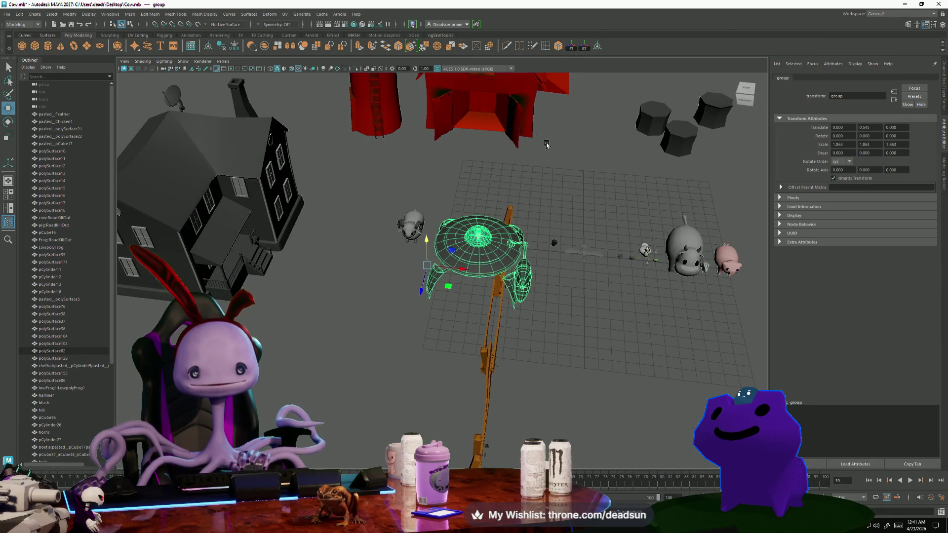
Delete all construction history in the farm scene via Edit > Delete All by Type > History.
scroll(87, 372, "down", 6)
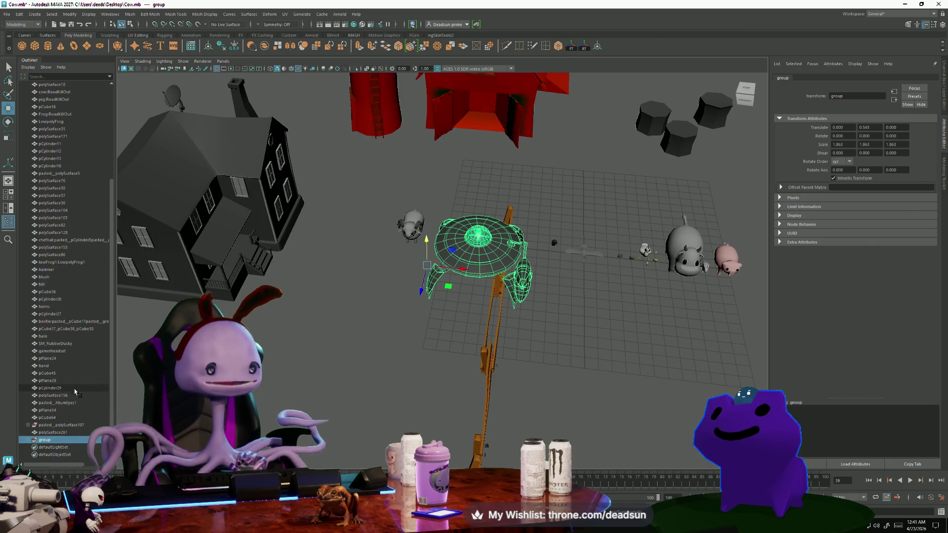
scroll(67, 442, "down", 1)
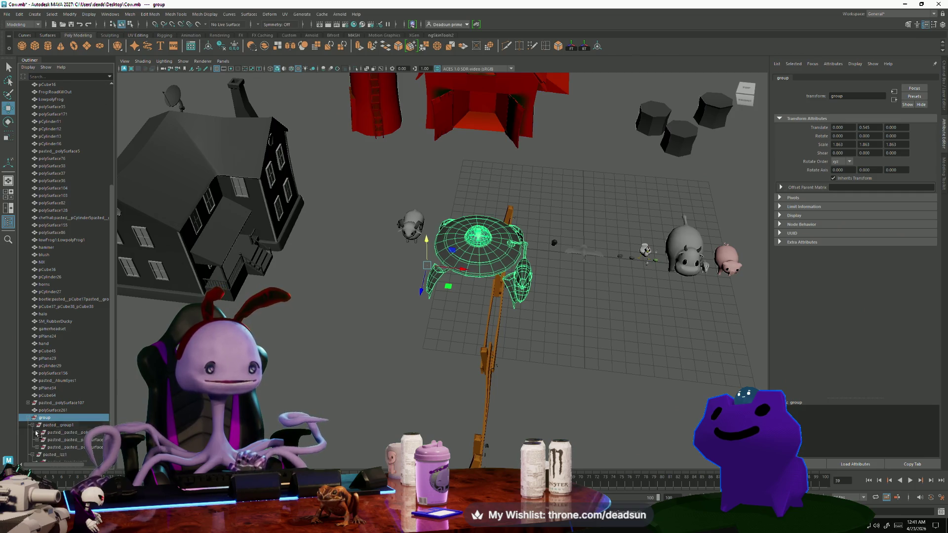
scroll(52, 436, "down", 1)
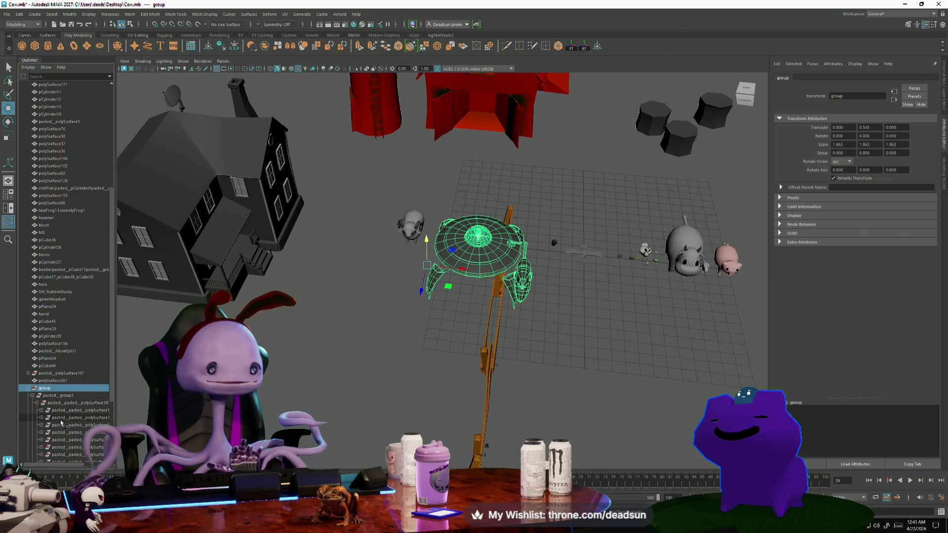
scroll(59, 421, "down", 4)
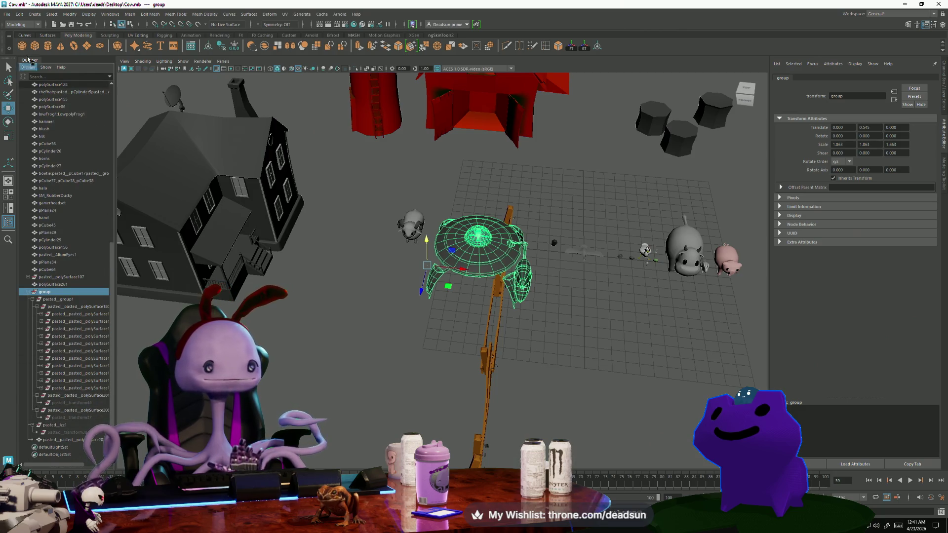
left_click(17, 15)
mouse_move(99, 111)
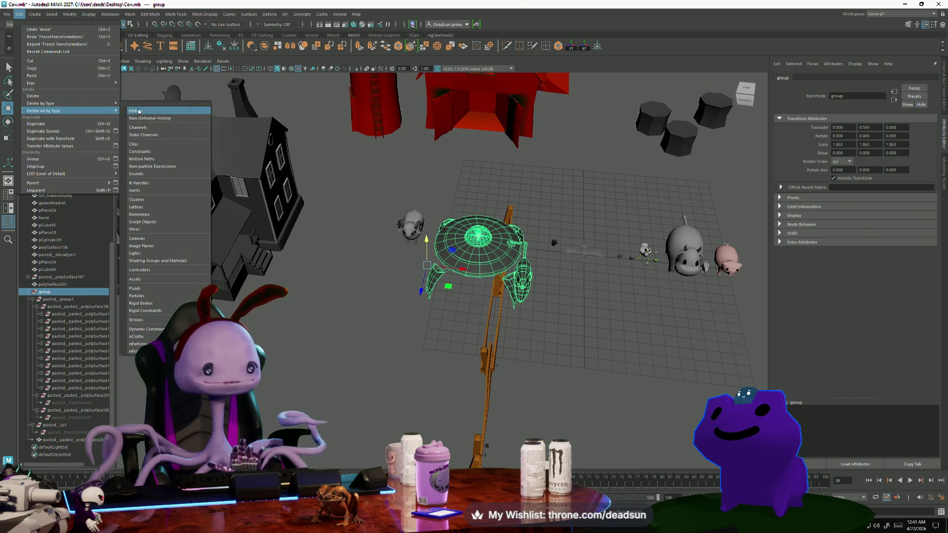
left_click(139, 112)
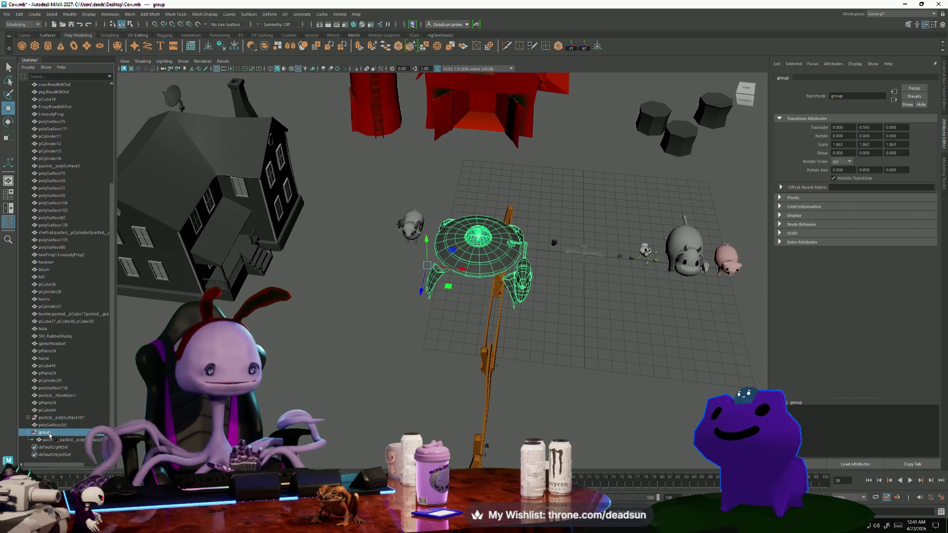
Ungroup the UFO so pasted_pasted_polySurface201 sits at top level, and select it.
left_click(65, 432)
key("ctrl+z")
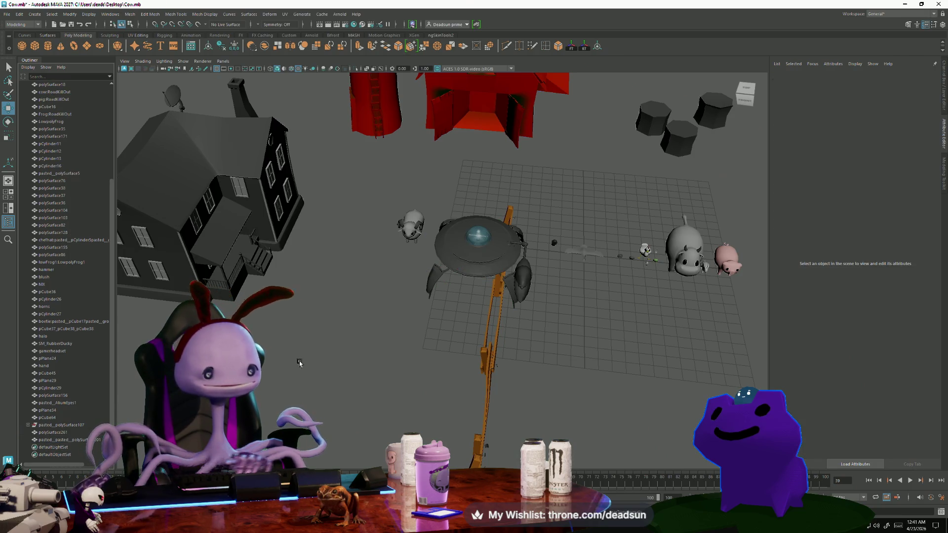
left_click(444, 249)
Drag the UFO to a new spot on the grid and orbit to check its placement.
left_click_drag(444, 249, 591, 83, "alt")
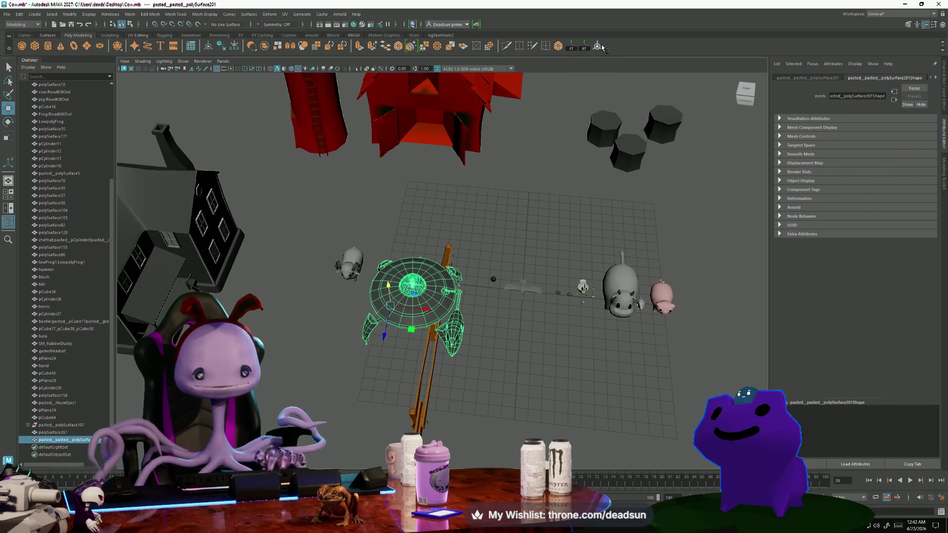
mouse_move(439, 322)
left_mouse_down("alt")
mouse_move(424, 311)
mouse_move(399, 337)
left_mouse_up("alt")
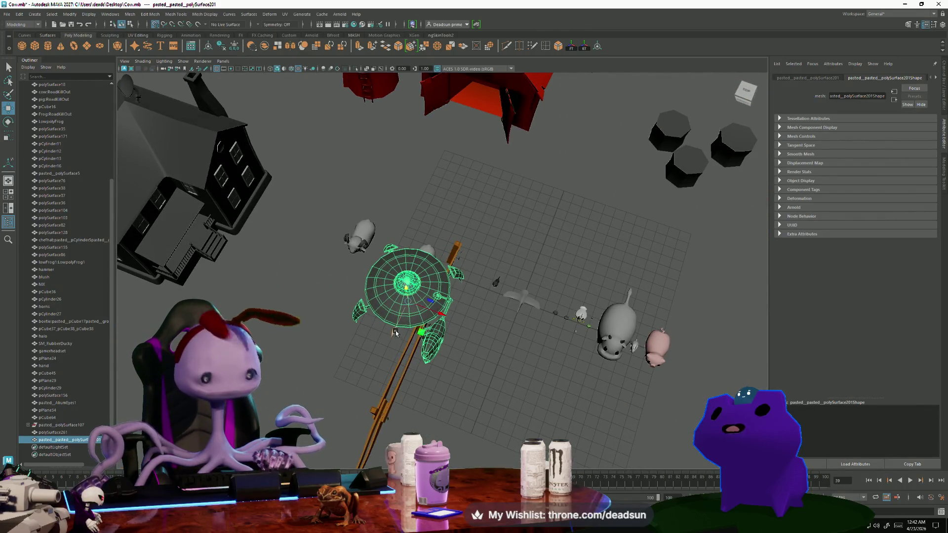
left_click_drag(452, 307, 508, 332)
mouse_move(489, 365)
left_mouse_down()
mouse_move(474, 378)
mouse_move(535, 321)
mouse_move(489, 351)
mouse_move(487, 340)
mouse_move(513, 340)
left_mouse_up()
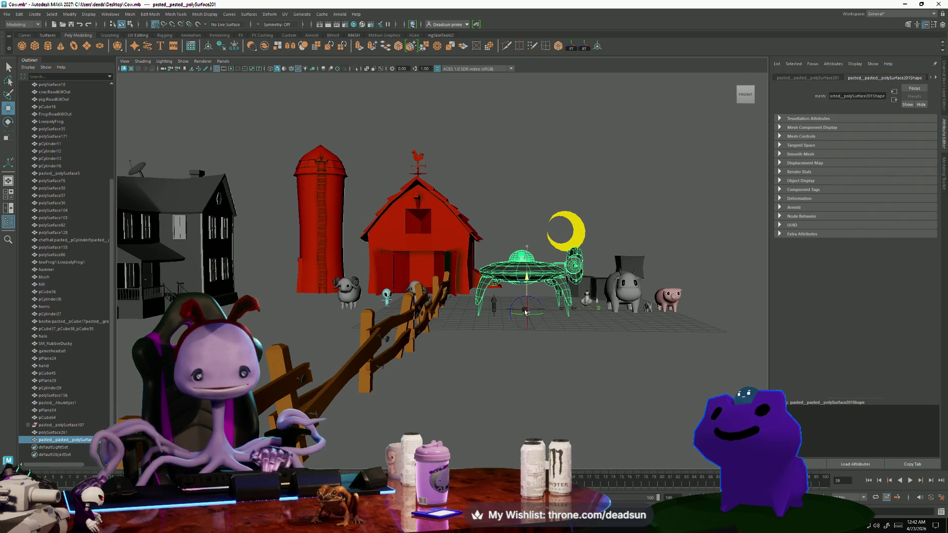
mouse_move(487, 351)
left_mouse_down("alt")
mouse_move(612, 378)
mouse_move(536, 345)
left_mouse_up("alt")
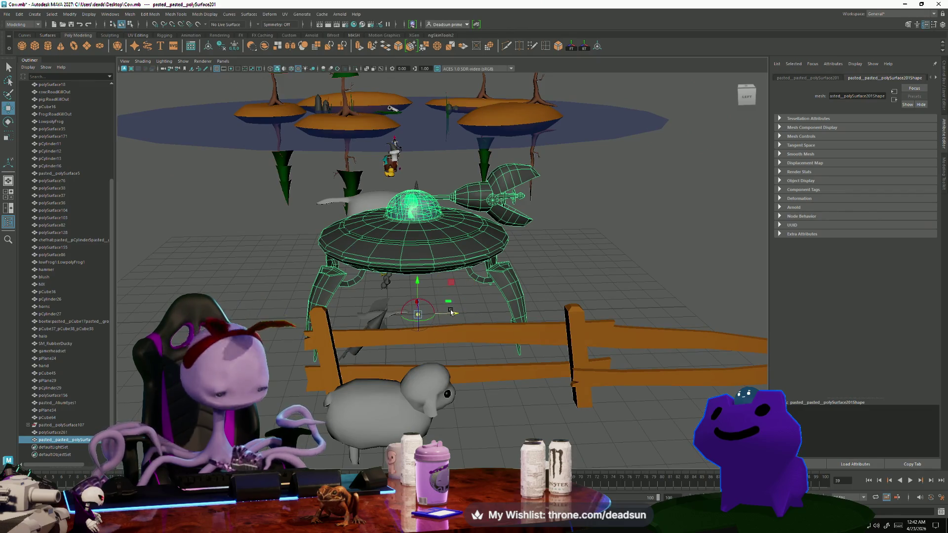
left_click_drag(458, 320, 497, 322, "alt")
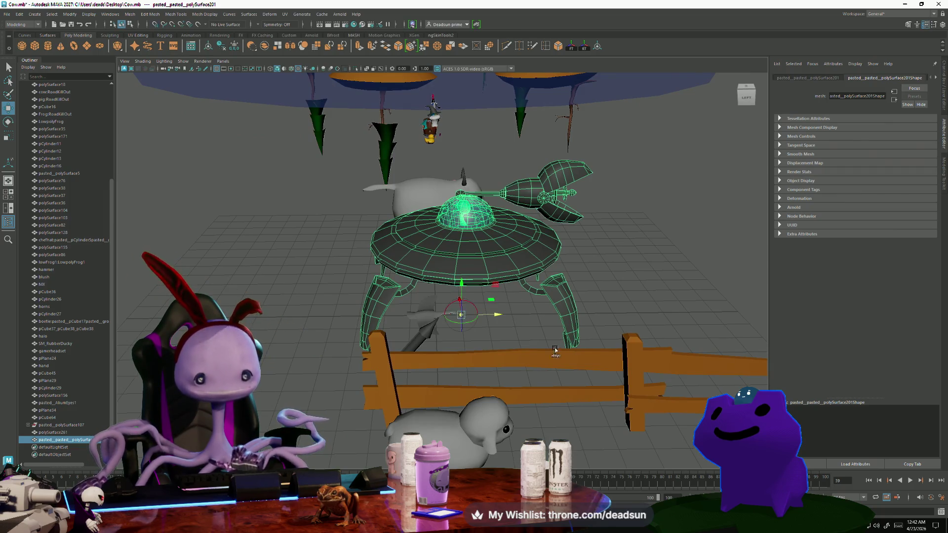
left_click_drag(546, 349, 465, 345, "alt")
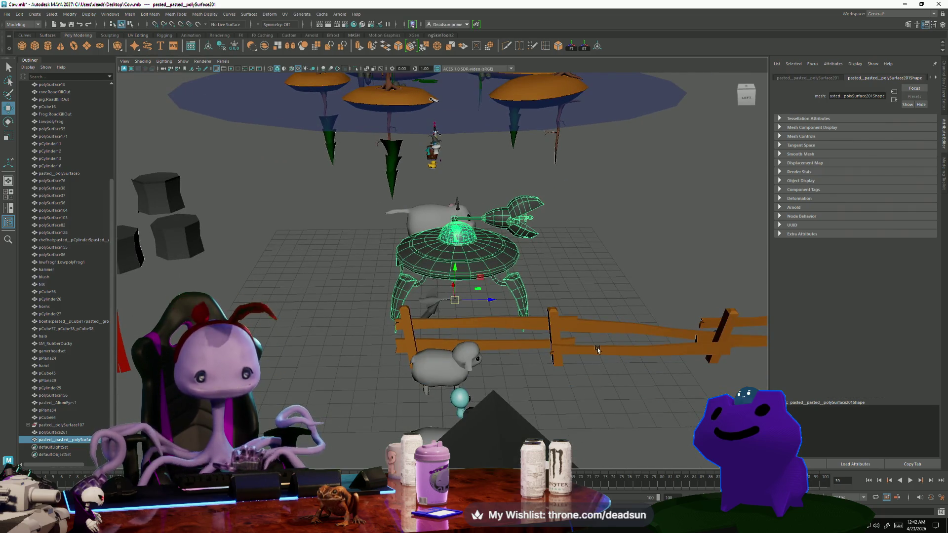
mouse_move(586, 359)
left_mouse_down("alt")
mouse_move(395, 377)
mouse_move(488, 343)
mouse_move(471, 340)
mouse_move(481, 324)
mouse_move(447, 326)
mouse_move(449, 410)
mouse_move(448, 361)
mouse_move(383, 390)
mouse_move(455, 350)
left_mouse_up("alt")
Reselect the UFO and move it back near the barn and dark hexagonal blocks.
left_click(473, 329)
left_click(448, 412)
left_click(462, 315)
mouse_move(461, 315)
left_mouse_down()
mouse_move(424, 414)
mouse_move(444, 399)
left_mouse_up()
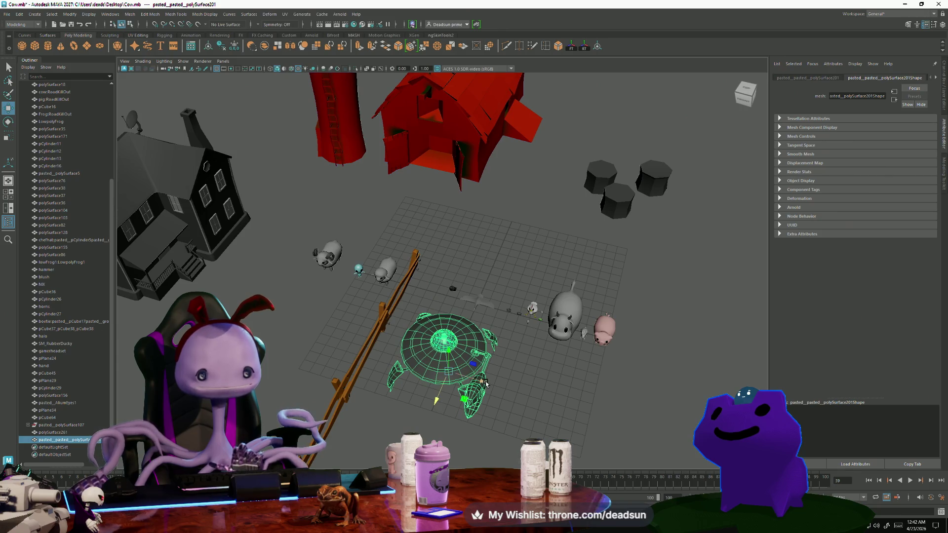
mouse_move(448, 391)
left_mouse_down()
mouse_move(501, 267)
mouse_move(597, 256)
mouse_move(582, 257)
left_mouse_up()
left_click(496, 365)
mouse_move(496, 365)
left_mouse_down("alt")
mouse_move(489, 342)
mouse_move(434, 360)
mouse_move(459, 353)
left_mouse_up("alt")
left_click_drag(335, 378, 325, 391, "alt")
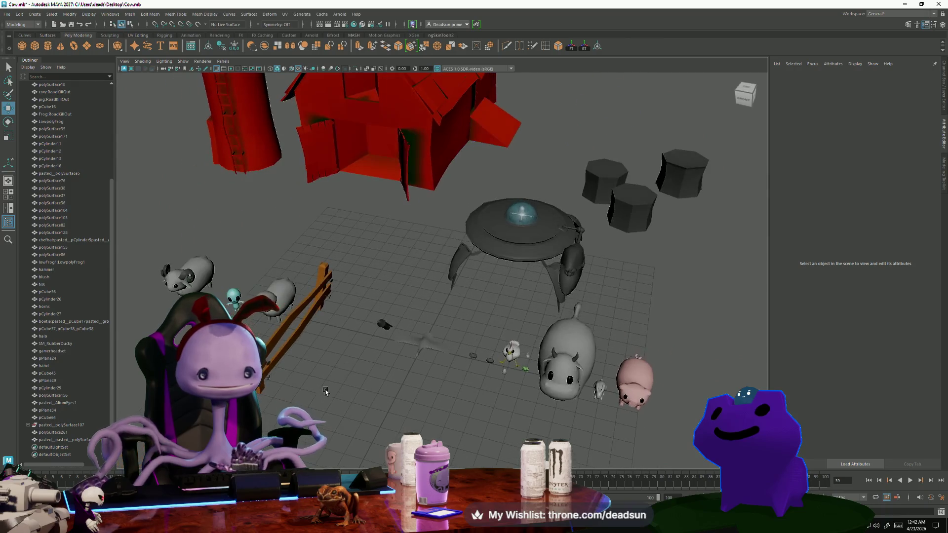
Select the UFO and frame its dome to view the alien pilot from the side.
left_click(526, 213)
scroll(526, 214, "up", 5)
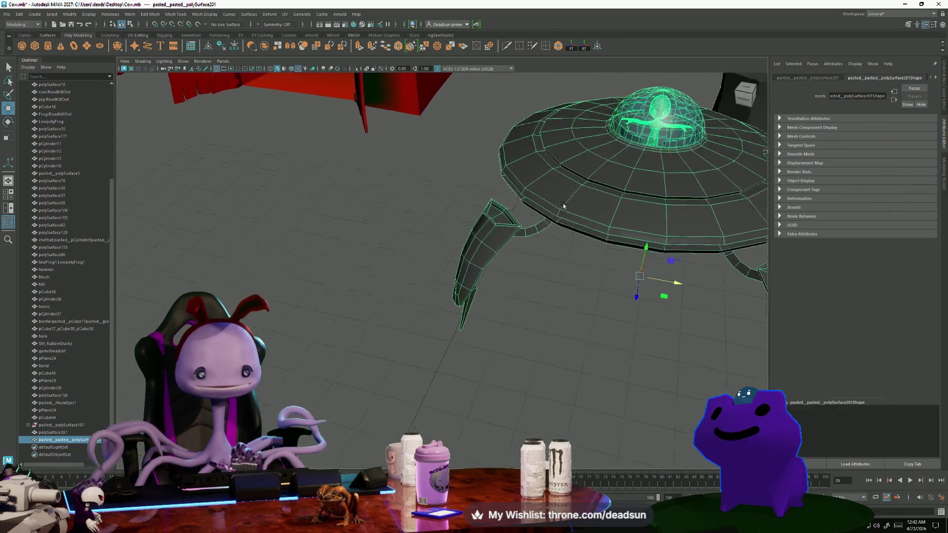
scroll(357, 385, "up", 5)
right_click_drag(553, 301, 608, 357, "alt")
scroll(587, 304, "down", 5)
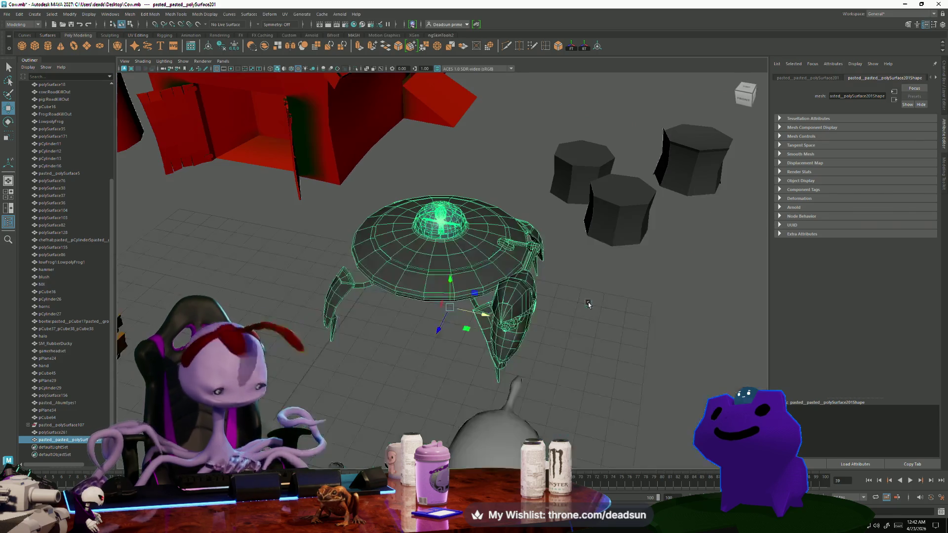
scroll(470, 445, "up", 5)
key("f")
left_click_drag(470, 445, 543, 429, "alt")
scroll(543, 430, "up", 10)
Clear the selection and step back through earlier camera views to look down over the farm.
mouse_move(454, 265)
right_mouse_down()
mouse_move(498, 240)
mouse_move(472, 226)
mouse_move(484, 222)
right_mouse_up()
key("bracketleft")
key("bracketleft")
key("bracketleft")
key("bracketleft")
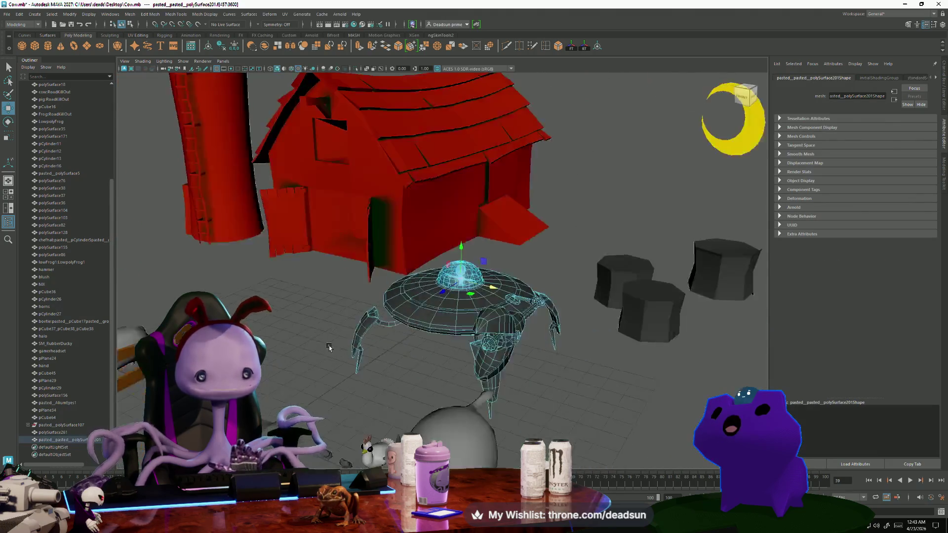
left_click(341, 360)
key("bracketleft")
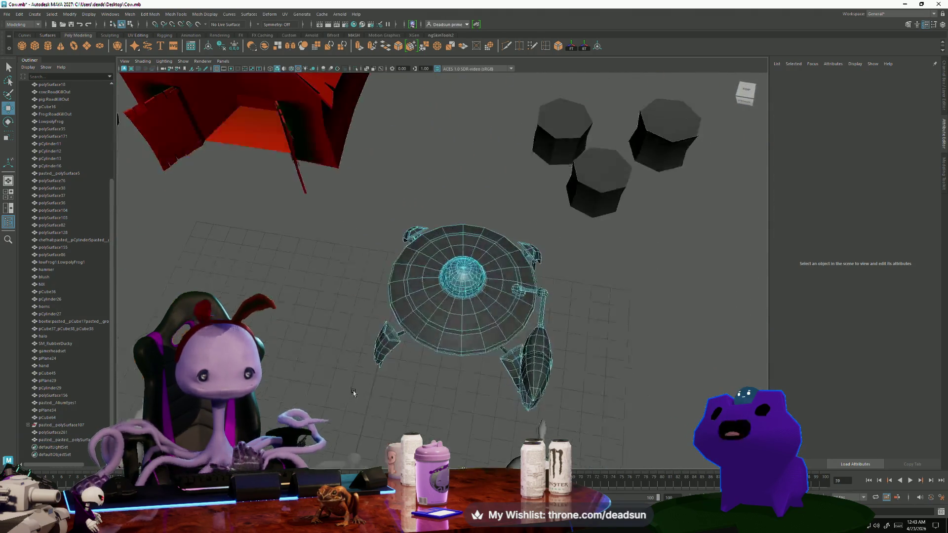
Select the alien pilot, frame it, and orbit around the dome to inspect it.
left_click(326, 399)
key("bracketleft")
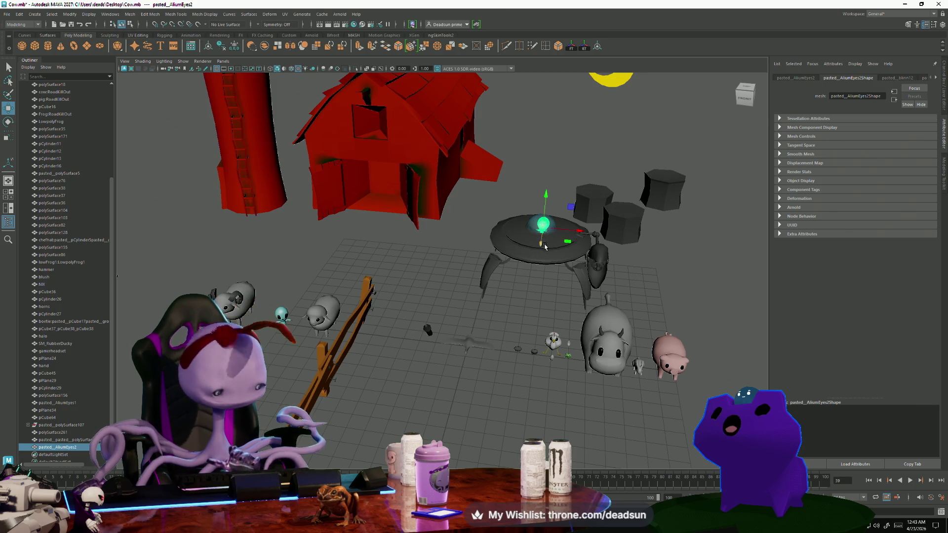
key("f")
mouse_move(524, 316)
left_mouse_down("alt")
mouse_move(408, 311)
mouse_move(468, 289)
mouse_move(460, 271)
left_mouse_up("alt")
mouse_move(425, 299)
left_mouse_down("alt")
mouse_move(423, 265)
mouse_move(423, 306)
mouse_move(380, 281)
mouse_move(351, 292)
mouse_move(360, 317)
mouse_move(378, 299)
left_mouse_up("alt")
mouse_move(470, 213)
left_mouse_down("alt")
mouse_move(449, 227)
mouse_move(451, 245)
left_mouse_up("alt")
mouse_move(451, 245)
right_mouse_down("alt")
mouse_move(311, 312)
mouse_move(413, 315)
right_mouse_up("alt")
left_click(384, 311)
mouse_move(413, 314)
left_mouse_down("alt")
mouse_move(348, 328)
mouse_move(392, 307)
mouse_move(394, 332)
left_mouse_up("alt")
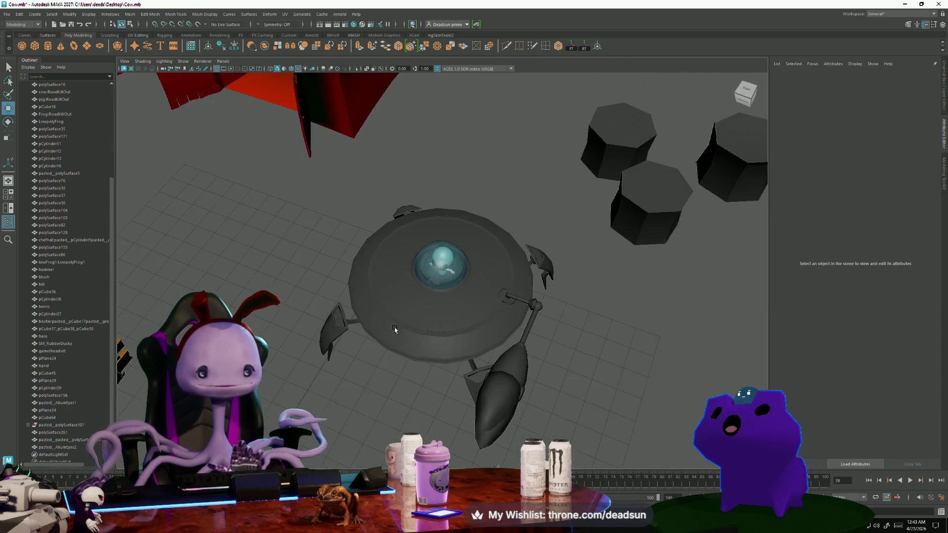
scroll(394, 332, "up", 5)
left_click_drag(449, 218, 457, 224)
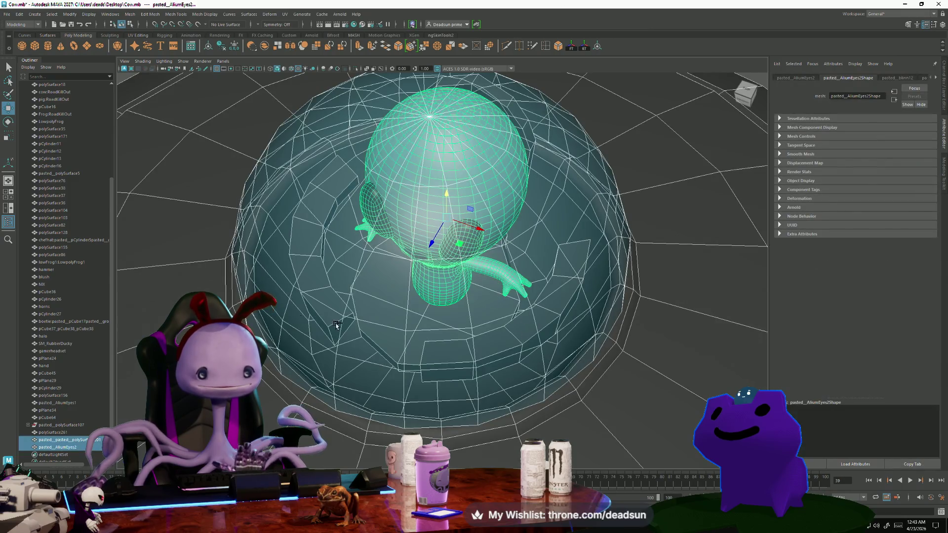
Rotate the alien inside the dome to a new tilt, then return to the Move tool.
left_click(418, 338, "ctrl")
scroll(418, 338, "down", 5)
scroll(435, 263, "up", 2)
key("e")
mouse_move(434, 263)
left_mouse_down()
mouse_move(431, 253)
mouse_move(421, 324)
mouse_move(405, 311)
mouse_move(441, 283)
mouse_move(423, 262)
left_mouse_up()
key("w")
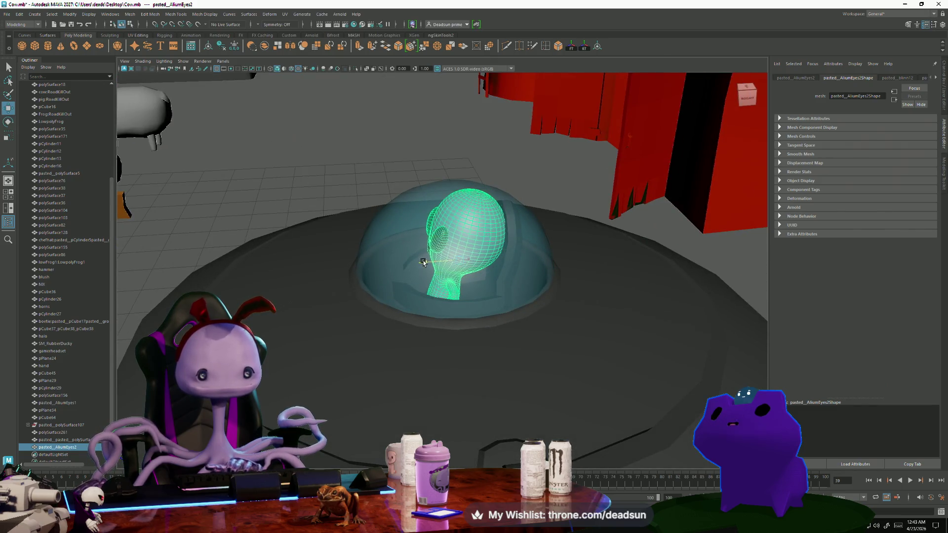
Select the UFO saucer and orbit to look down into the glass dome.
left_click(540, 311)
mouse_move(540, 311)
left_mouse_down("alt")
mouse_move(444, 317)
mouse_move(376, 356)
mouse_move(475, 356)
mouse_move(455, 301)
left_mouse_up("alt")
scroll(455, 372, "up", 5)
left_click(456, 373)
scroll(351, 404, "up", 5)
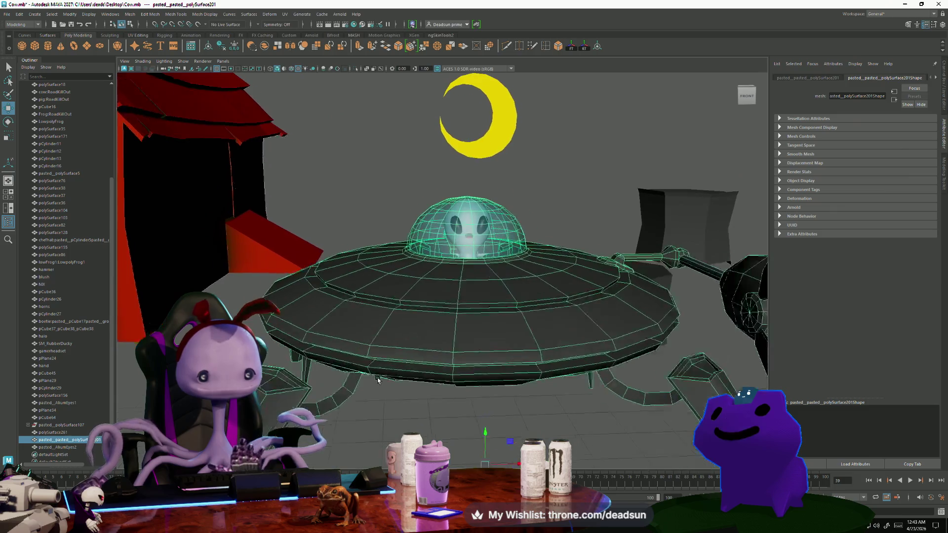
scroll(351, 404, "up", 5)
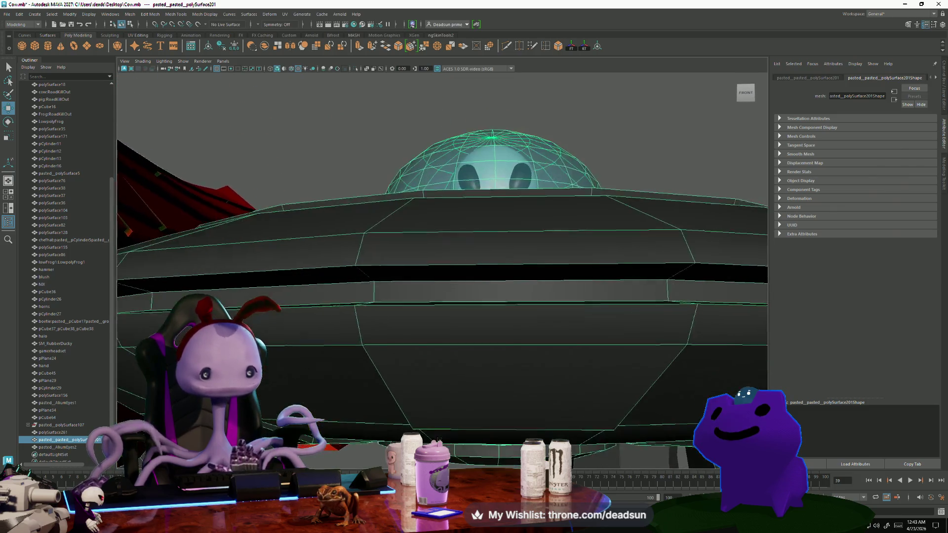
mouse_move(405, 405)
left_mouse_down("alt")
mouse_move(403, 459)
mouse_move(256, 118)
left_mouse_up("alt")
Apply Mesh > Separate to the UFO so the saucer body becomes polySurface287.
left_click(130, 13)
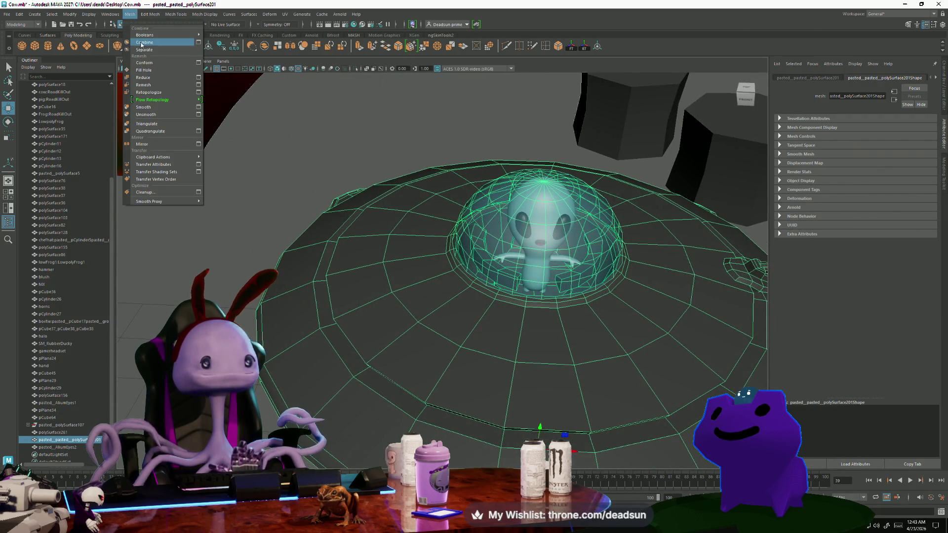
left_click(143, 51)
mouse_move(211, 211)
left_mouse_down("alt")
mouse_move(321, 317)
mouse_move(339, 384)
mouse_move(361, 388)
mouse_move(366, 367)
left_mouse_up("alt")
scroll(374, 365, "up", 10)
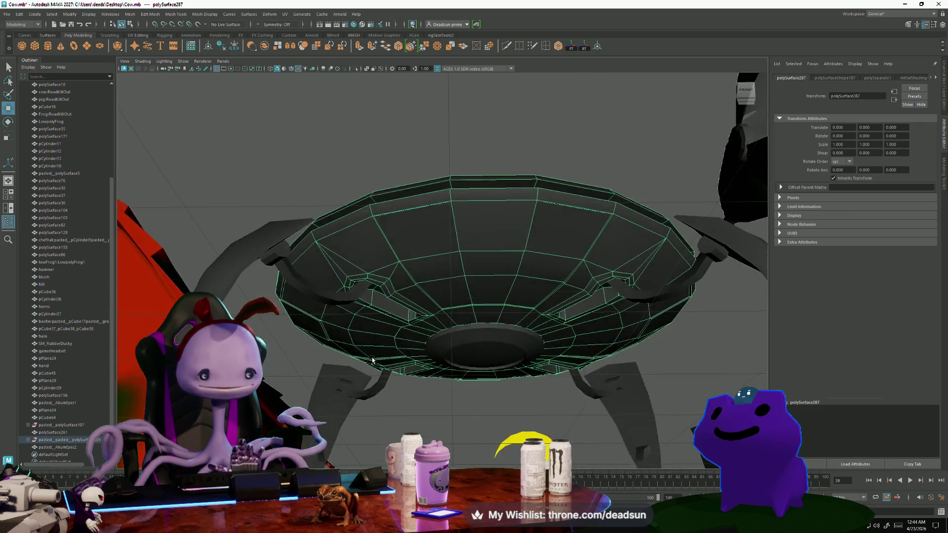
left_click_drag(413, 387, 296, 416, "alt")
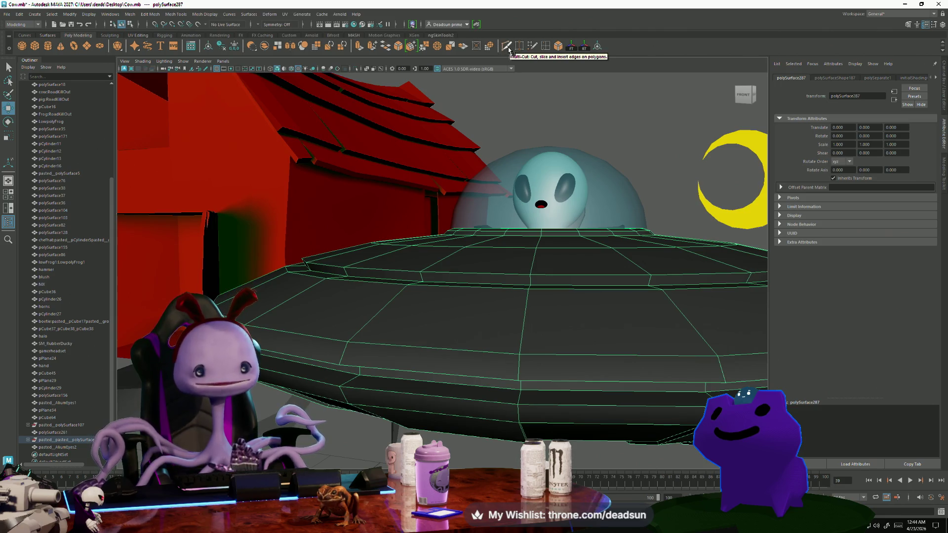
Insert an edge loop around the saucer rim with Multi-Cut, then bring up the Windows Start menu.
key("y")
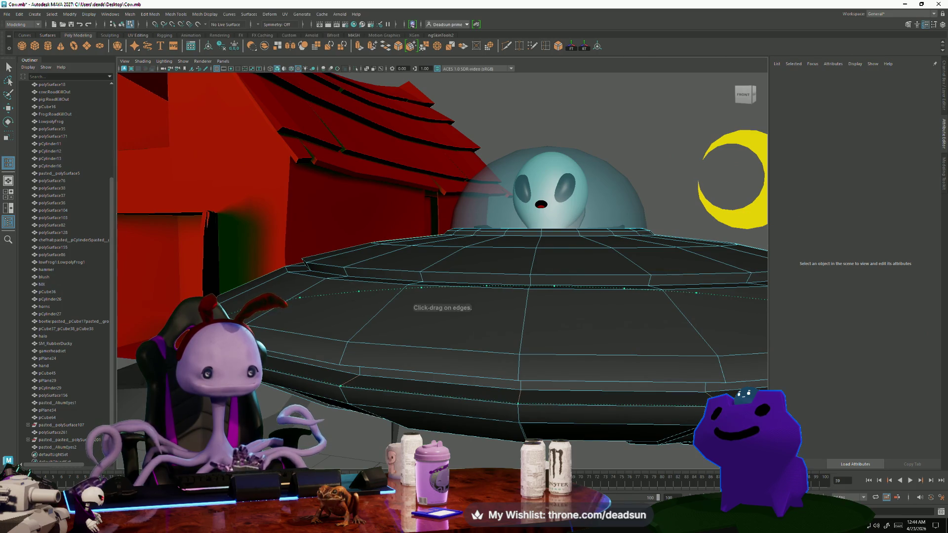
left_click(554, 286, "ctrl")
left_click_drag(543, 287, 248, 274, "alt")
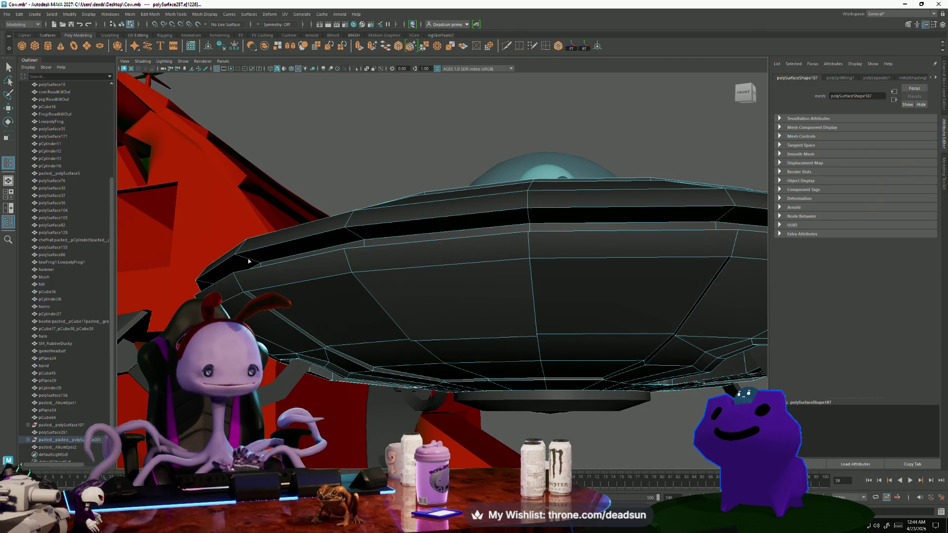
left_click_drag(246, 275, 463, 433, "alt")
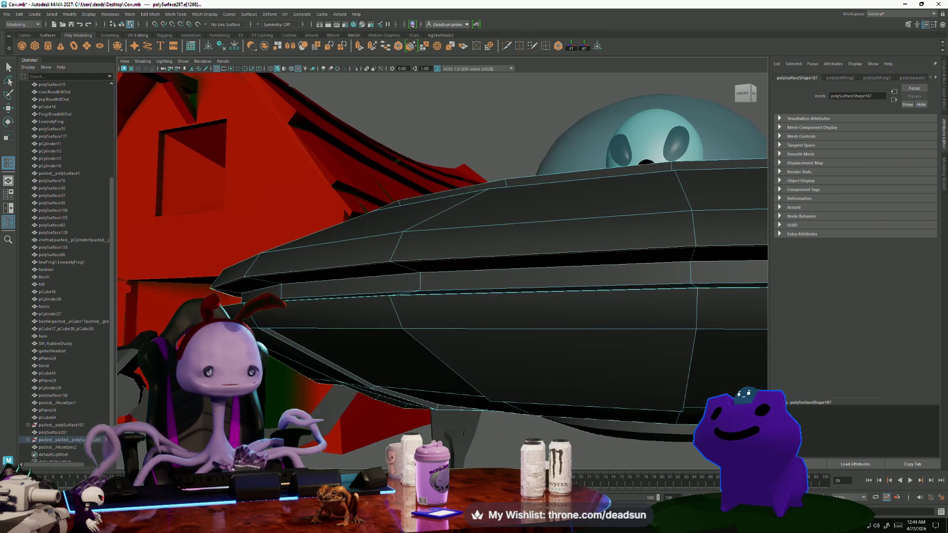
key("super")
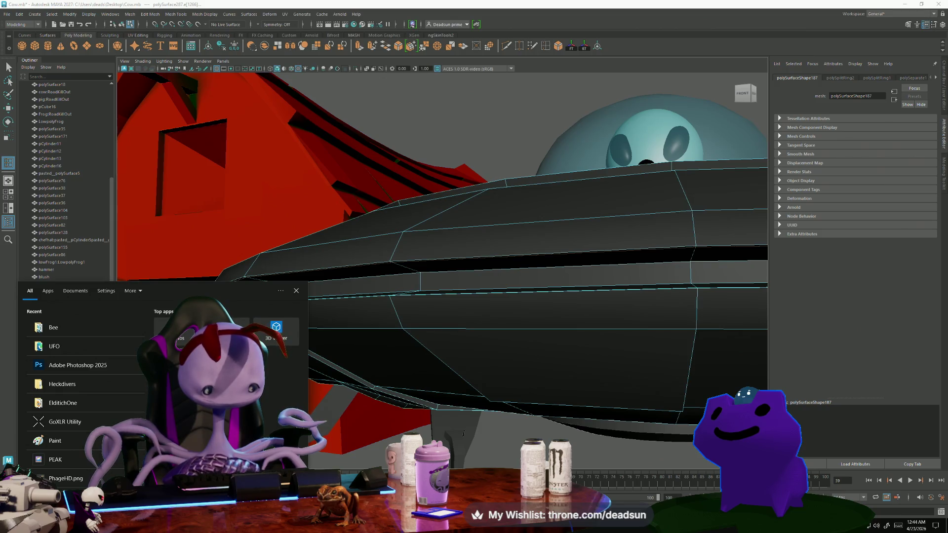
Search 'oeld' to open the ElditchOne folder, pick eldritch0netest01.blend, and minimize Explorer.
type("o")
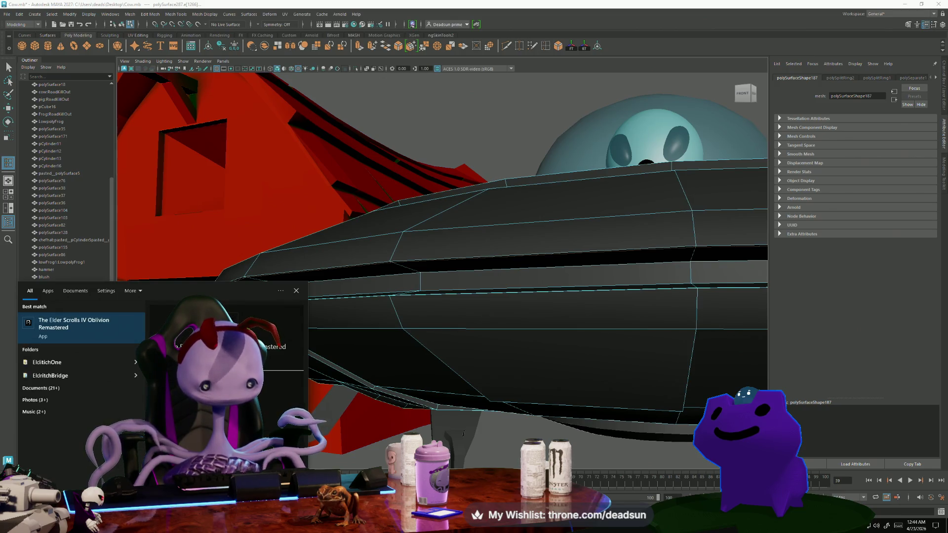
type("eld")
key("Return")
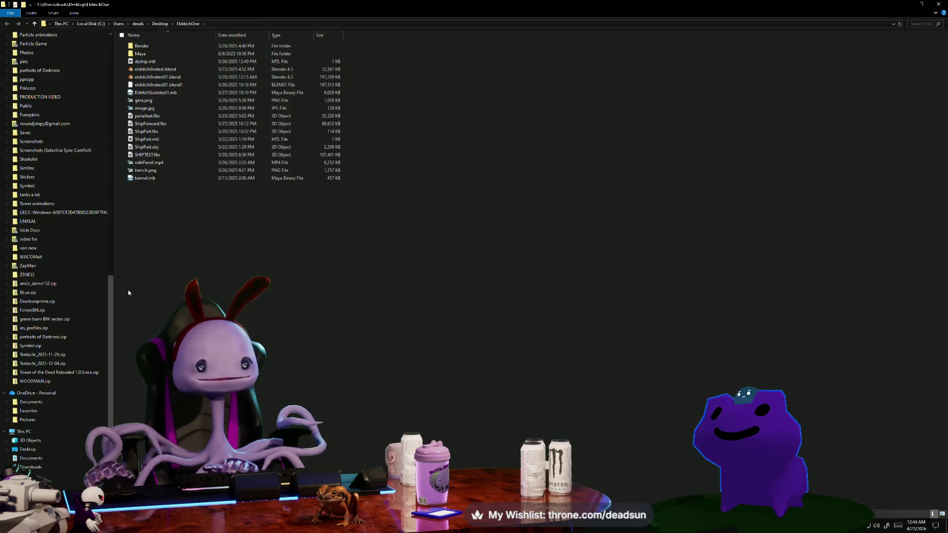
left_click(170, 78)
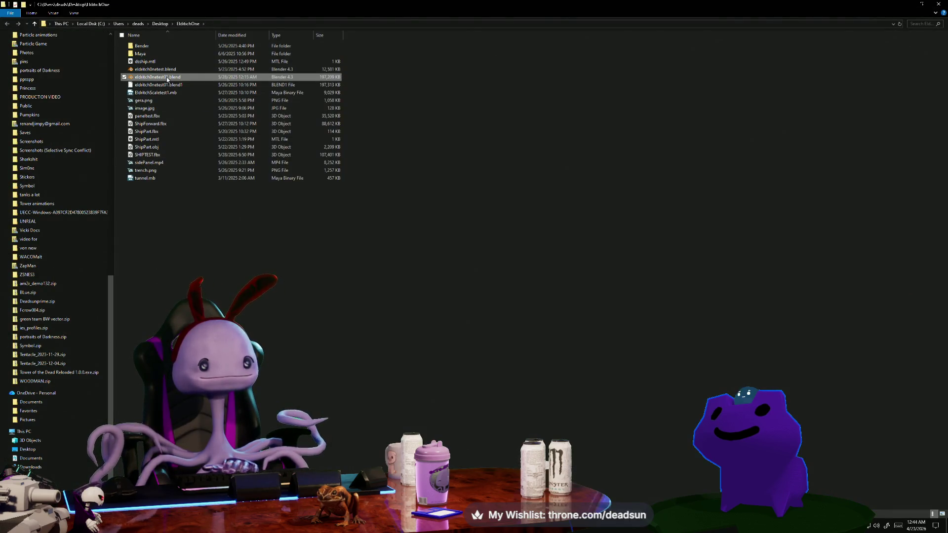
left_click(908, 4)
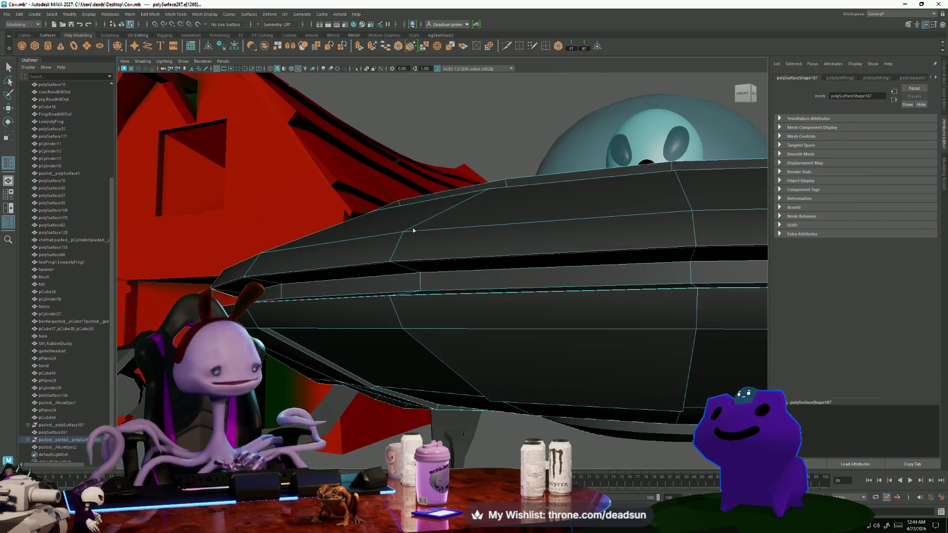
mouse_move(349, 277)
left_mouse_down("alt")
mouse_move(365, 305)
mouse_move(370, 281)
mouse_move(360, 275)
mouse_move(361, 296)
left_mouse_up("alt")
scroll(445, 250, "up", 3)
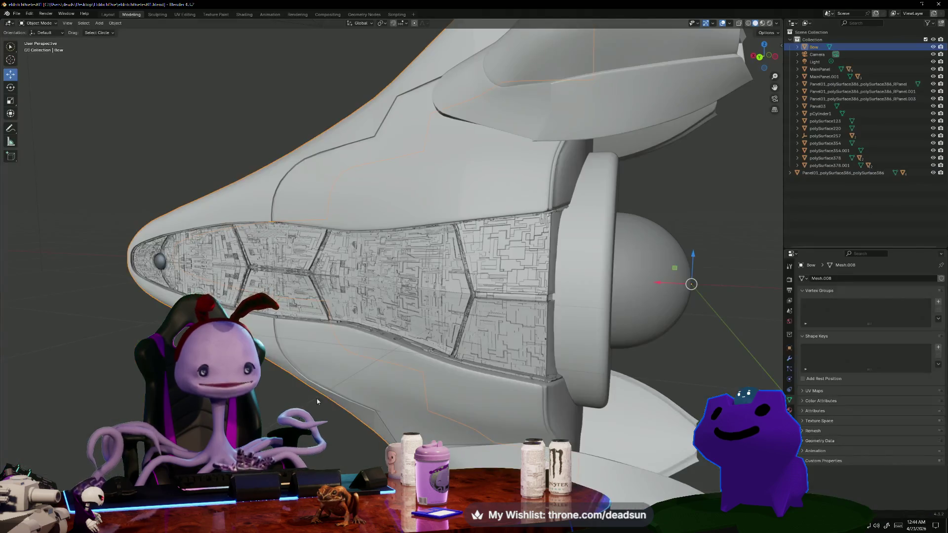
Orbit and zoom around the Bow spaceship model in Blender to study its hull.
scroll(394, 434, "down", 5)
mouse_move(385, 425)
middle_mouse_down()
mouse_move(394, 433)
mouse_move(409, 425)
mouse_move(306, 432)
mouse_move(321, 428)
middle_mouse_up()
scroll(394, 433, "up", 8)
scroll(69, 462, "up", 3)
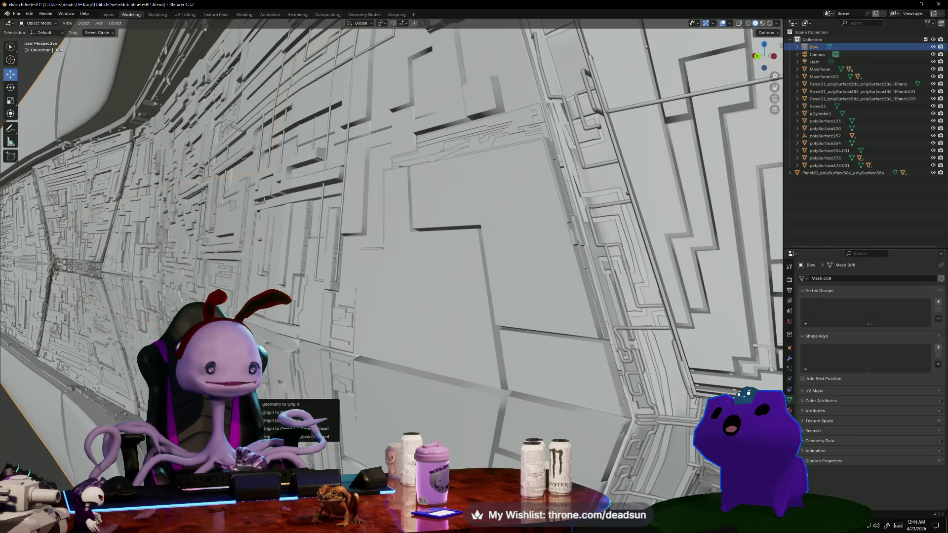
scroll(49, 464, "down", 3)
scroll(48, 464, "up", 5)
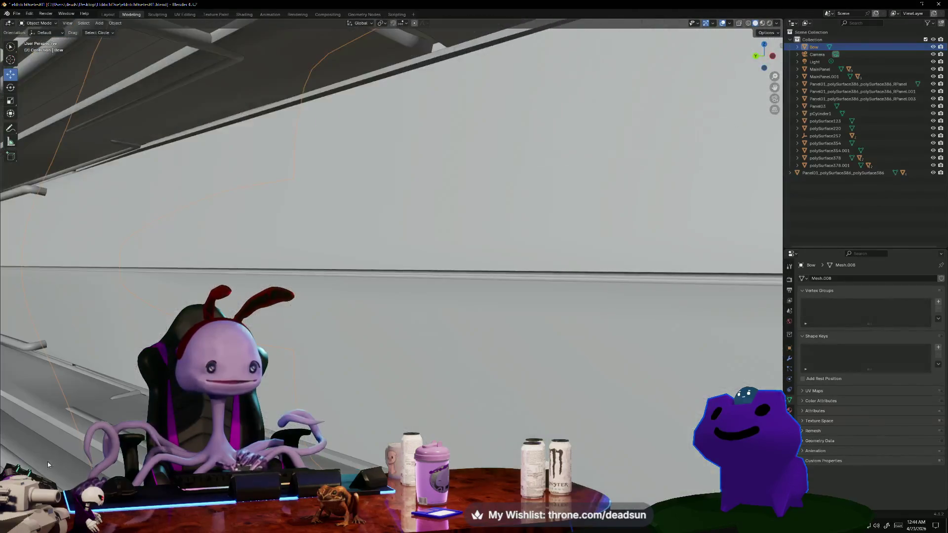
scroll(48, 465, "down", 5)
scroll(48, 464, "up", 3)
middle_click_drag(118, 470, 44, 501)
middle_click_drag(351, 451, 357, 449)
middle_click_drag(456, 373, 414, 375)
scroll(414, 375, "up", 5)
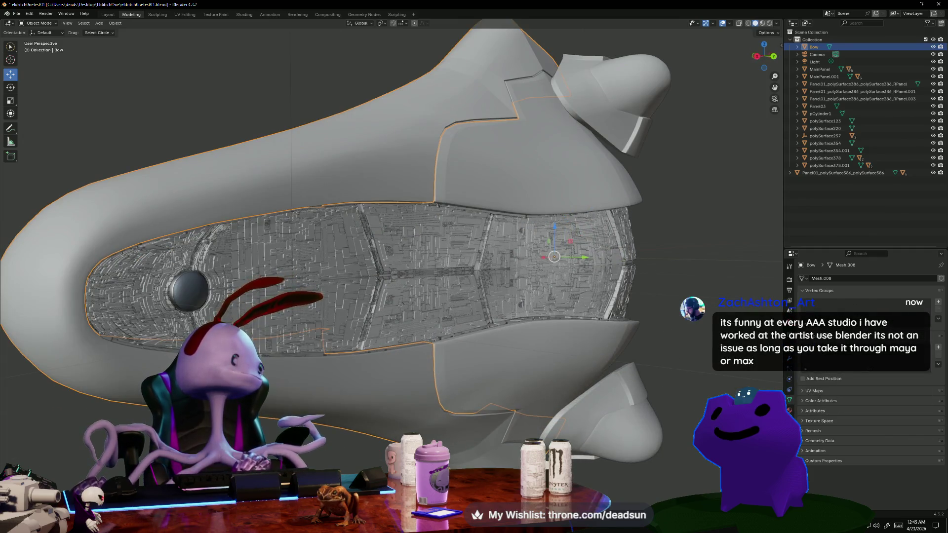
mouse_move(415, 376)
middle_mouse_down()
mouse_move(410, 365)
mouse_move(420, 379)
mouse_move(314, 339)
middle_mouse_up()
mouse_move(277, 255)
middle_mouse_down()
mouse_move(263, 249)
mouse_move(263, 296)
mouse_move(265, 282)
middle_mouse_up()
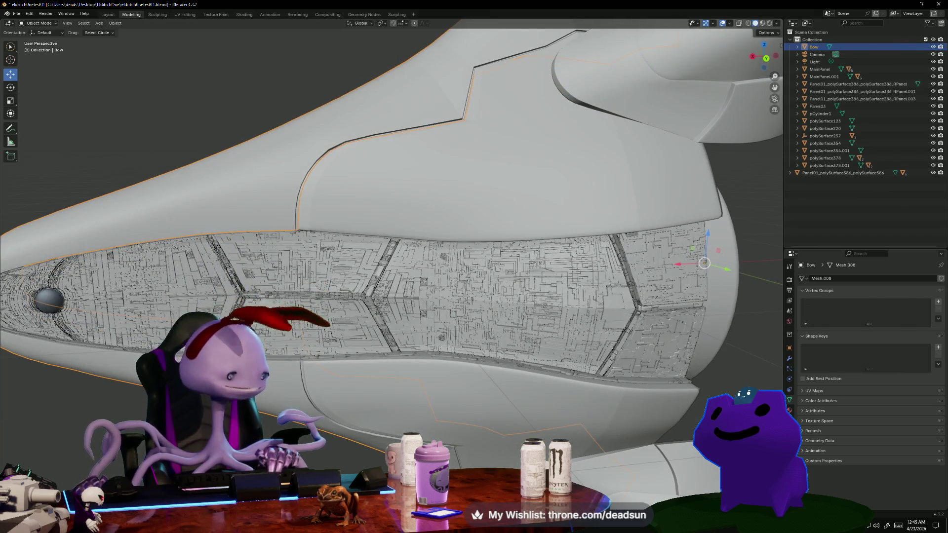
scroll(392, 267, "down", 4)
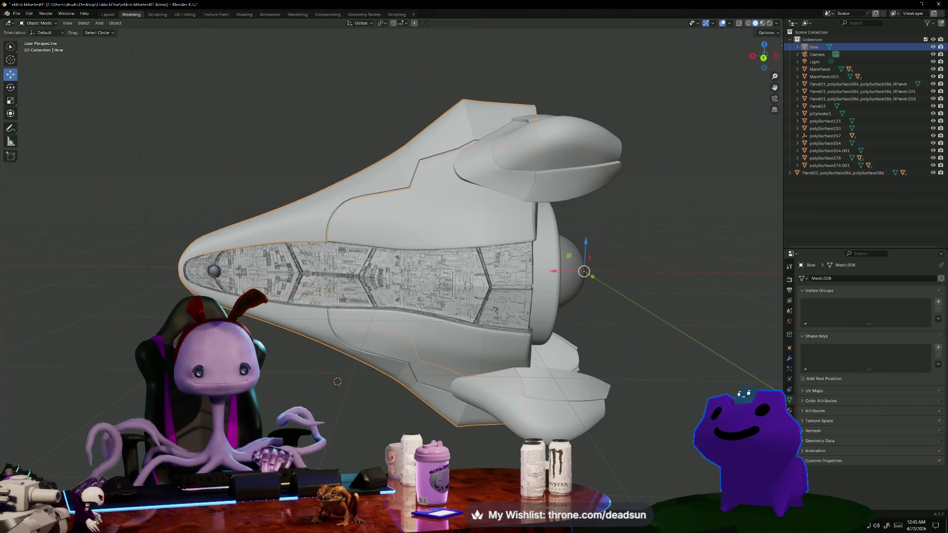
scroll(392, 266, "up", 1)
mouse_move(392, 267)
middle_mouse_down()
mouse_move(445, 264)
mouse_move(406, 269)
middle_mouse_up()
Select polySurface220 and the Panel01 side panel in the Outliner, then minimize Blender.
left_click(822, 143)
left_click(822, 129)
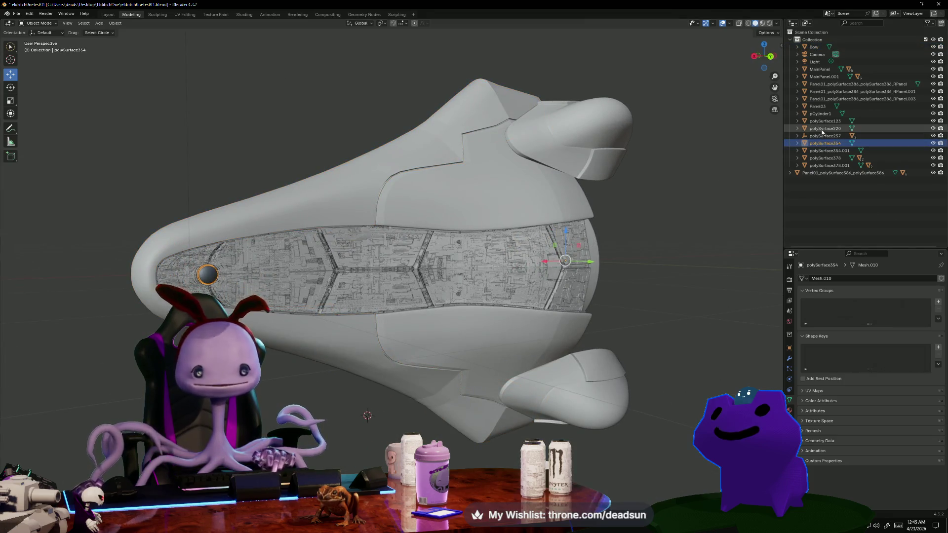
left_click(816, 106)
left_click(822, 99)
left_click(823, 91)
left_click(828, 84)
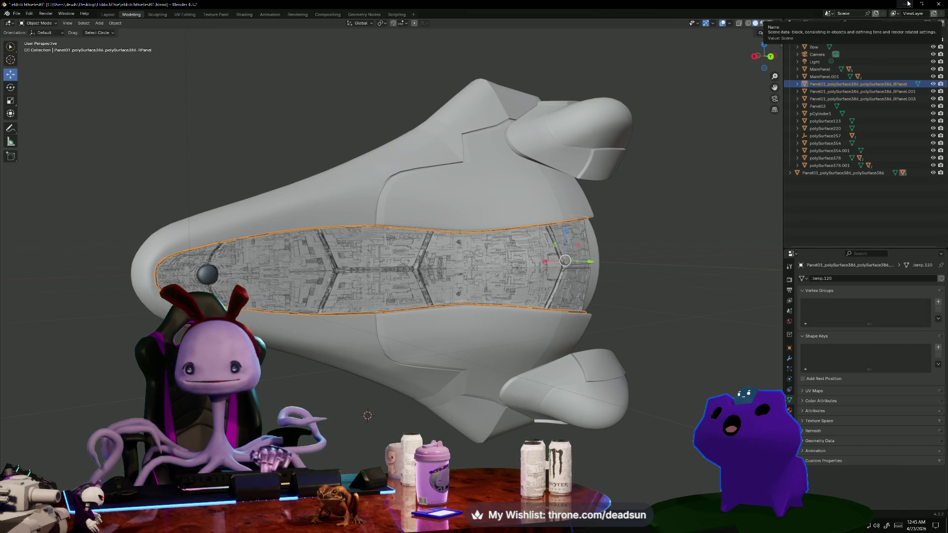
left_click(896, 4)
mouse_move(263, 379)
left_mouse_down("alt")
mouse_move(222, 383)
mouse_move(270, 343)
left_mouse_up("alt")
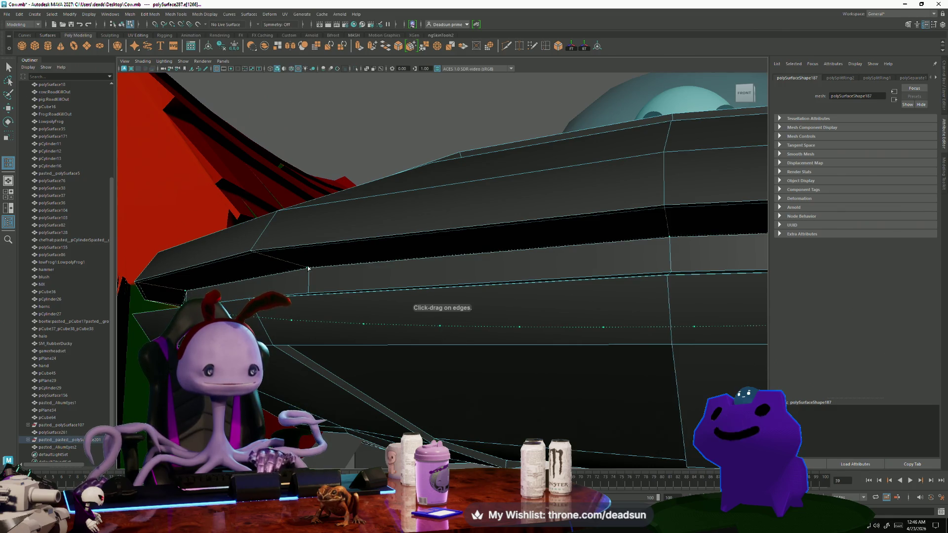
Insert a new edge loop along the saucer's rim.
mouse_move(302, 277)
left_mouse_down("alt")
mouse_move(318, 264)
mouse_move(265, 347)
left_mouse_up("alt")
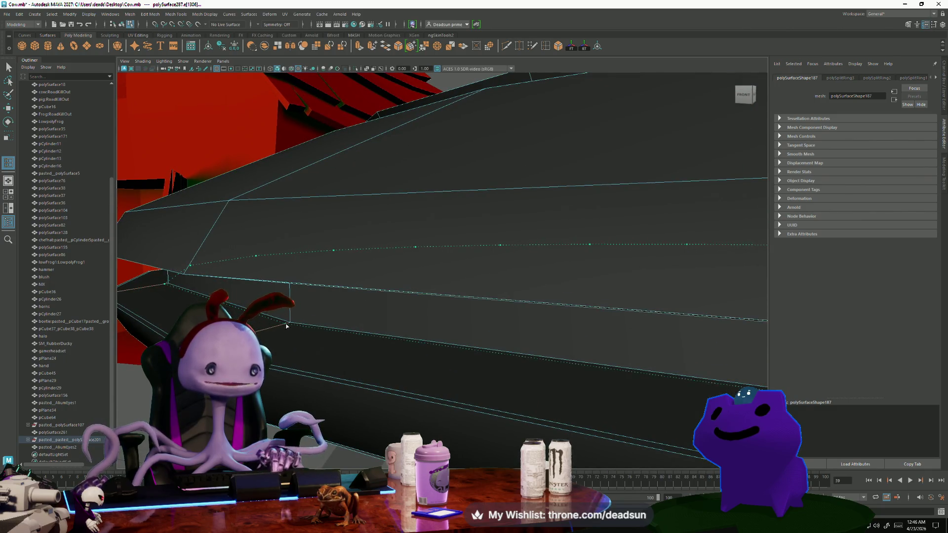
left_click_drag(290, 323, 341, 314, "alt")
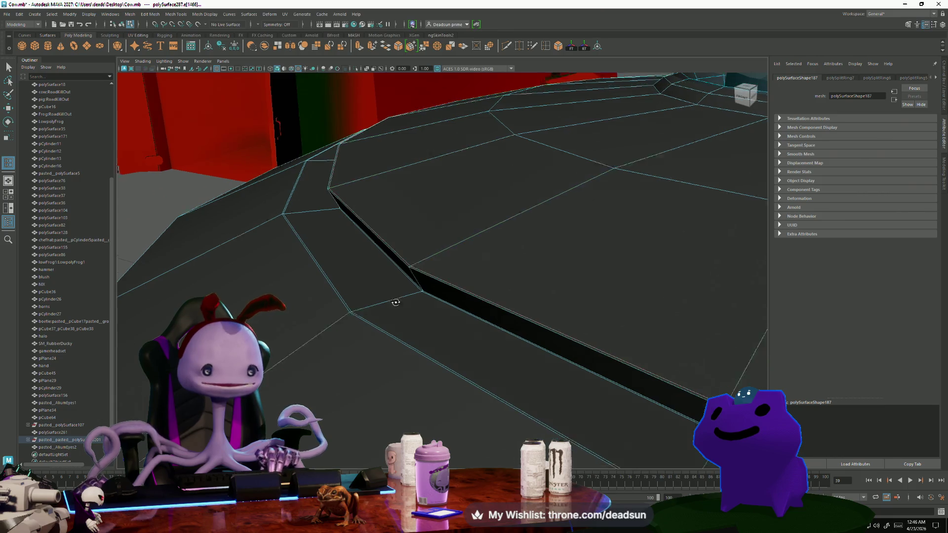
left_click_drag(396, 303, 399, 299, "alt")
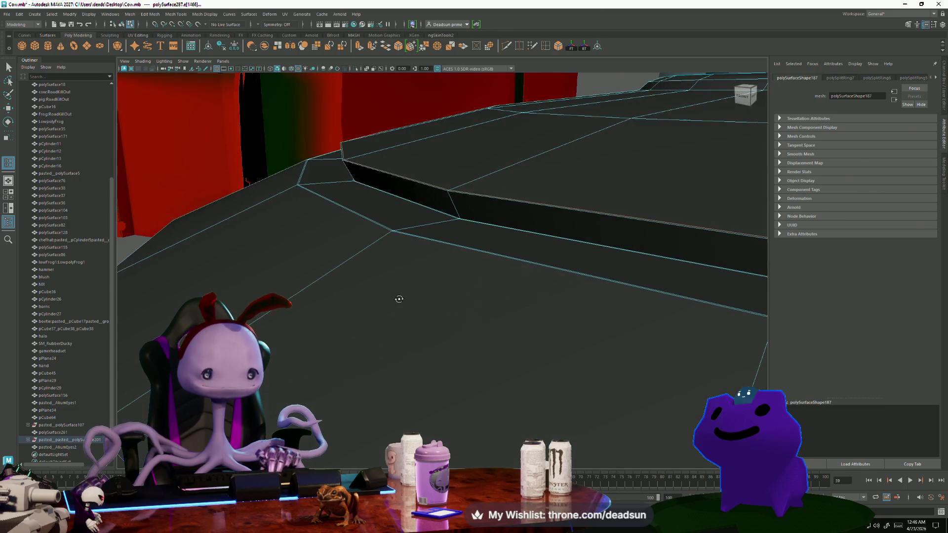
left_click(460, 190)
mouse_move(457, 203)
left_mouse_down("alt")
mouse_move(450, 226)
mouse_move(394, 277)
mouse_move(357, 288)
left_mouse_up("alt")
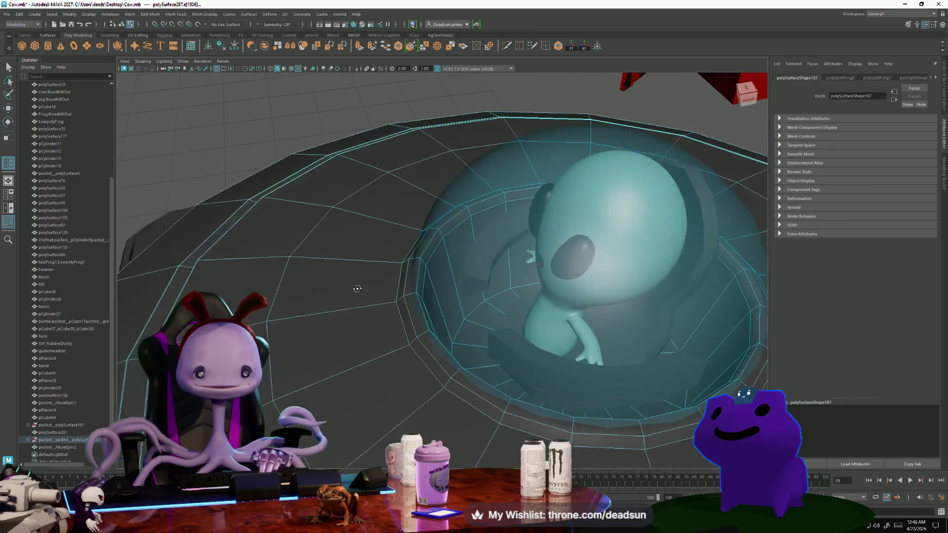
scroll(357, 288, "up", 10)
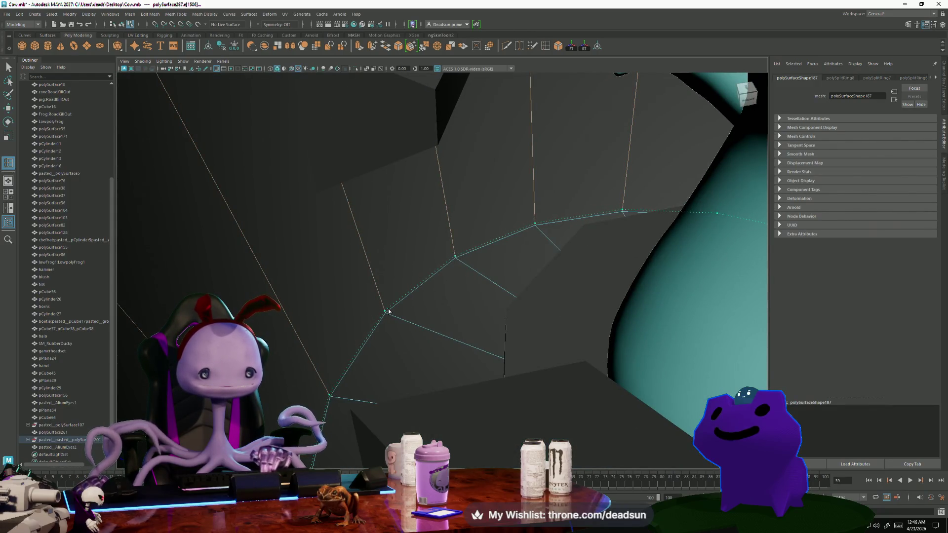
Add edge loops near the glass dome and around the underside disc.
left_click(389, 311)
scroll(389, 311, "down", 10)
mouse_move(388, 310)
left_mouse_down("alt")
mouse_move(360, 316)
mouse_move(322, 303)
mouse_move(372, 333)
mouse_move(426, 324)
mouse_move(399, 345)
mouse_move(439, 310)
left_mouse_up("alt")
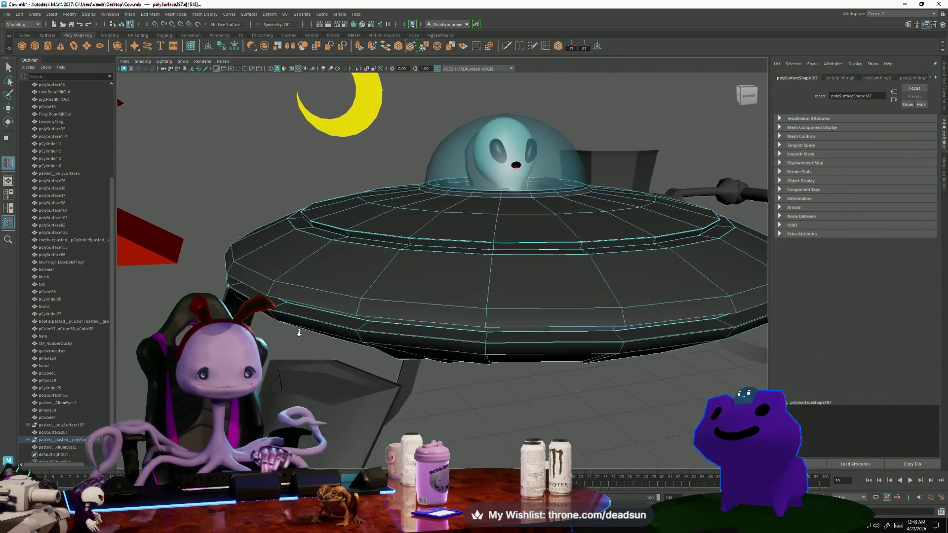
scroll(429, 323, "up", 5)
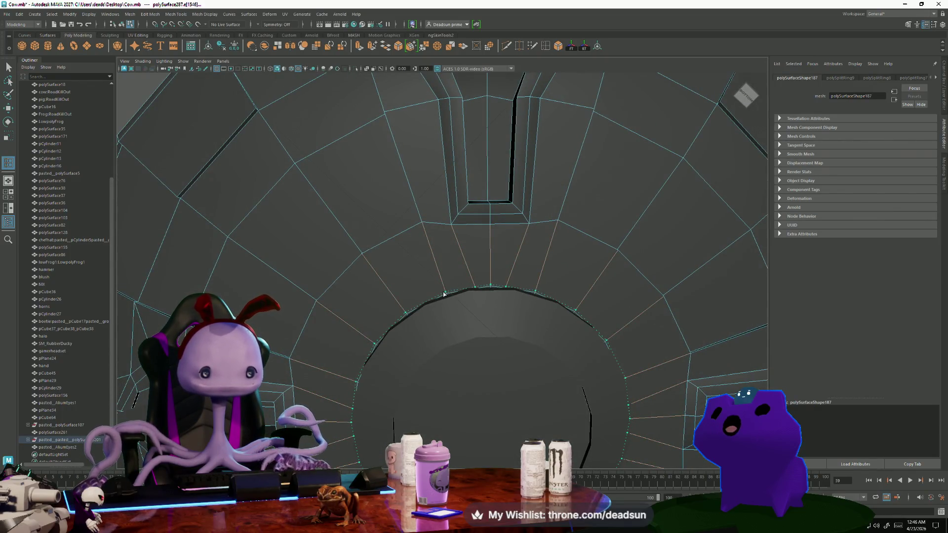
left_click(443, 294)
scroll(443, 294, "down", 8)
mouse_move(443, 295)
left_mouse_down("alt")
mouse_move(446, 249)
mouse_move(411, 340)
mouse_move(420, 282)
mouse_move(300, 341)
mouse_move(354, 240)
left_mouse_up("alt")
right_click(353, 241)
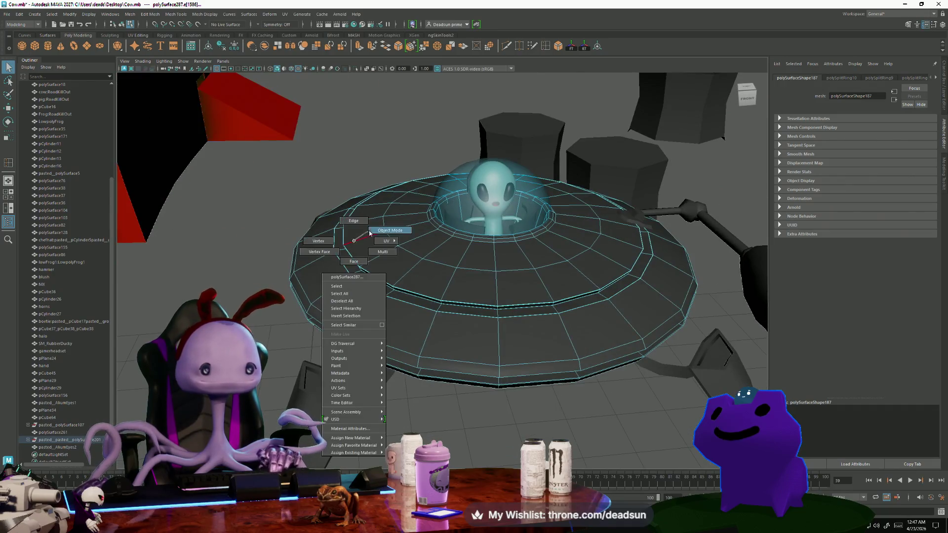
Return the saucer to Object Mode, select the underside disc and view its vertices from several angles.
left_click(369, 233)
left_click(380, 173)
mouse_move(380, 174)
left_mouse_down("alt")
mouse_move(360, 275)
mouse_move(345, 246)
mouse_move(363, 202)
mouse_move(383, 205)
left_mouse_up("alt")
left_click(475, 309)
mouse_move(427, 320)
left_mouse_down("alt")
mouse_move(434, 336)
mouse_move(474, 341)
mouse_move(451, 268)
mouse_move(466, 290)
mouse_move(488, 276)
left_mouse_up("alt")
scroll(489, 330, "up", 5)
right_click_drag(489, 277, 502, 263)
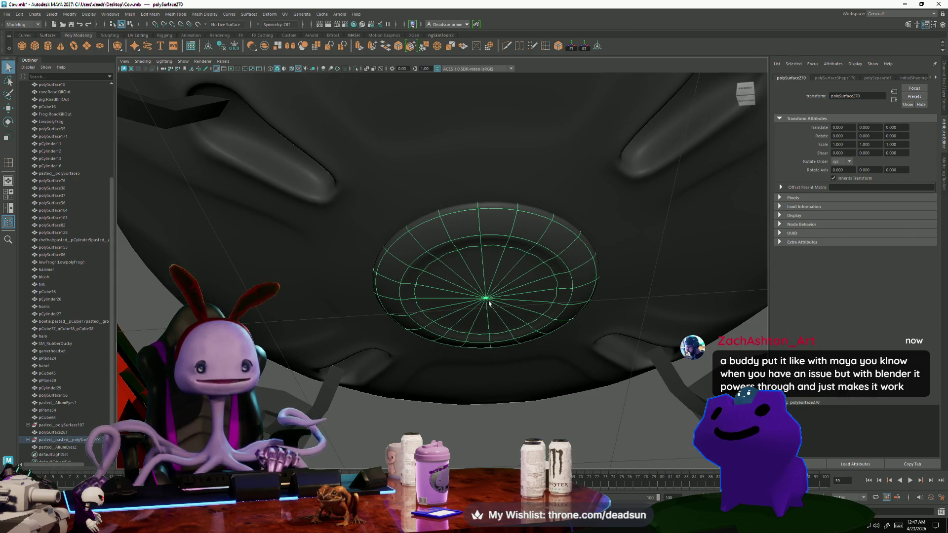
right_click_drag(488, 301, 486, 298)
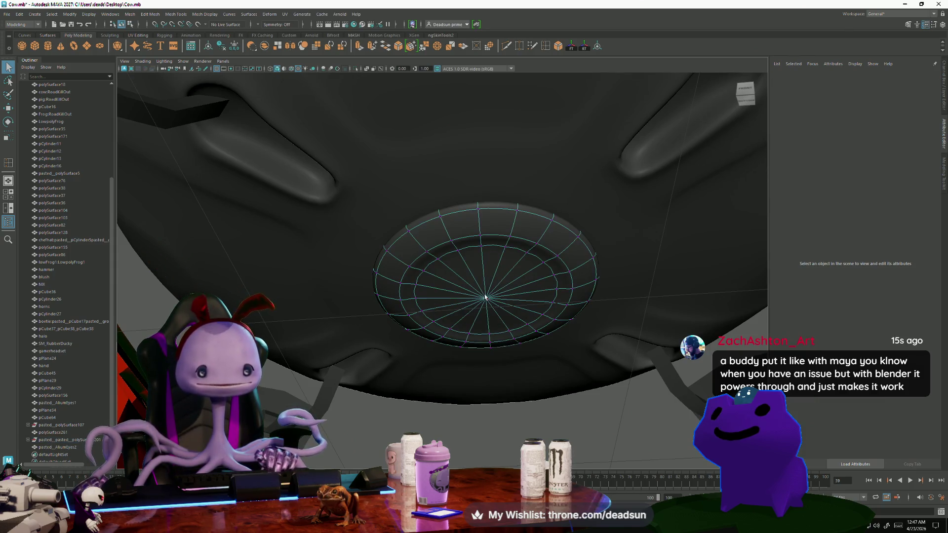
left_click_drag(475, 298, 473, 324, "alt")
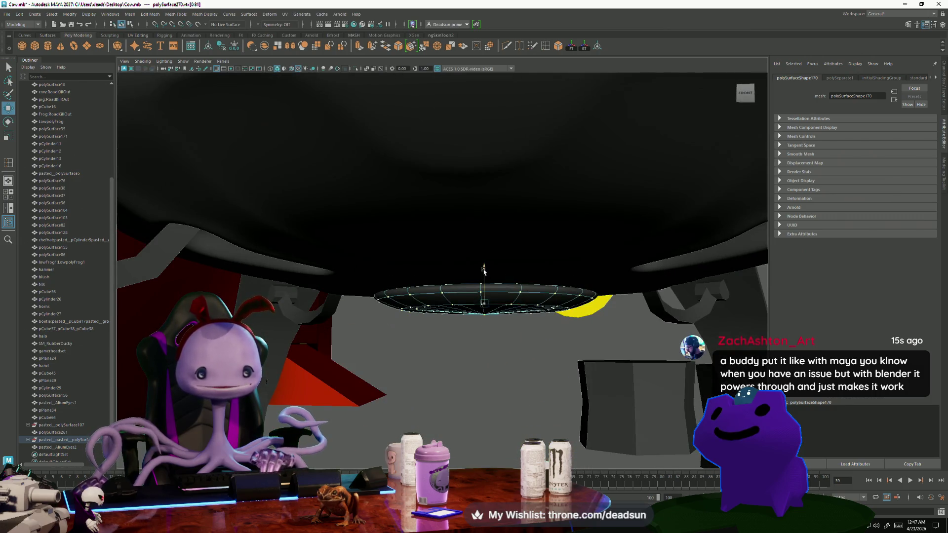
left_click_drag(483, 271, 365, 323, "alt")
right_click_drag(366, 323, 368, 345)
mouse_move(368, 346)
left_mouse_down("alt")
mouse_move(361, 390)
mouse_move(344, 365)
mouse_move(361, 340)
mouse_move(408, 323)
mouse_move(414, 287)
mouse_move(401, 331)
mouse_move(398, 289)
left_mouse_up("alt")
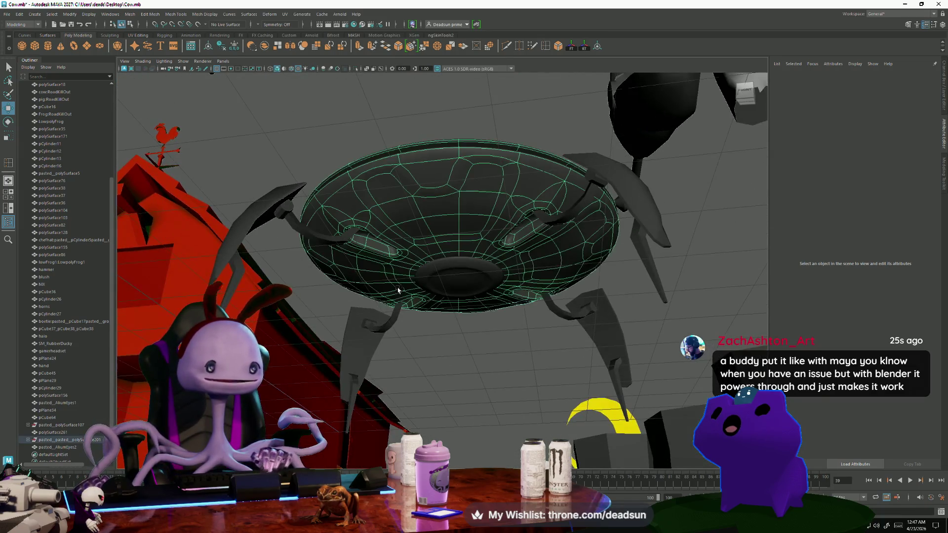
Select the saucer and insert two edge loops along the underside slot with Insert Edge Loop.
left_click(398, 290)
scroll(375, 306, "up", 8)
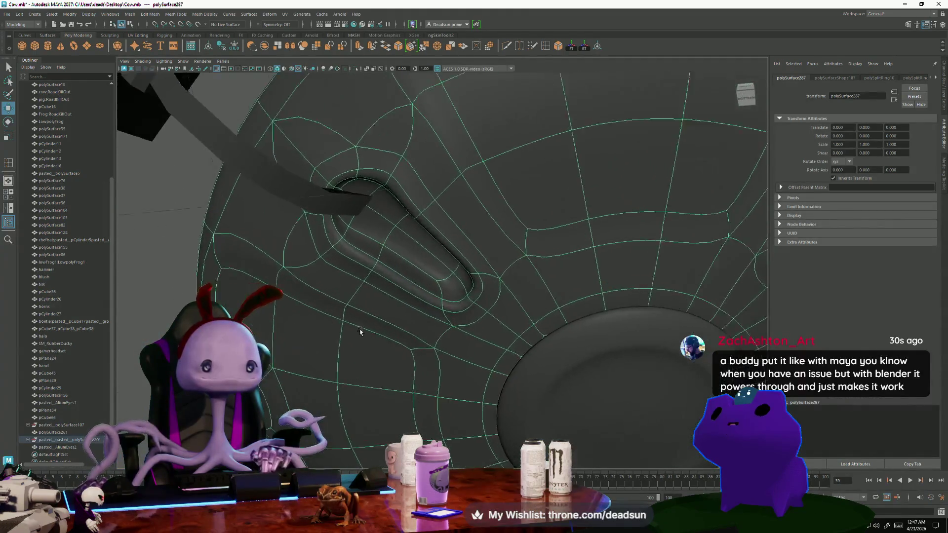
scroll(355, 329, "up", 5)
middle_click_drag(439, 267, 509, 286, "alt")
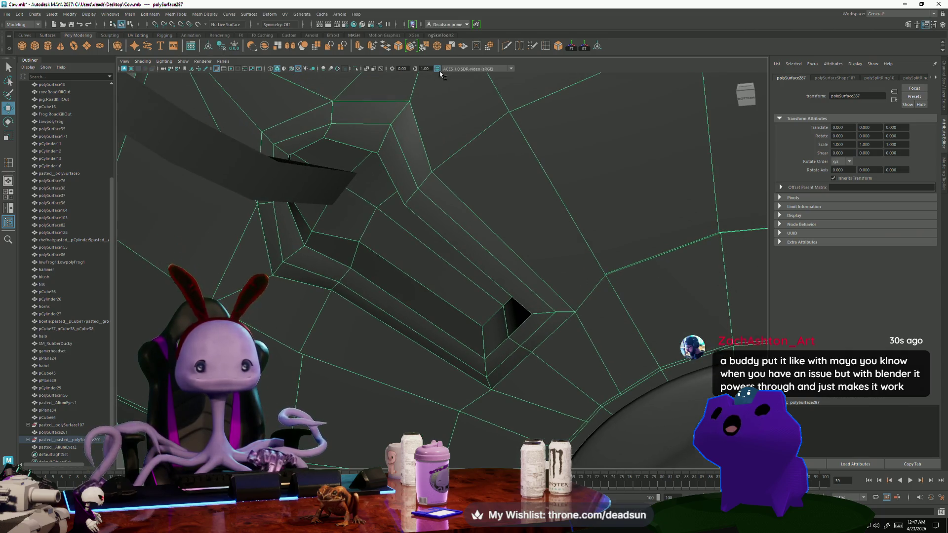
left_click(546, 46)
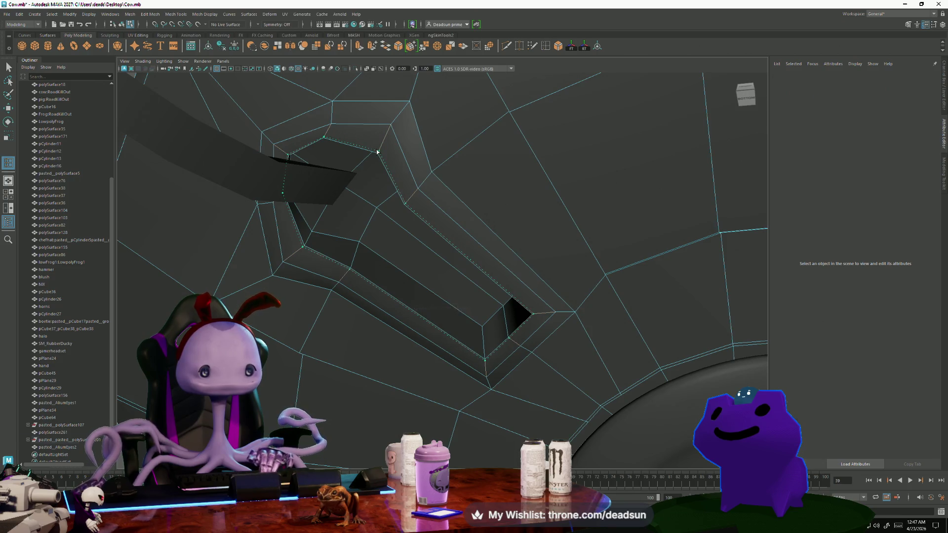
left_click(377, 152)
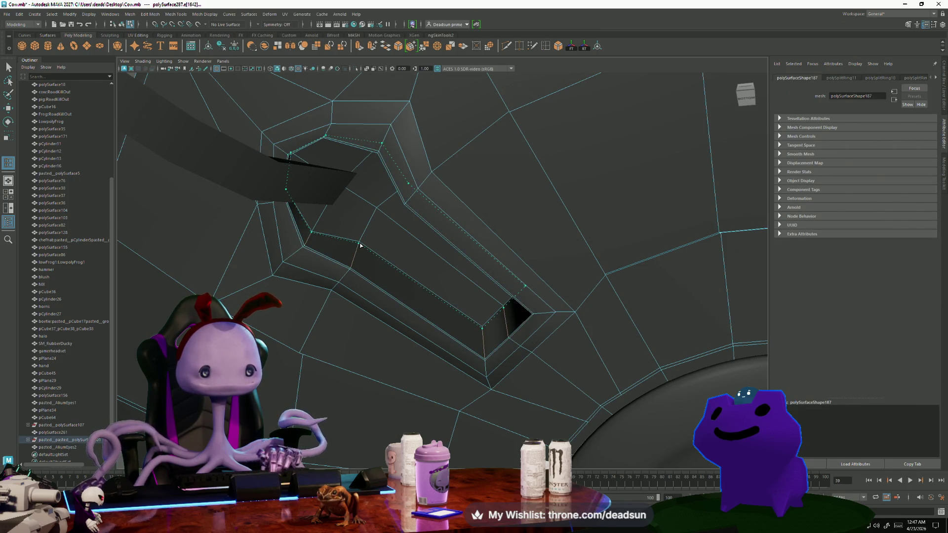
left_click(360, 244)
left_click_drag(360, 244, 268, 254, "alt")
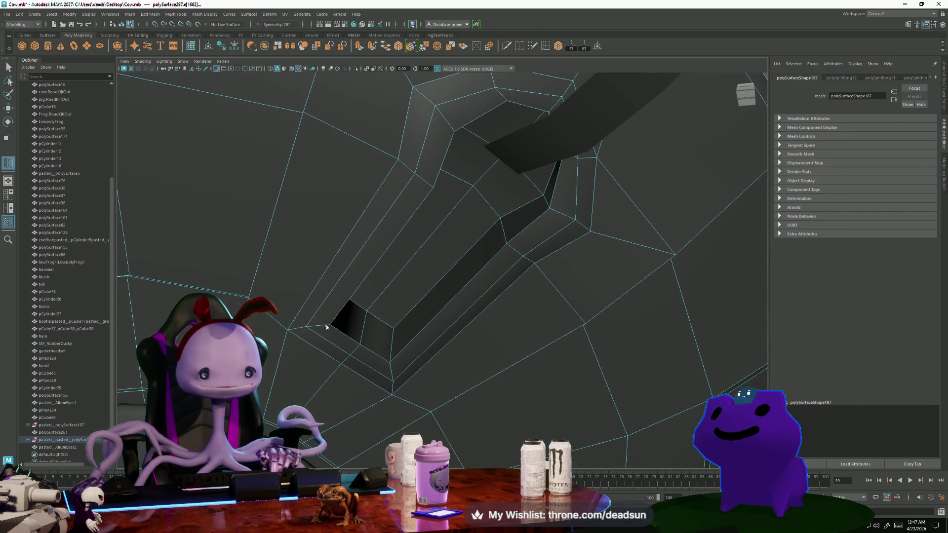
Add further edge loops at the slot's end and along its edge, then review the UFO.
key("F8")
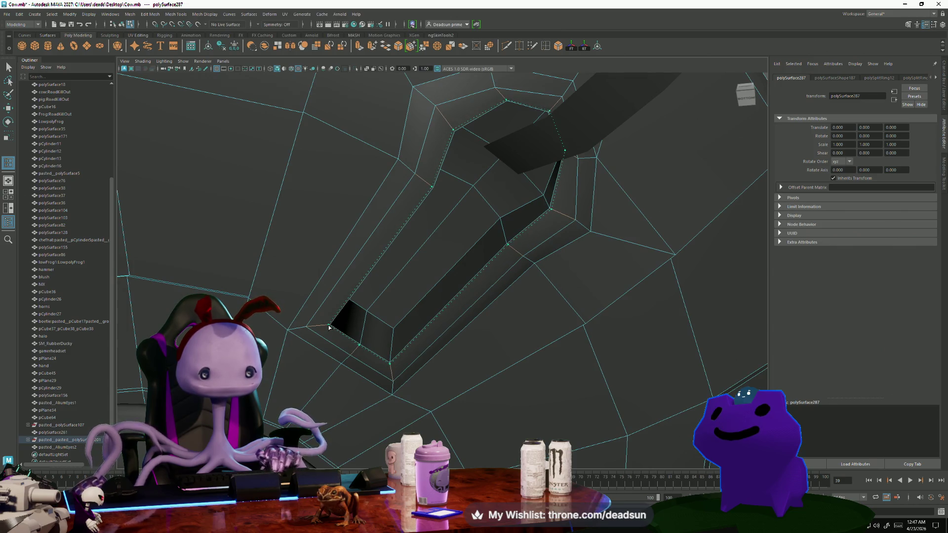
left_click(329, 327)
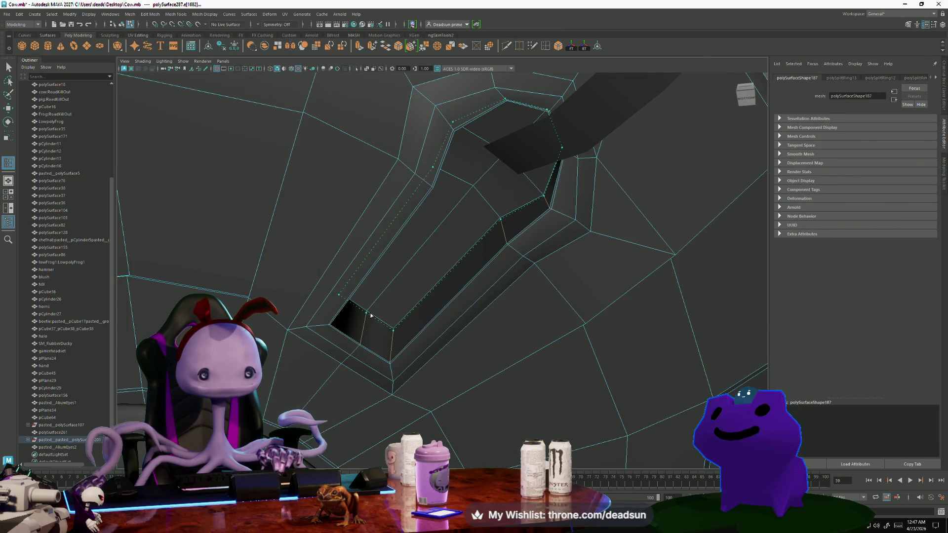
mouse_move(511, 330)
left_mouse_down("alt")
mouse_move(374, 106)
mouse_move(425, 280)
mouse_move(463, 125)
mouse_move(410, 285)
mouse_move(440, 324)
mouse_move(428, 315)
left_mouse_up("alt")
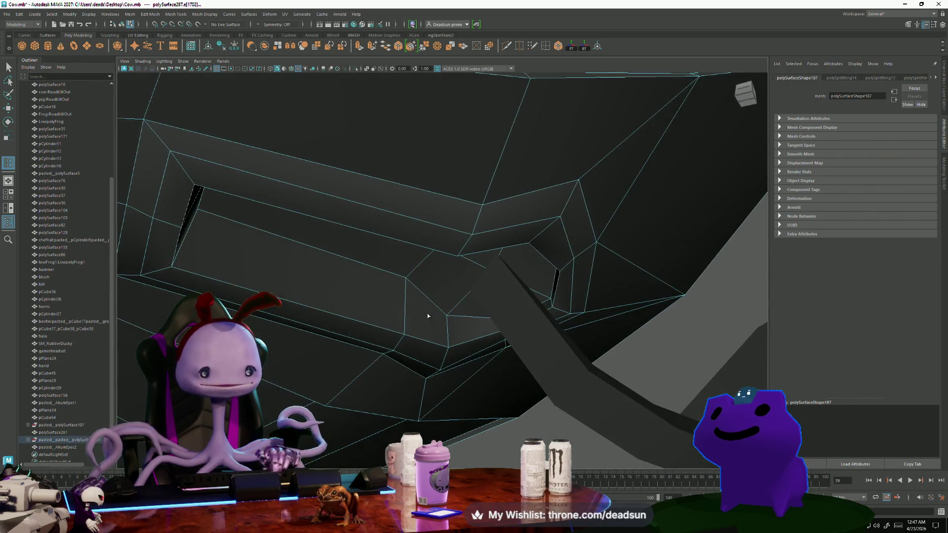
left_click(409, 281)
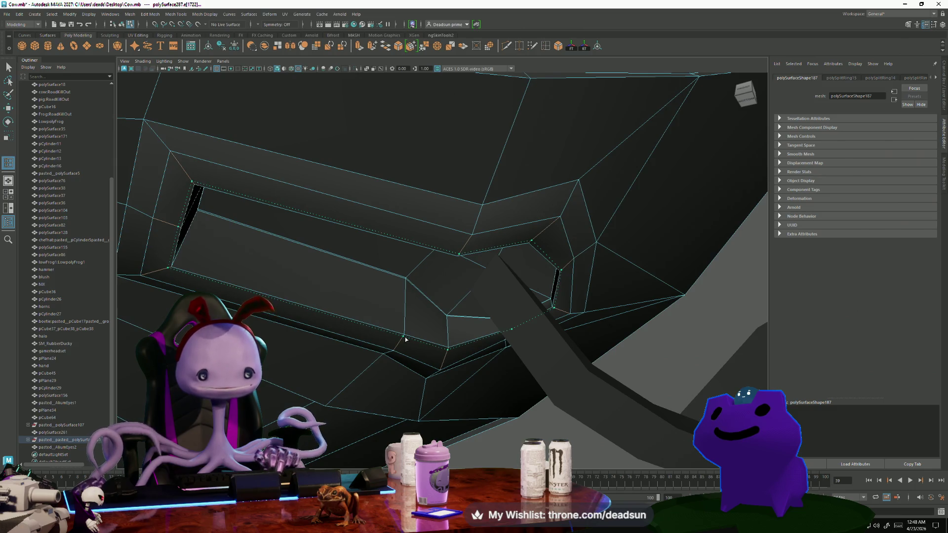
left_click(406, 339)
mouse_move(406, 339)
left_mouse_down("alt")
mouse_move(396, 345)
mouse_move(546, 281)
mouse_move(497, 317)
mouse_move(464, 279)
mouse_move(747, 371)
mouse_move(408, 332)
mouse_move(440, 337)
mouse_move(411, 339)
left_mouse_up("alt")
mouse_move(412, 339)
middle_mouse_down("alt")
mouse_move(474, 250)
mouse_move(501, 251)
middle_mouse_up("alt")
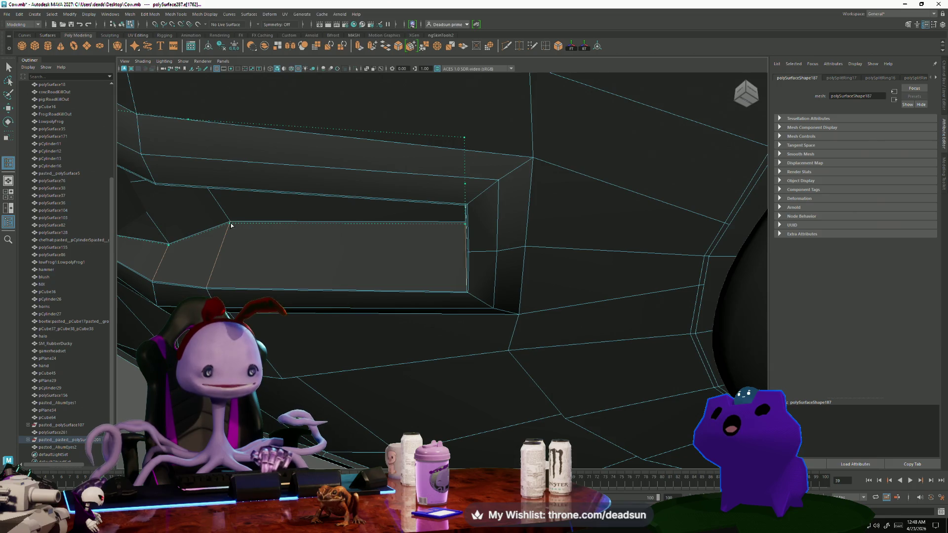
scroll(231, 225, "down", 10)
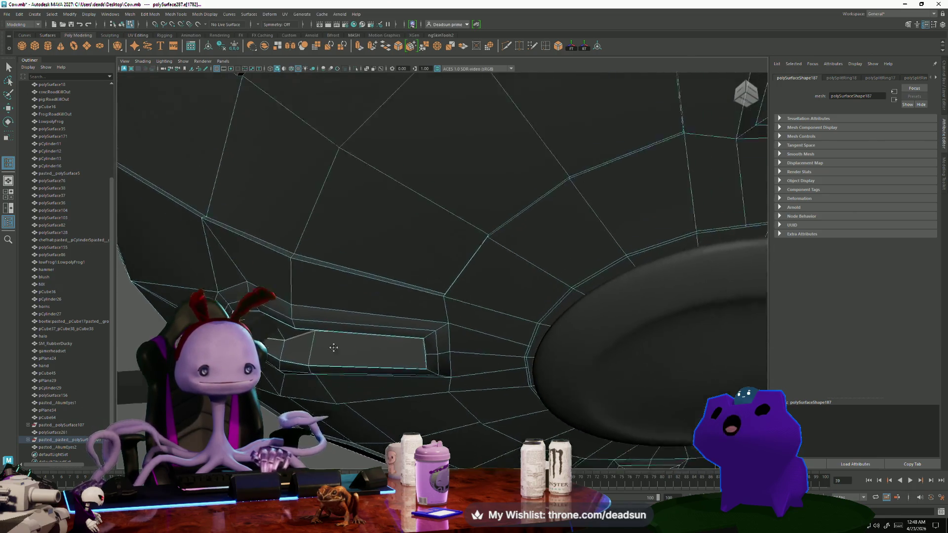
mouse_move(409, 335)
left_mouse_down("alt")
mouse_move(586, 351)
mouse_move(527, 381)
mouse_move(478, 383)
left_mouse_up("alt")
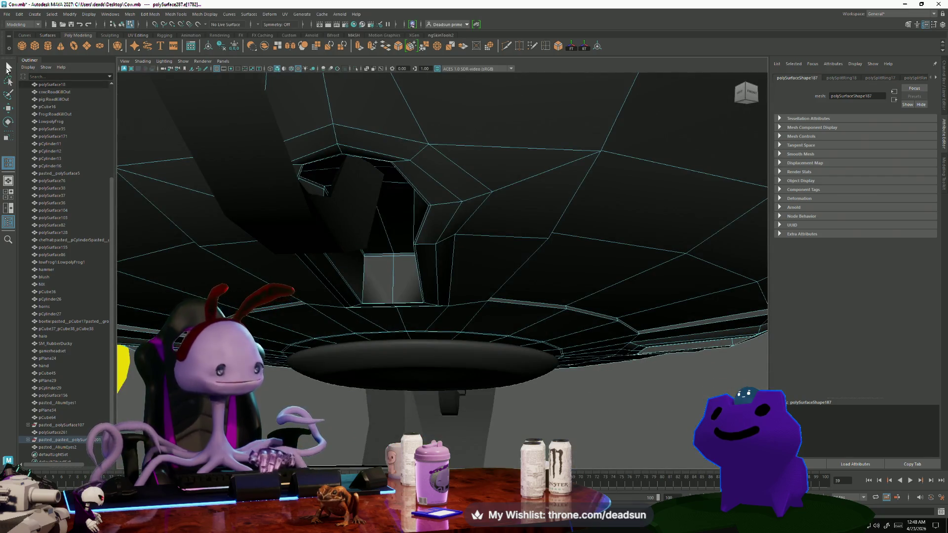
mouse_move(332, 297)
left_mouse_down("alt")
mouse_move(305, 327)
mouse_move(345, 345)
mouse_move(325, 341)
mouse_move(315, 352)
mouse_move(274, 281)
mouse_move(298, 276)
left_mouse_up("alt")
right_click_drag(299, 276, 281, 257)
Select saucer polySurface287 and apply Mesh > Smooth with 1 division level (polySmoothFace1).
left_click(269, 188)
left_click(345, 253)
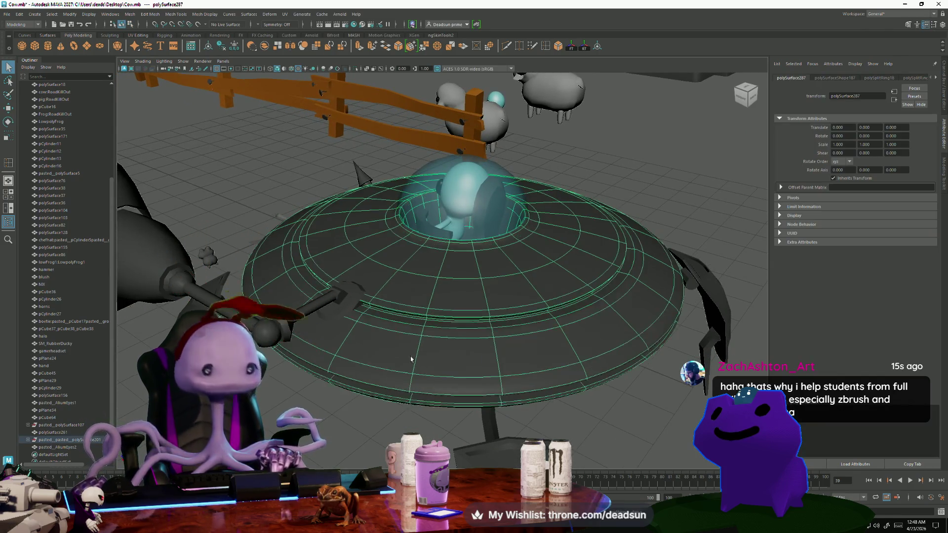
left_click(361, 435)
mouse_move(360, 436)
left_mouse_down("alt")
mouse_move(366, 345)
mouse_move(377, 365)
mouse_move(378, 418)
left_mouse_up("alt")
left_click(340, 237)
left_click_drag(340, 237, 336, 273, "alt")
left_click(144, 15)
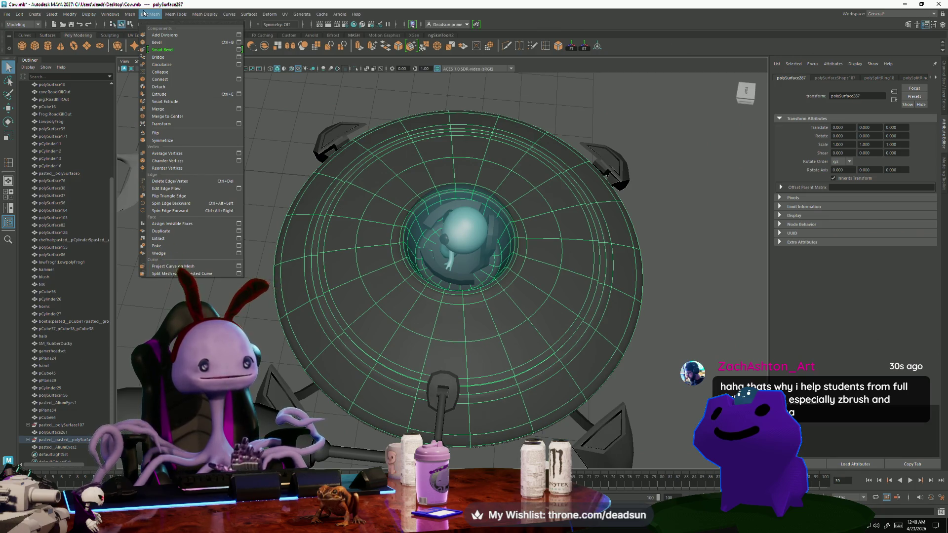
mouse_move(130, 13)
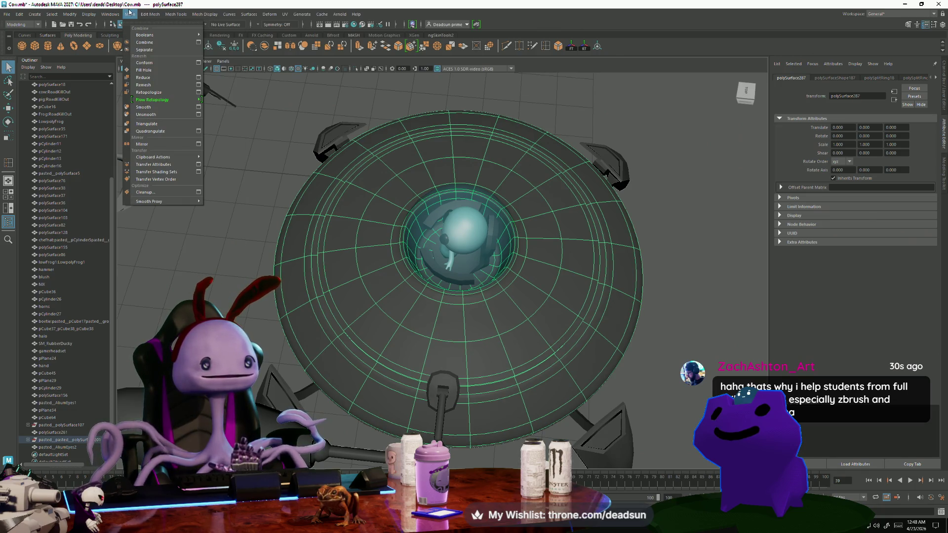
left_click(143, 107)
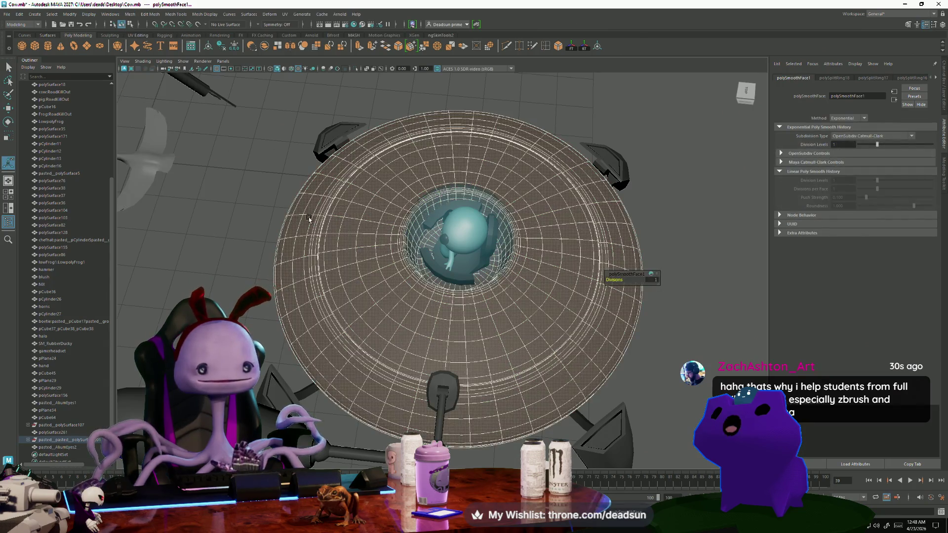
left_click(235, 197)
left_click(301, 208)
scroll(366, 219, "up", 5)
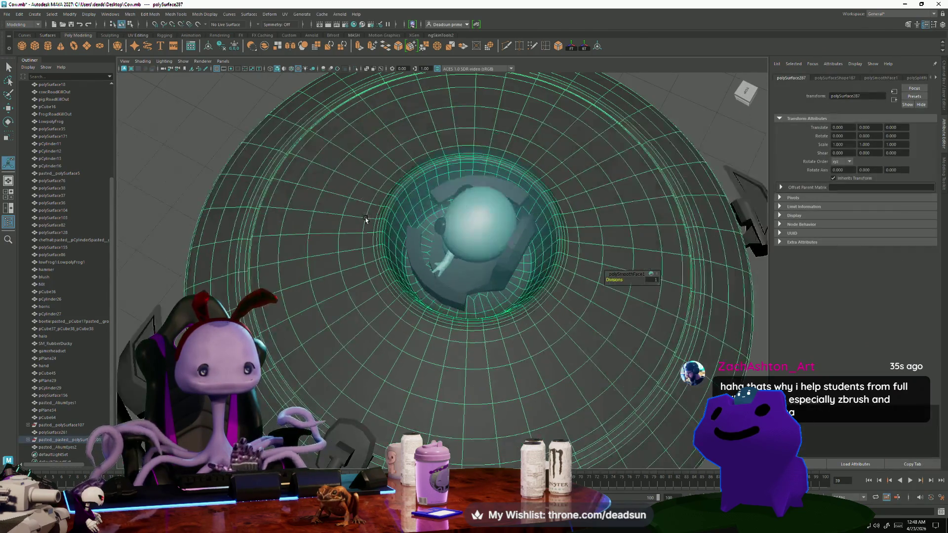
scroll(366, 219, "up", 10)
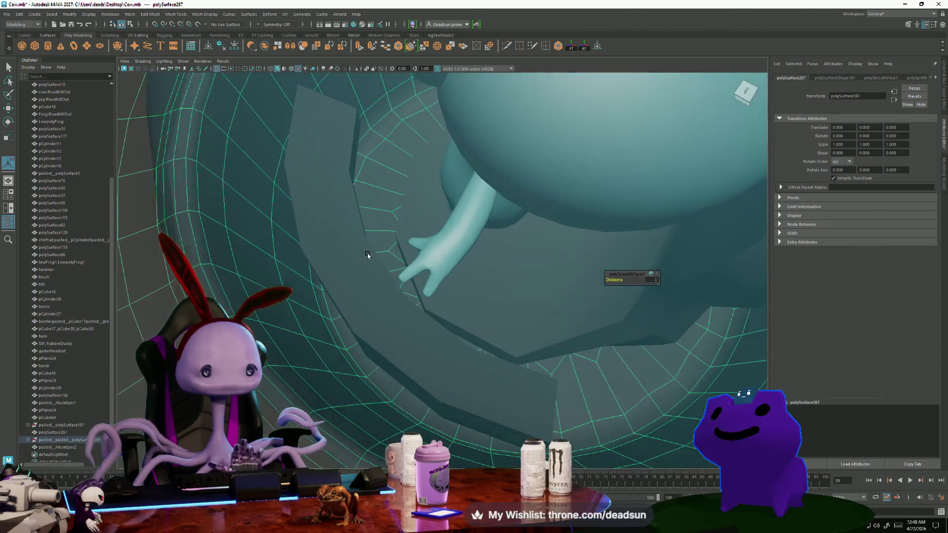
scroll(336, 265, "up", 10)
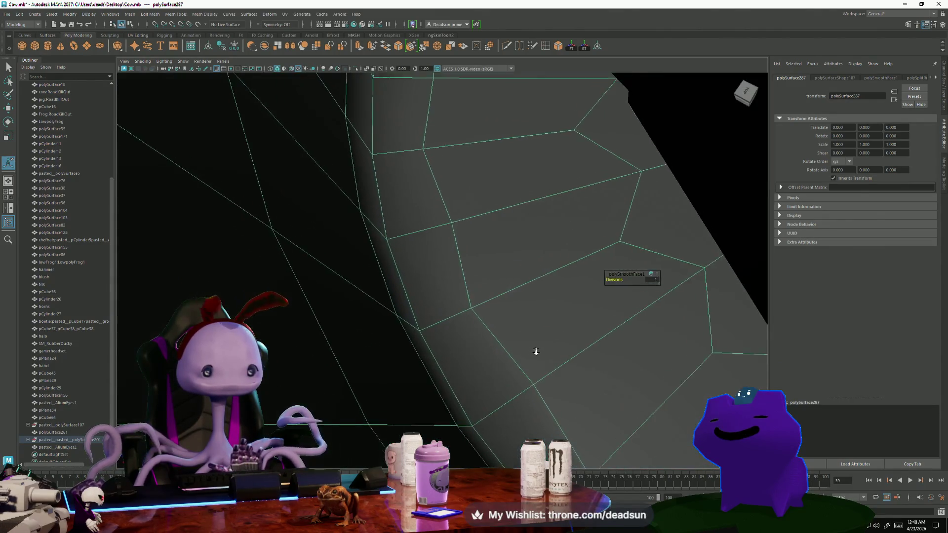
right_click_drag(355, 194, 351, 166)
left_click(350, 160)
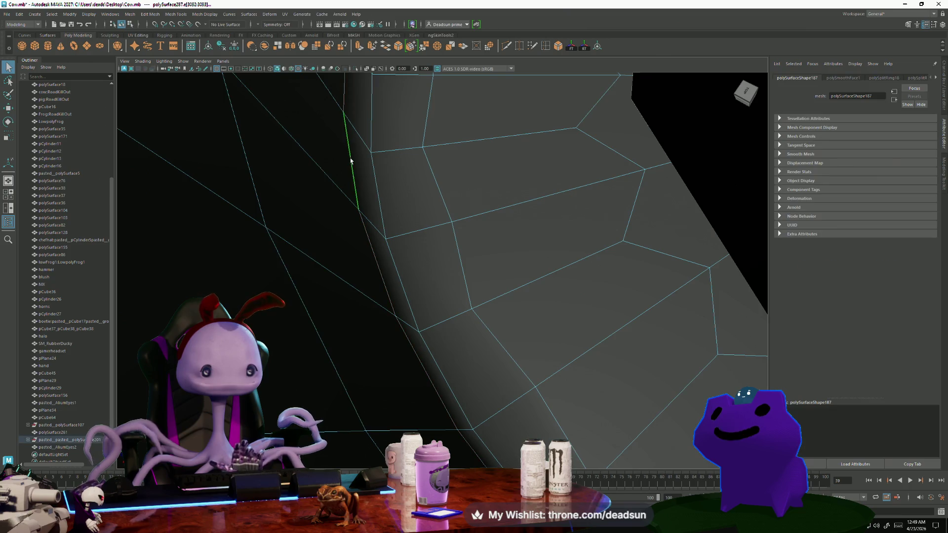
left_click(391, 169)
right_click(454, 222)
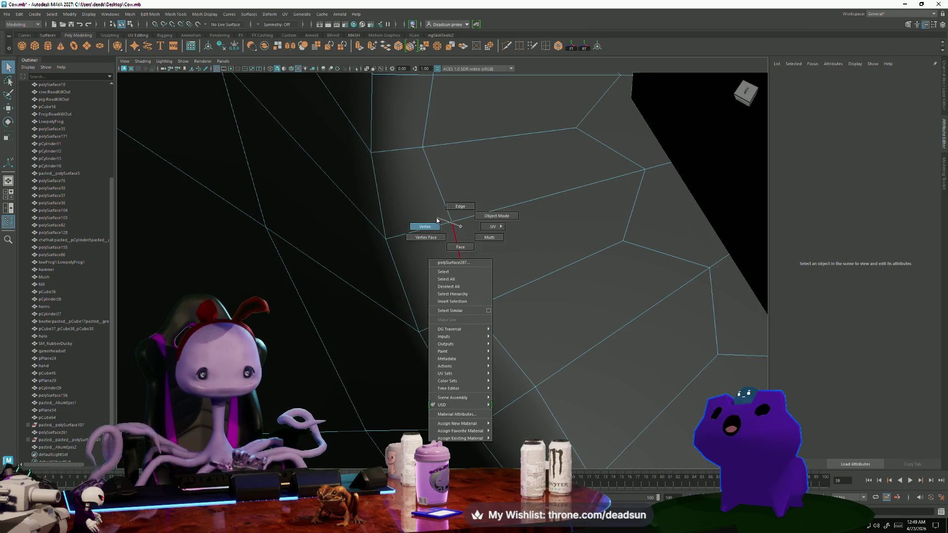
left_click(453, 221)
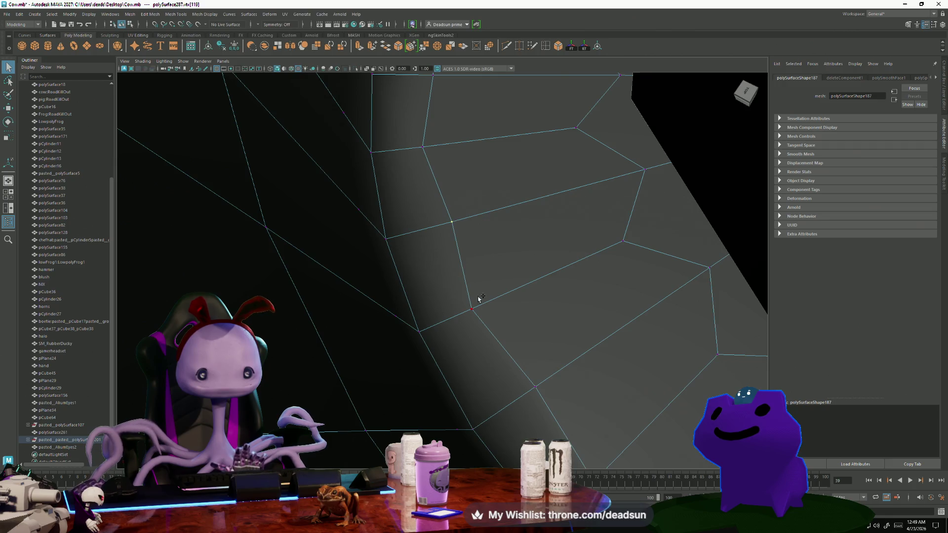
mouse_move(658, 272)
left_mouse_down("alt")
mouse_move(418, 235)
mouse_move(434, 257)
left_mouse_up("alt")
mouse_move(444, 276)
right_mouse_down("alt")
mouse_move(500, 324)
mouse_move(505, 265)
right_mouse_up("alt")
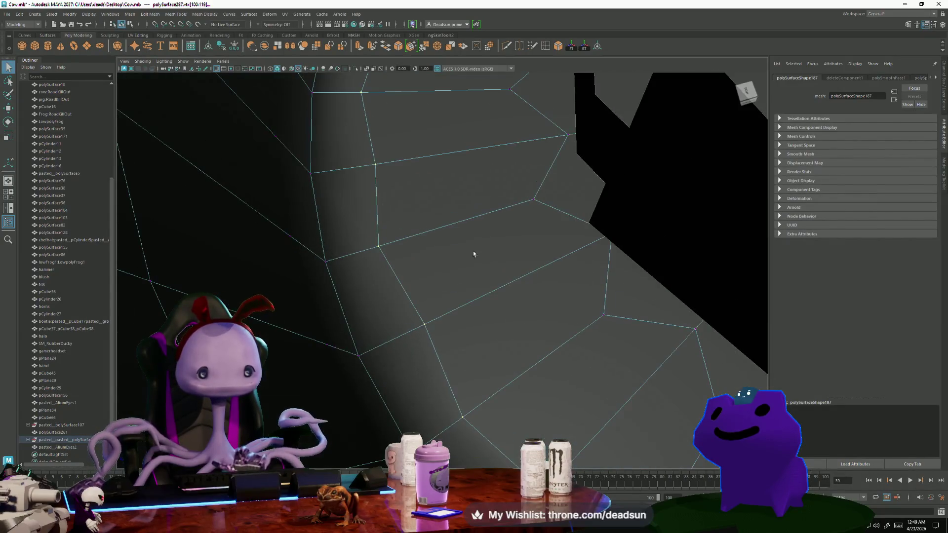
right_click_drag(374, 155, 376, 170)
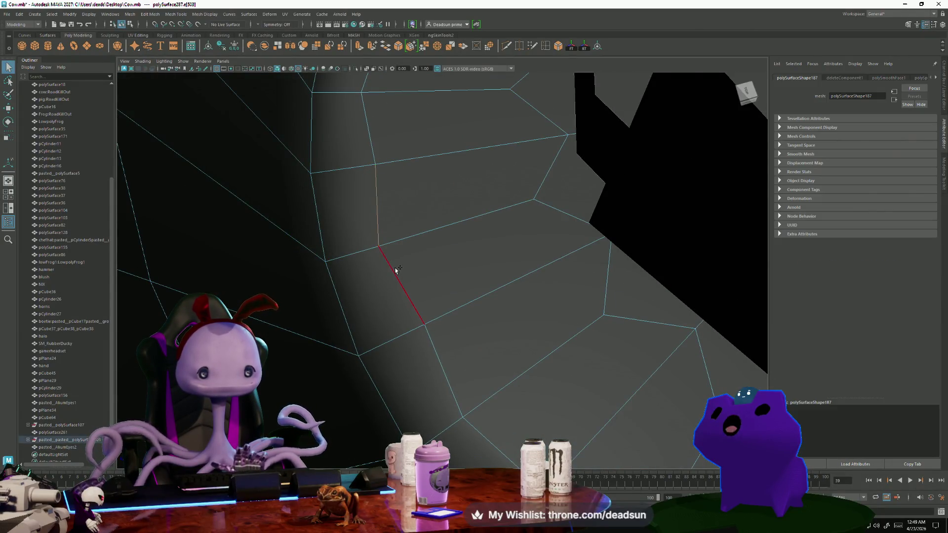
left_click(394, 273)
right_click_drag(525, 205, 538, 204)
mouse_move(547, 212)
left_mouse_down("alt")
mouse_move(508, 264)
mouse_move(534, 259)
mouse_move(542, 269)
mouse_move(514, 253)
mouse_move(586, 275)
left_mouse_up("alt")
scroll(376, 273, "down", 10)
mouse_move(376, 273)
left_mouse_down("alt")
mouse_move(343, 305)
mouse_move(398, 324)
mouse_move(327, 313)
mouse_move(321, 305)
mouse_move(369, 298)
mouse_move(268, 274)
mouse_move(245, 277)
mouse_move(256, 296)
left_mouse_up("alt")
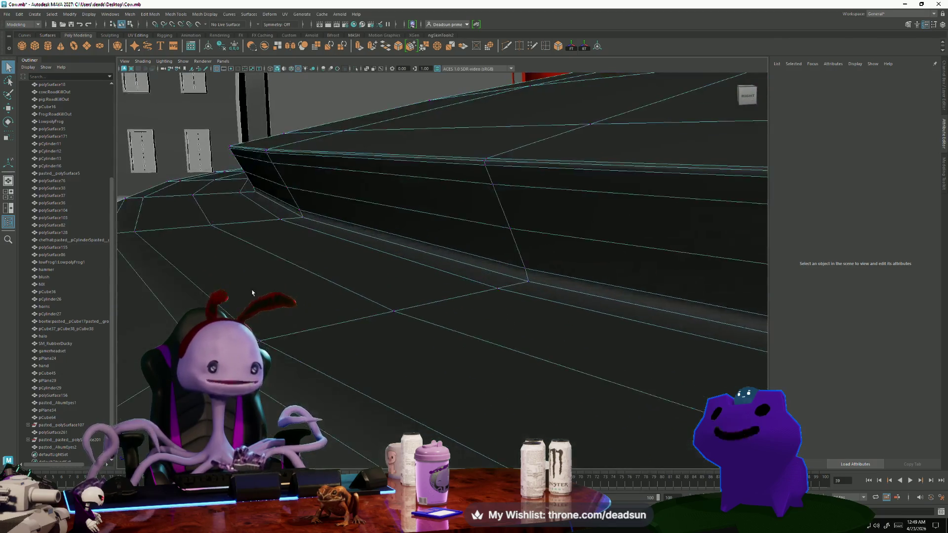
left_click(299, 265)
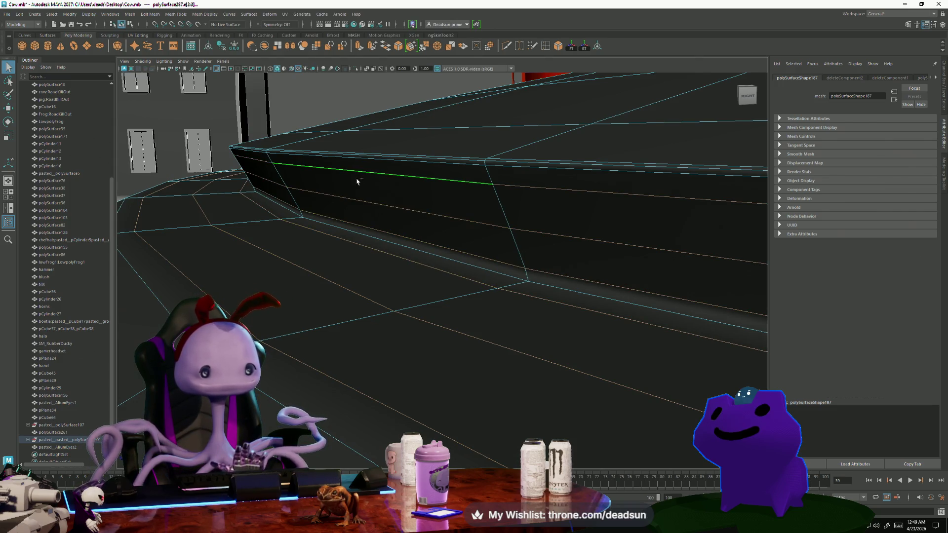
left_click_drag(346, 180, 290, 211, "alt")
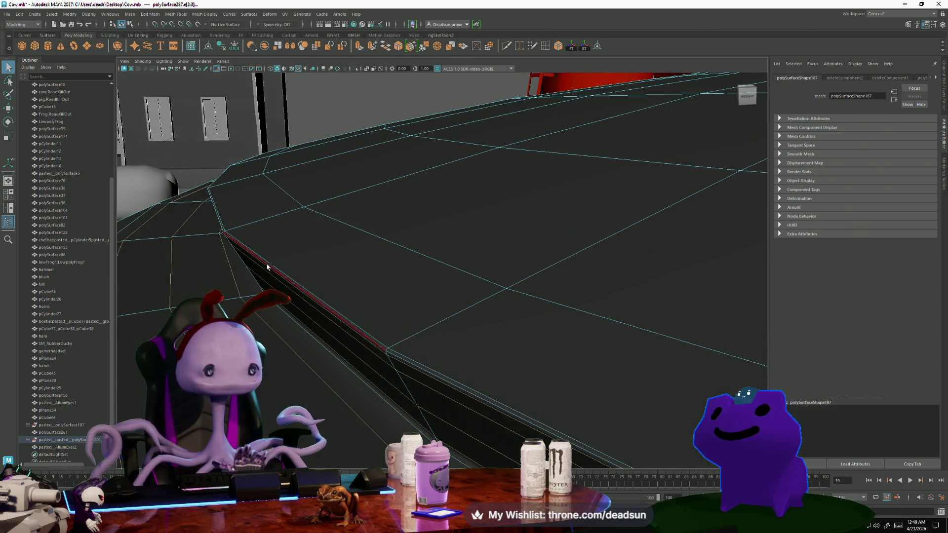
mouse_move(269, 265)
left_mouse_down("alt")
mouse_move(255, 334)
mouse_move(384, 393)
mouse_move(276, 330)
mouse_move(311, 391)
mouse_move(295, 379)
left_mouse_up("alt")
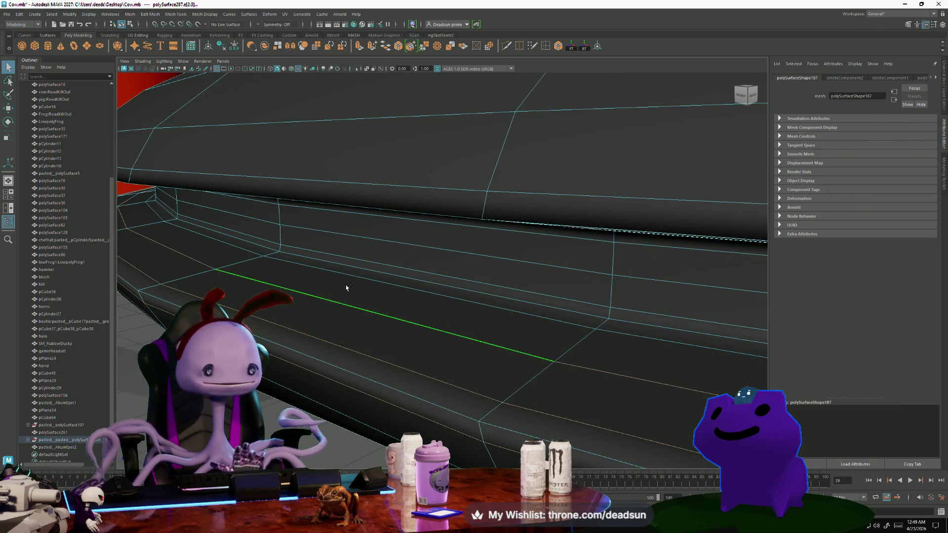
mouse_move(365, 262)
left_mouse_down("alt")
mouse_move(349, 275)
mouse_move(289, 212)
left_mouse_up("alt")
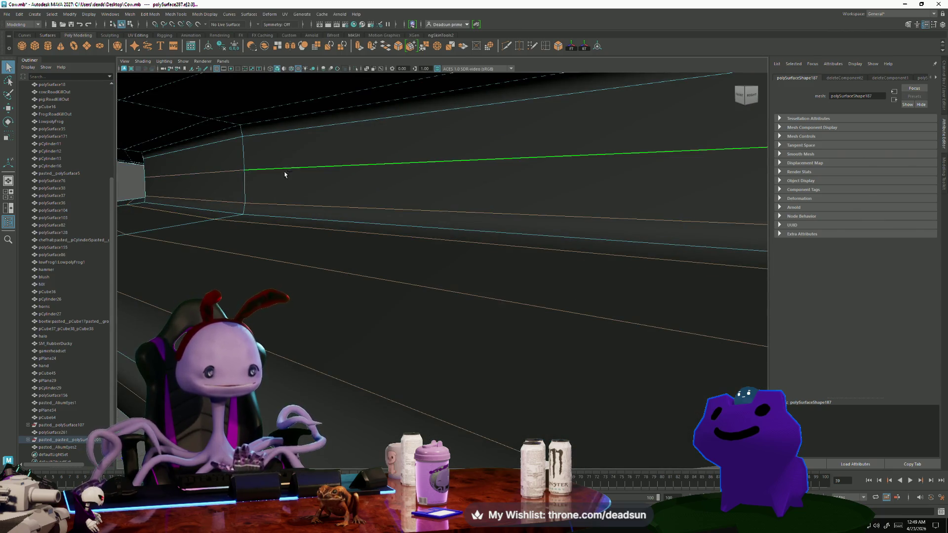
mouse_move(263, 109)
left_mouse_down("alt")
mouse_move(292, 133)
mouse_move(274, 142)
left_mouse_up("alt")
mouse_move(177, 126)
left_mouse_down("alt")
mouse_move(232, 217)
mouse_move(313, 270)
mouse_move(314, 199)
left_mouse_up("alt")
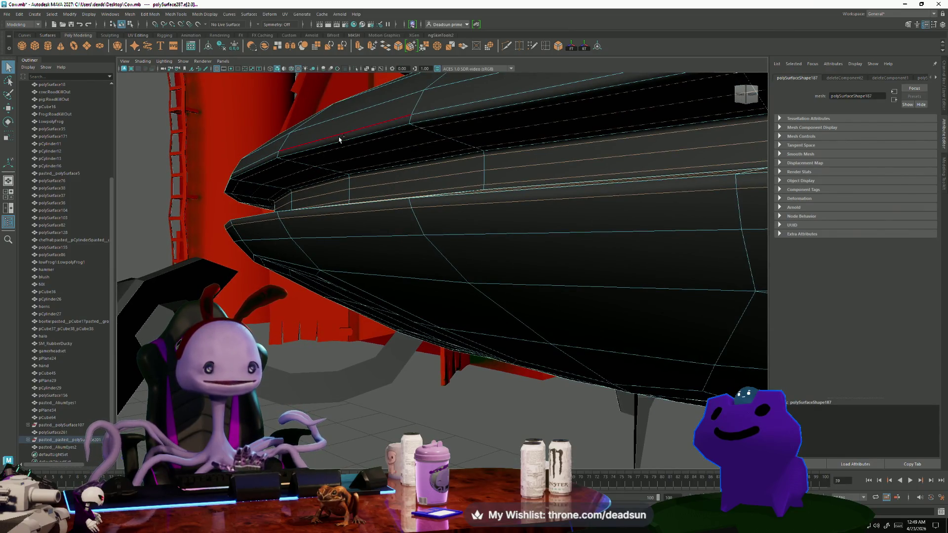
mouse_move(330, 150)
left_mouse_down("alt")
mouse_move(294, 230)
mouse_move(339, 290)
left_mouse_up("alt")
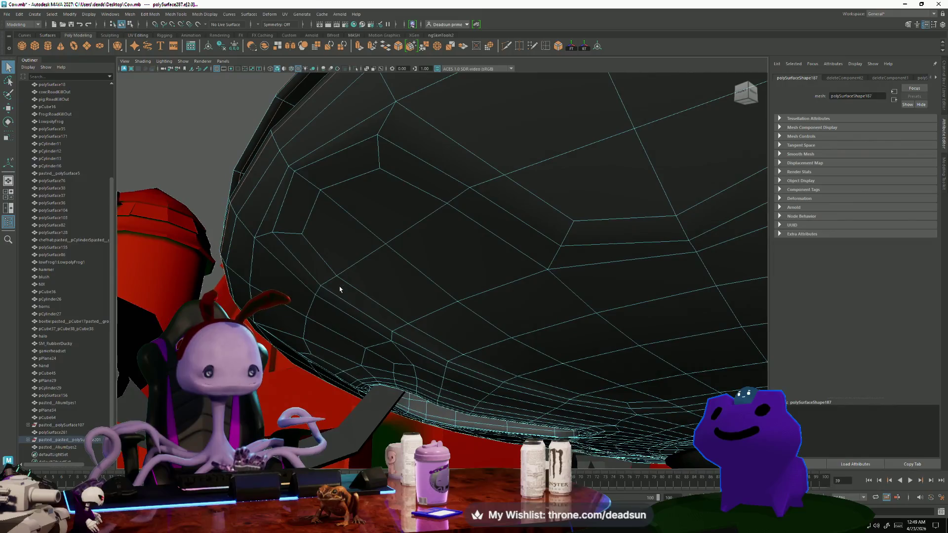
left_click(316, 292)
mouse_move(372, 322)
middle_mouse_down("alt")
mouse_move(395, 370)
mouse_move(464, 203)
middle_mouse_up("alt")
scroll(347, 316, "up", 10)
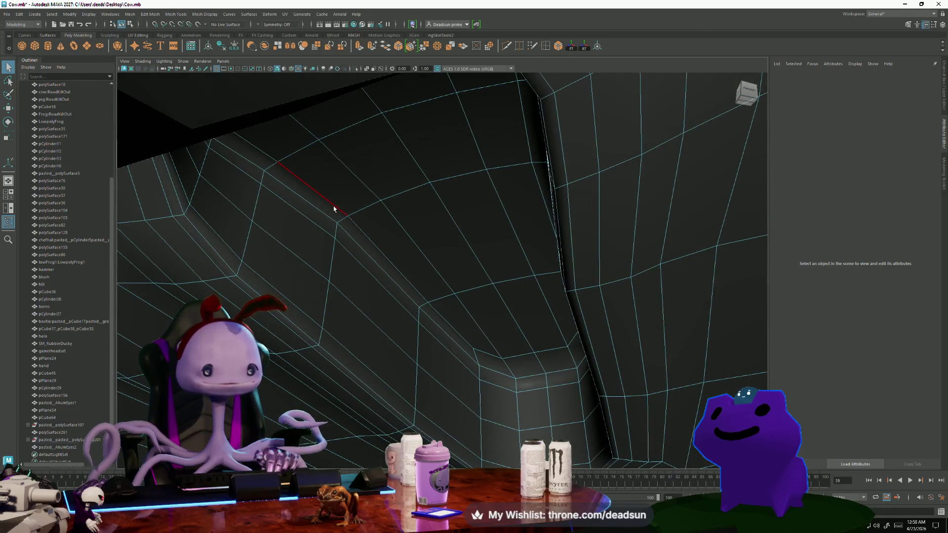
left_click(334, 210)
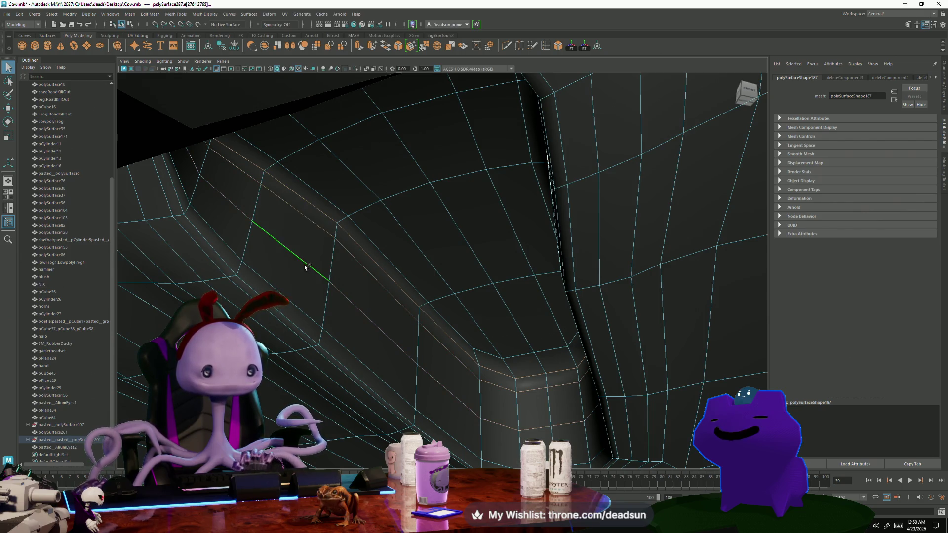
mouse_move(310, 337)
left_mouse_down("alt")
mouse_move(349, 303)
mouse_move(326, 280)
left_mouse_up("alt")
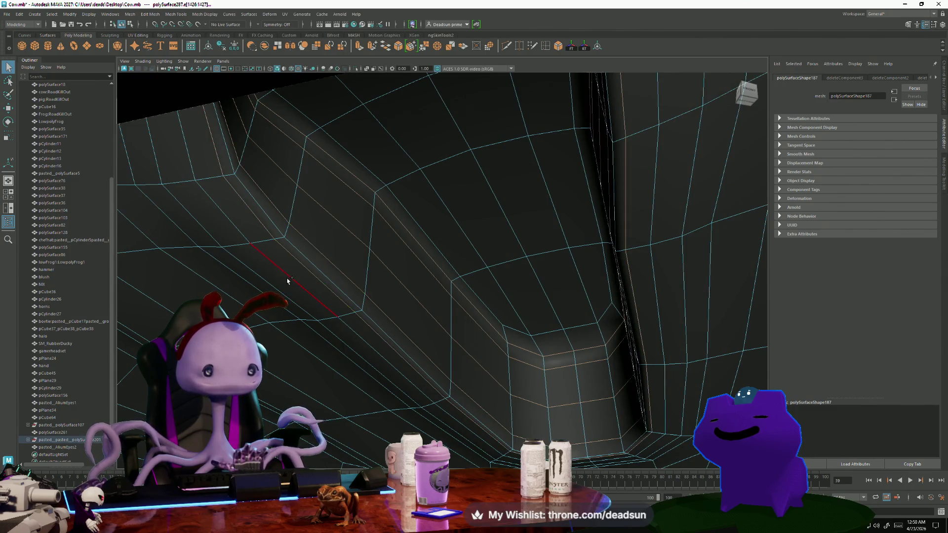
mouse_move(287, 281)
left_mouse_down("alt")
mouse_move(386, 306)
mouse_move(479, 307)
left_mouse_up("alt")
mouse_move(479, 306)
right_mouse_down("alt")
mouse_move(334, 206)
mouse_move(278, 205)
mouse_move(490, 260)
right_mouse_up("alt")
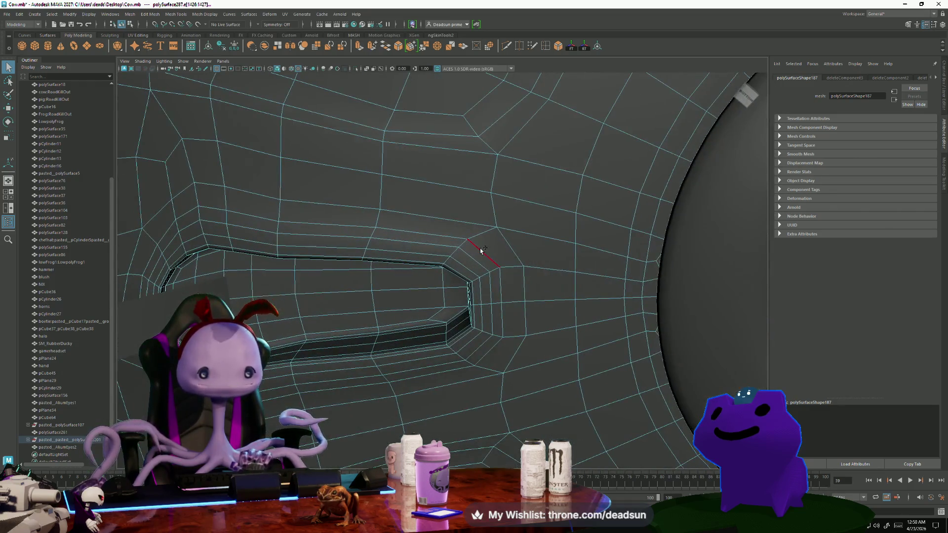
left_click_drag(481, 251, 431, 226, "alt")
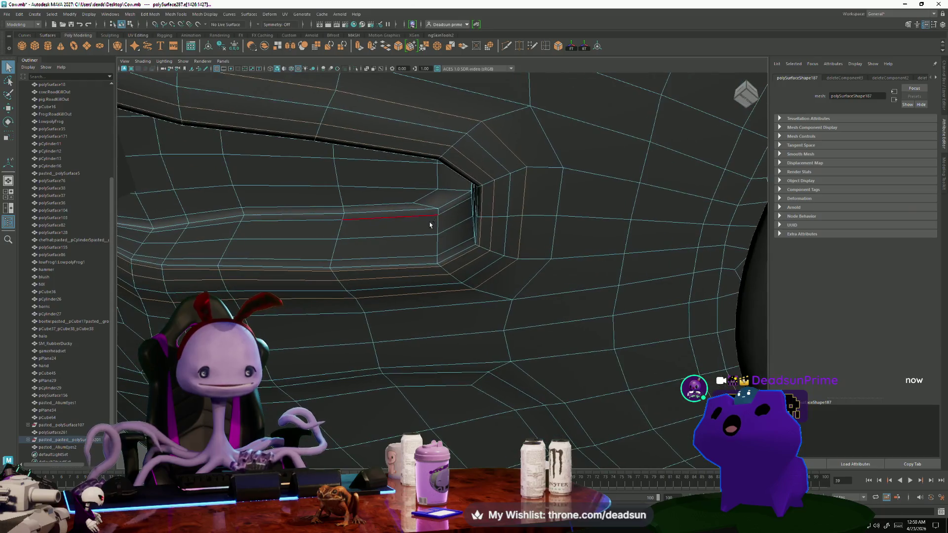
mouse_move(404, 256)
middle_mouse_down("alt")
mouse_move(448, 275)
mouse_move(461, 313)
middle_mouse_up("alt")
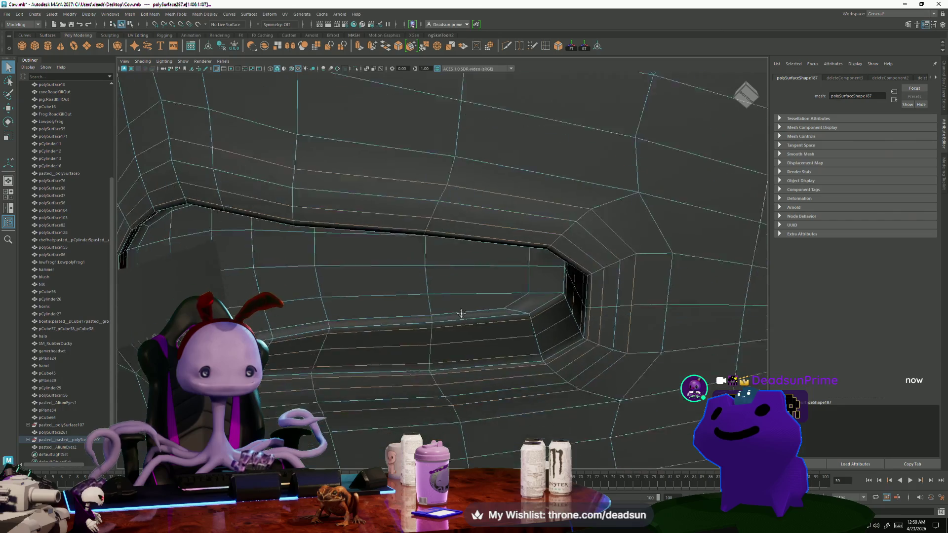
mouse_move(461, 314)
right_mouse_down("alt")
mouse_move(256, 166)
mouse_move(514, 349)
mouse_move(470, 275)
right_mouse_up("alt")
double_click(444, 232)
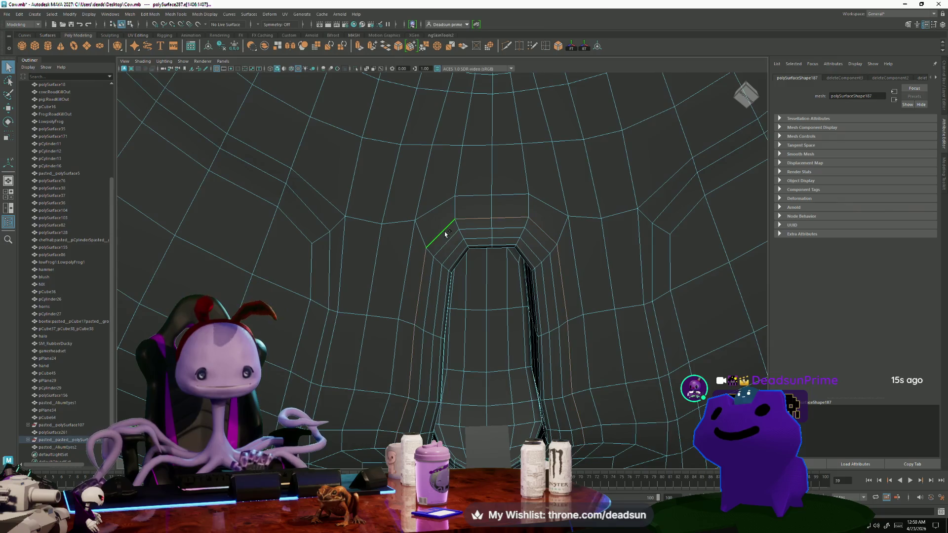
mouse_move(457, 260)
left_mouse_down("alt")
mouse_move(415, 327)
mouse_move(566, 172)
mouse_move(534, 383)
mouse_move(546, 267)
mouse_move(313, 350)
mouse_move(494, 397)
mouse_move(498, 340)
left_mouse_up("alt")
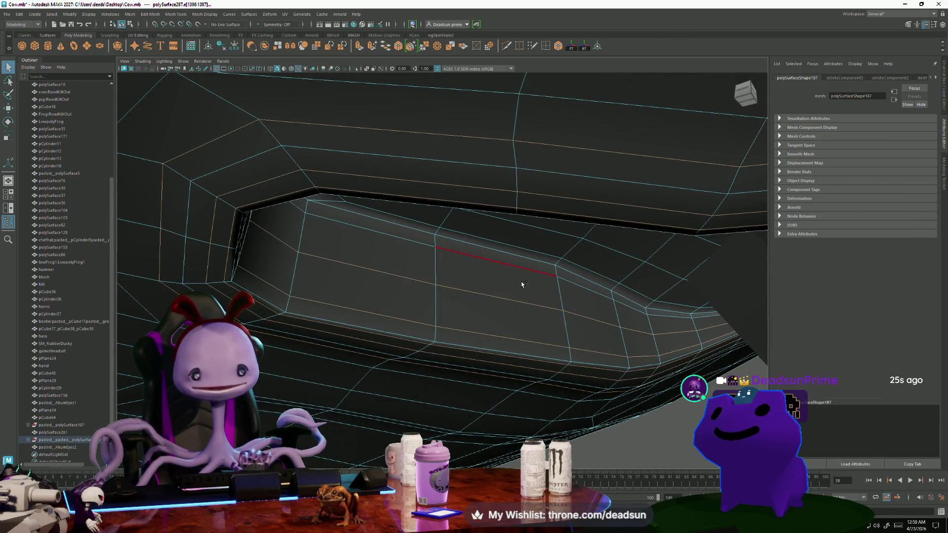
mouse_move(487, 315)
left_mouse_down("alt")
mouse_move(484, 339)
mouse_move(469, 313)
mouse_move(383, 285)
mouse_move(470, 342)
left_mouse_up("alt")
mouse_move(479, 377)
left_mouse_down("alt")
mouse_move(290, 277)
mouse_move(550, 309)
mouse_move(513, 355)
mouse_move(455, 217)
mouse_move(470, 339)
mouse_move(498, 397)
mouse_move(383, 344)
left_mouse_up("alt")
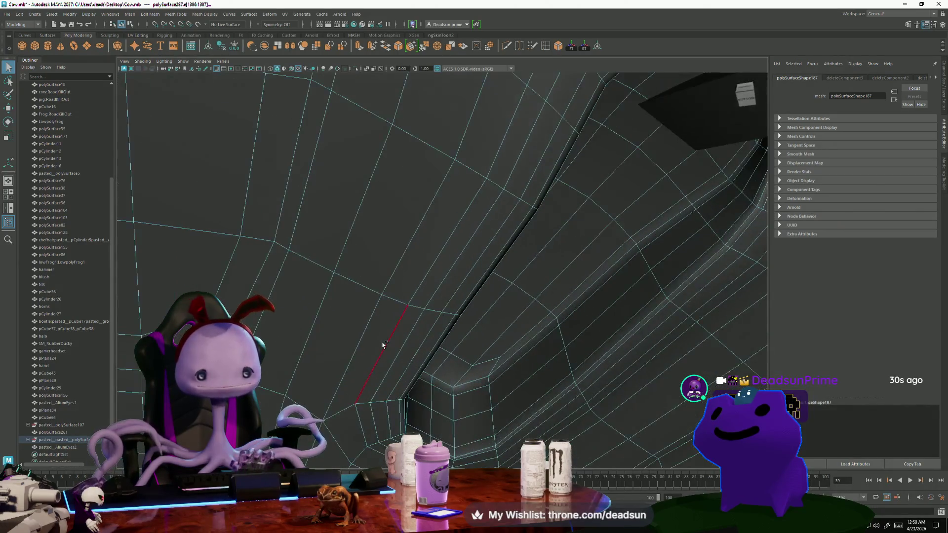
mouse_move(452, 353)
left_mouse_down("alt")
mouse_move(369, 354)
mouse_move(360, 303)
left_mouse_up("alt")
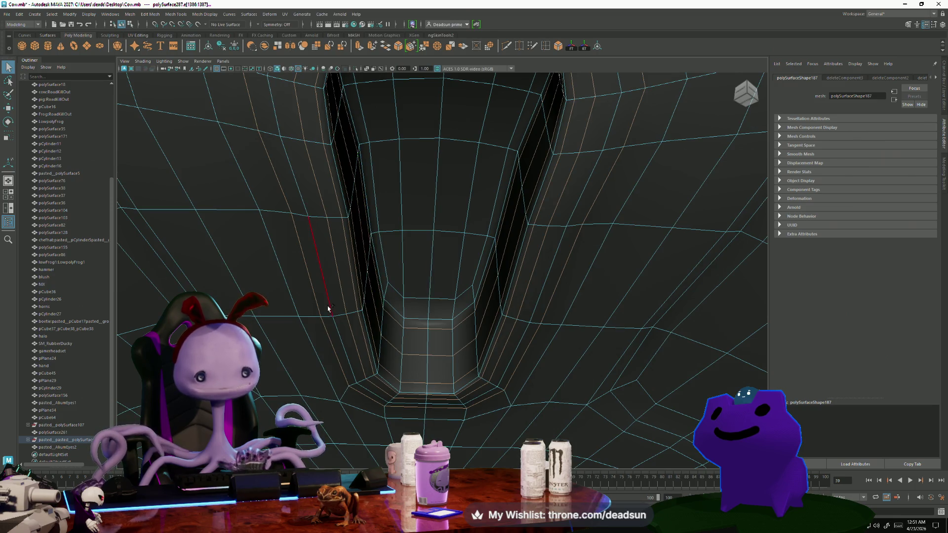
mouse_move(332, 300)
left_mouse_down("alt")
mouse_move(339, 320)
mouse_move(298, 328)
mouse_move(434, 256)
mouse_move(286, 347)
mouse_move(298, 268)
mouse_move(415, 213)
mouse_move(559, 299)
mouse_move(461, 296)
left_mouse_up("alt")
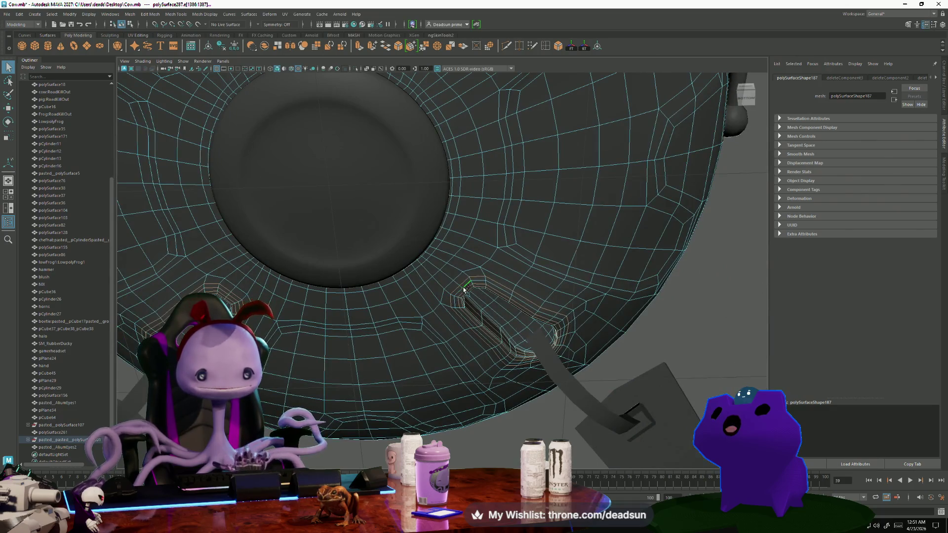
Clear the edge selection, briefly pick a bowl vertex, then return to object mode with F8.
right_click_drag(464, 292, 435, 305, "alt")
mouse_move(435, 305)
left_mouse_down("alt")
mouse_move(394, 352)
mouse_move(378, 334)
left_mouse_up("alt")
left_click(378, 335)
mouse_move(349, 268)
left_mouse_down("alt")
mouse_move(435, 168)
mouse_move(401, 254)
left_mouse_up("alt")
mouse_move(426, 264)
right_mouse_down()
mouse_move(410, 264)
mouse_move(425, 262)
right_mouse_up()
left_click(426, 263)
mouse_move(429, 268)
left_mouse_down("alt")
mouse_move(378, 210)
mouse_move(446, 314)
mouse_move(465, 313)
mouse_move(301, 315)
mouse_move(426, 340)
mouse_move(360, 351)
mouse_move(355, 390)
mouse_move(368, 348)
mouse_move(373, 361)
left_mouse_up("alt")
key("F8")
Select and frame the saucer, then pick an edge on its underside in edge mode.
left_click(444, 242)
key("f")
scroll(373, 362, "up", 5)
mouse_move(572, 410)
left_mouse_down("alt")
mouse_move(459, 377)
mouse_move(402, 190)
left_mouse_up("alt")
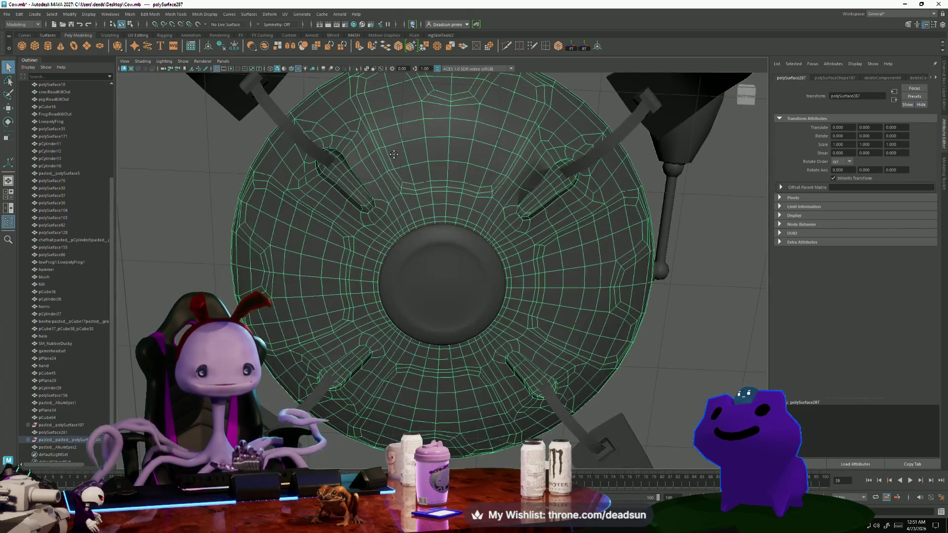
left_click_drag(393, 154, 395, 190, "alt")
right_click_drag(395, 190, 392, 180)
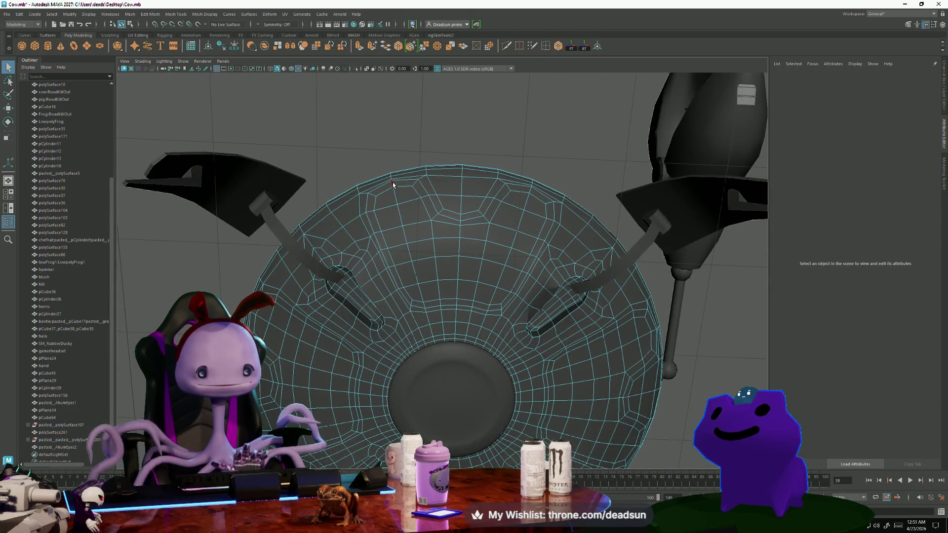
left_click(392, 184)
Orbit in toward the underside hub and switch to the Scale tool for the picked edge.
mouse_move(291, 365)
left_mouse_down("alt")
mouse_move(271, 293)
mouse_move(286, 284)
mouse_move(333, 299)
left_mouse_up("alt")
mouse_move(352, 252)
left_mouse_down("alt")
mouse_move(421, 330)
mouse_move(497, 256)
left_mouse_up("alt")
mouse_move(498, 256)
middle_mouse_down("alt")
mouse_move(487, 286)
mouse_move(321, 285)
middle_mouse_up("alt")
mouse_move(359, 270)
left_mouse_down("alt")
mouse_move(420, 273)
mouse_move(428, 340)
left_mouse_up("alt")
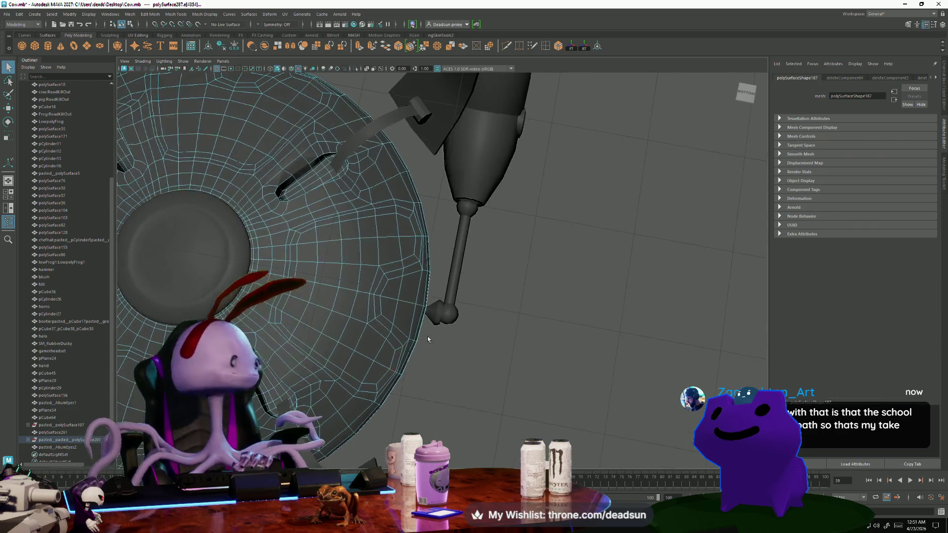
mouse_move(417, 297)
left_mouse_down("alt")
mouse_move(432, 314)
mouse_move(412, 282)
mouse_move(434, 315)
mouse_move(461, 238)
left_mouse_up("alt")
mouse_move(458, 381)
left_mouse_down("alt")
mouse_move(432, 344)
mouse_move(466, 404)
left_mouse_up("alt")
key("r")
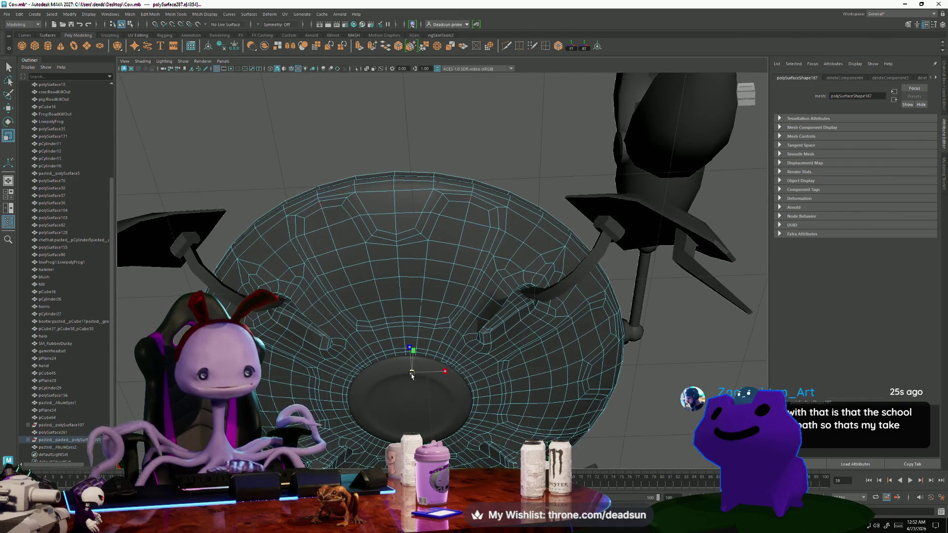
mouse_move(408, 376)
left_mouse_down("alt")
mouse_move(399, 384)
mouse_move(422, 395)
mouse_move(366, 311)
left_mouse_up("alt")
scroll(358, 295, "up", 5)
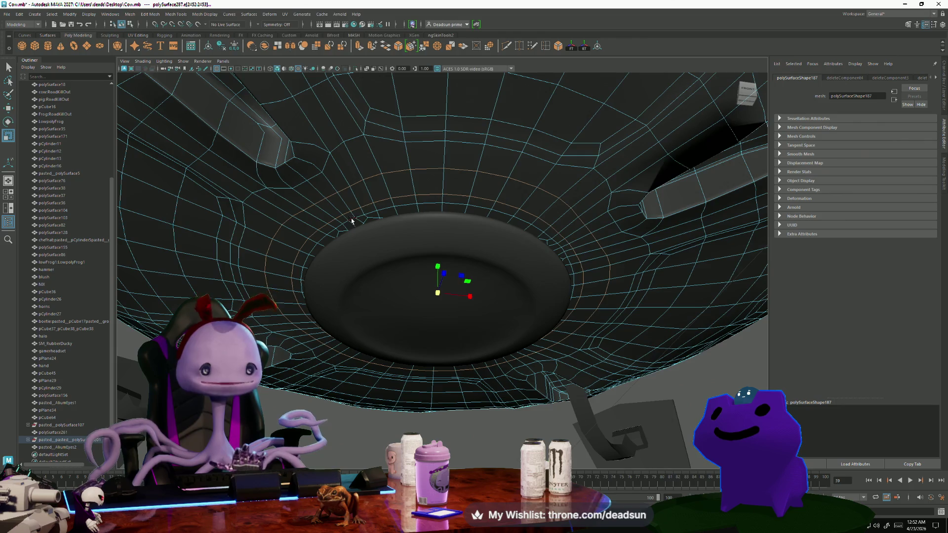
left_click(408, 310)
Return to object mode with smoothing off and frame the dish under the saucer.
mouse_move(390, 264)
right_mouse_down()
mouse_move(402, 257)
mouse_move(403, 267)
mouse_move(411, 248)
right_mouse_up()
key("1")
mouse_move(411, 248)
left_mouse_down("alt")
mouse_move(370, 314)
mouse_move(424, 324)
left_mouse_up("alt")
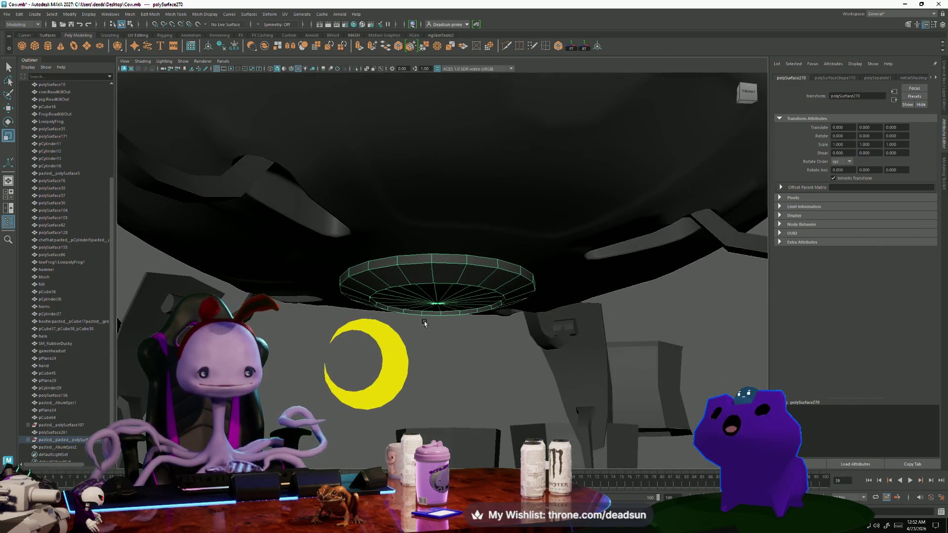
key("q")
left_click_drag(476, 342, 464, 279, "alt")
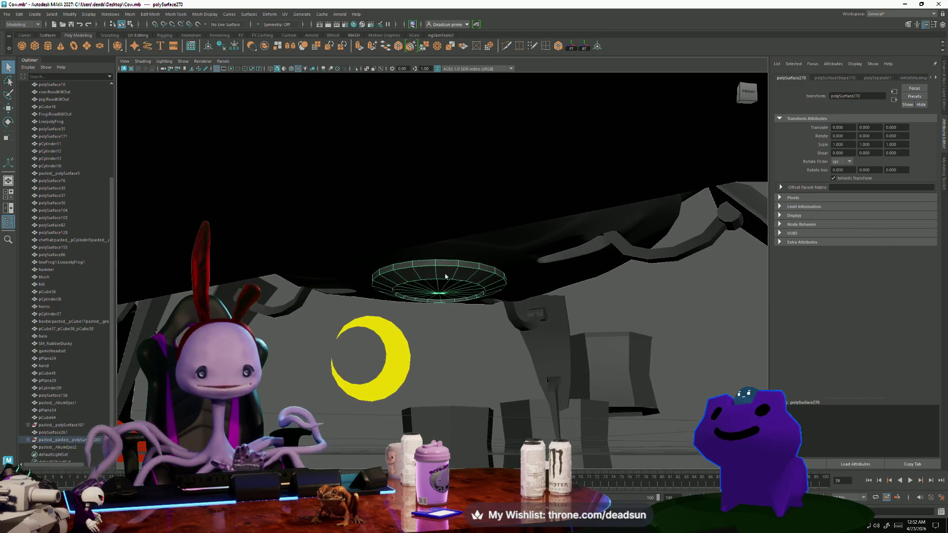
left_click(464, 280)
left_click(439, 290)
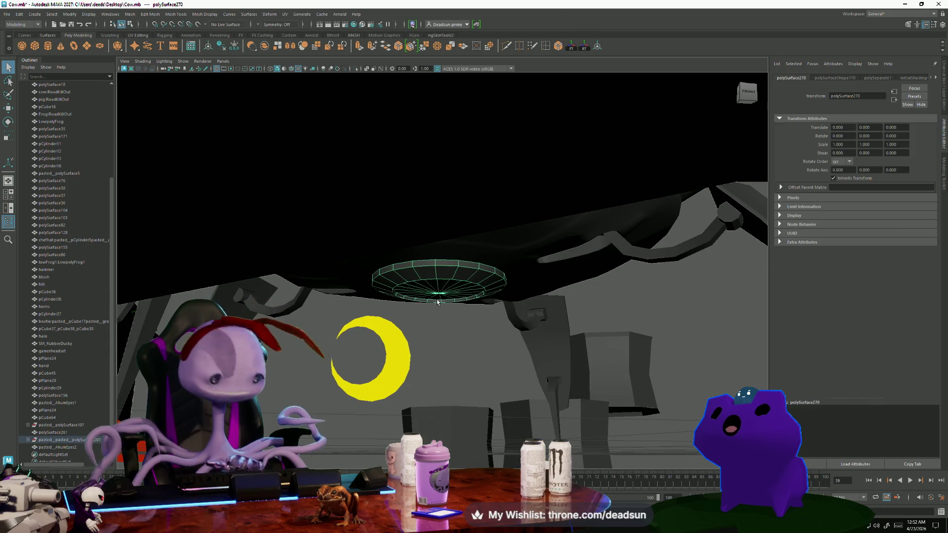
key("w")
mouse_move(437, 302)
left_mouse_down("alt")
mouse_move(364, 345)
mouse_move(491, 260)
mouse_move(444, 335)
mouse_move(467, 333)
left_mouse_up("alt")
key("f")
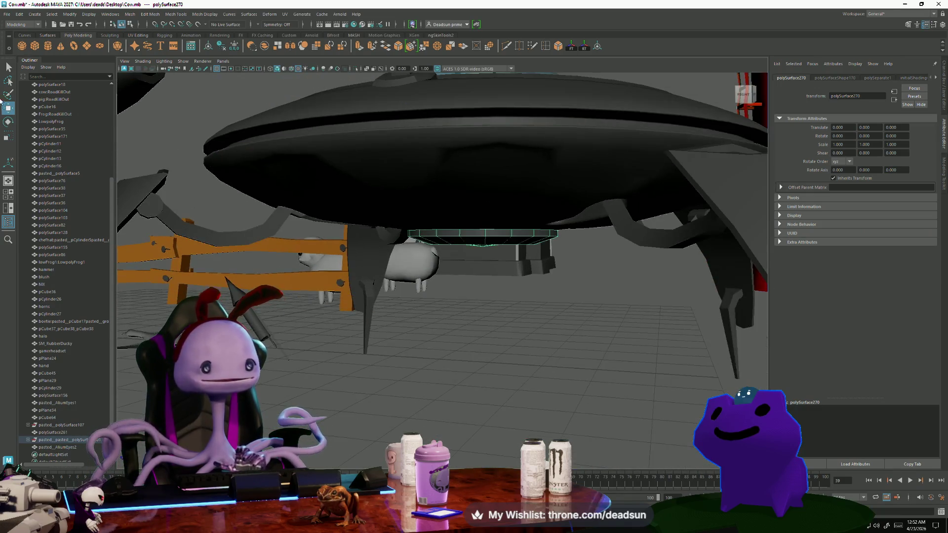
Select the small disc polySurface270 beneath the saucer and open the Edit Mesh menu.
left_click(8, 67)
left_click_drag(445, 302, 423, 317, "alt")
right_click(474, 247)
left_click(468, 304)
left_click(473, 242)
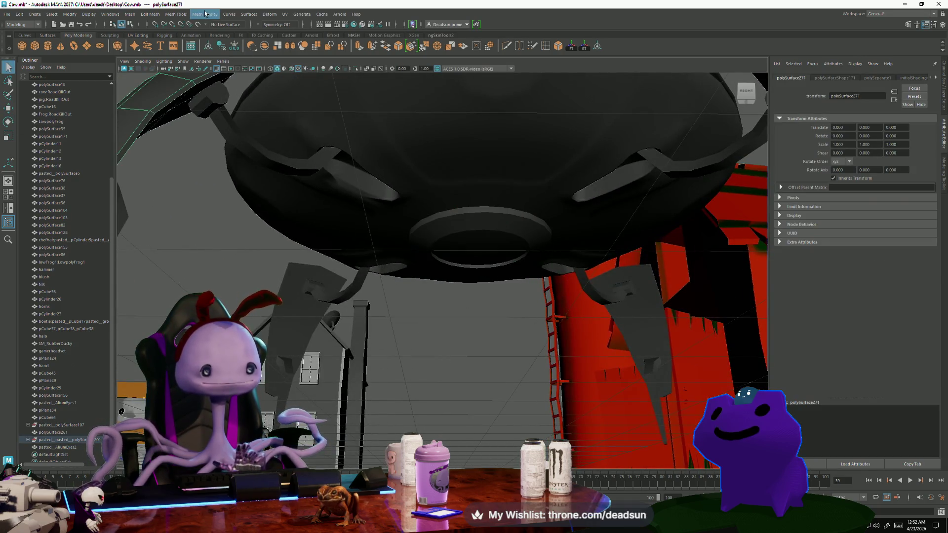
left_click(499, 248)
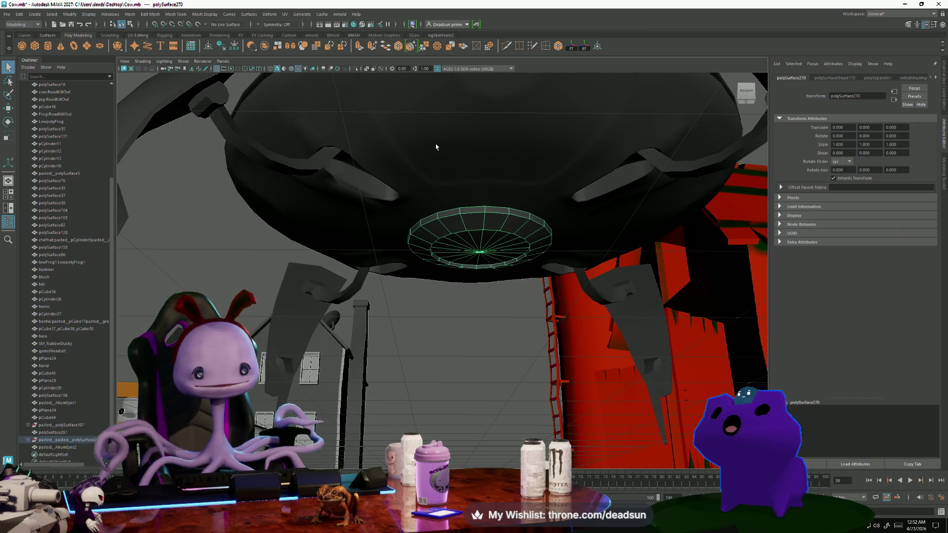
left_click(125, 14)
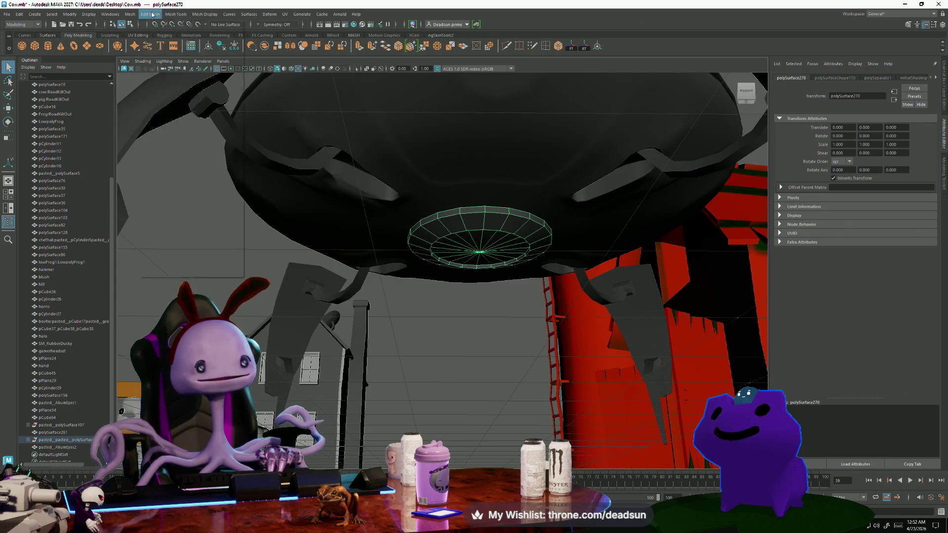
left_click(150, 14)
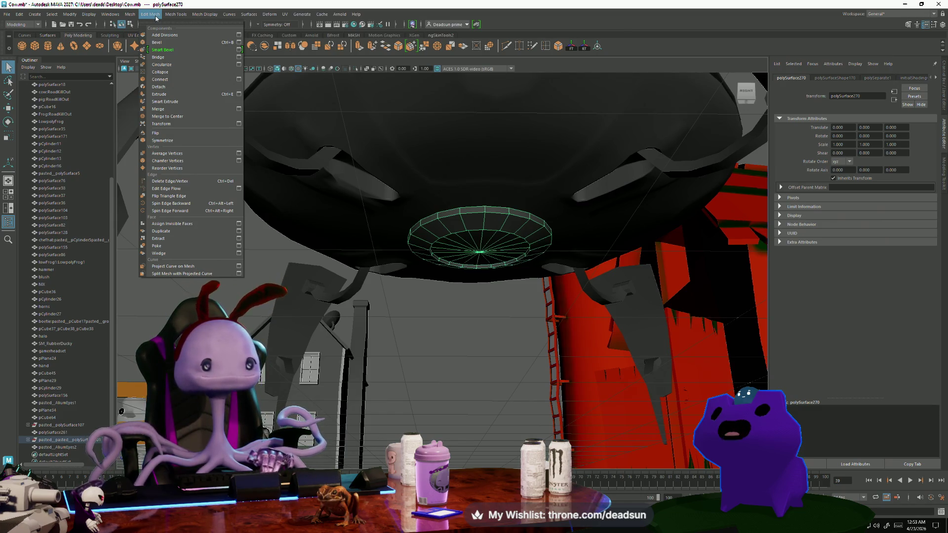
Close the Edit Mesh menu and move the small disc down beneath the UFO.
mouse_move(130, 14)
left_click(177, 69)
right_click(454, 213)
key("w")
mouse_move(517, 290)
left_mouse_down("alt")
mouse_move(484, 294)
mouse_move(481, 284)
left_mouse_up("alt")
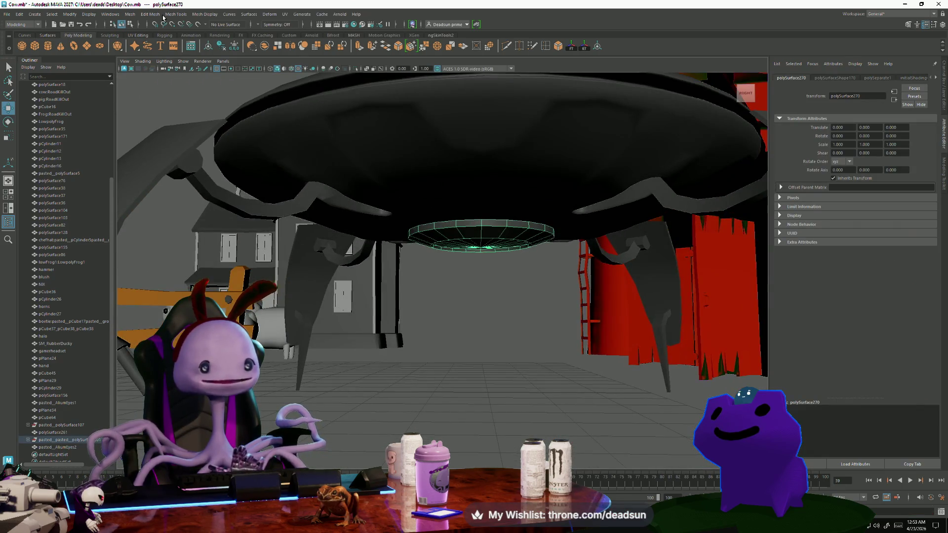
left_click(147, 14)
mouse_move(130, 14)
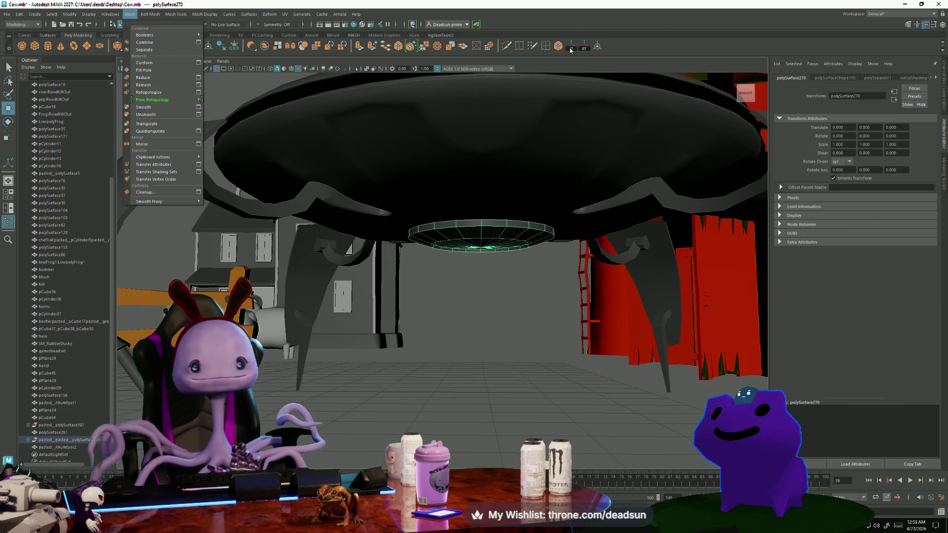
left_click(598, 46)
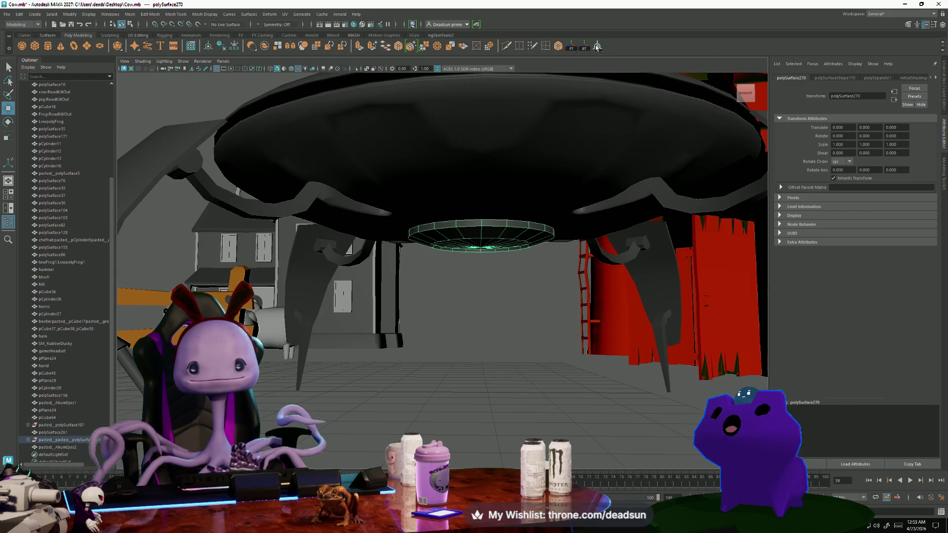
left_click_drag(478, 203, 463, 227)
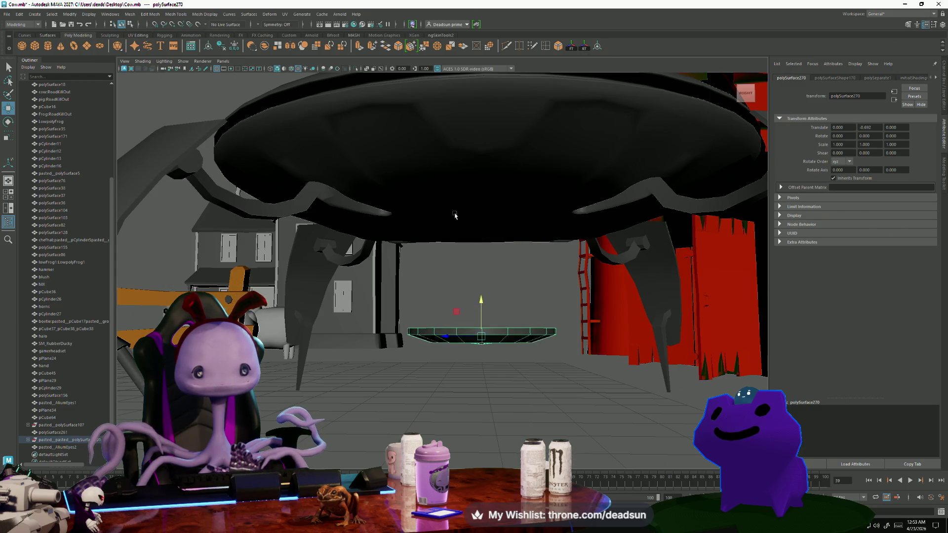
Select an edge loop on the dish's underside (polySurface287) and delete it.
left_click(464, 225)
scroll(451, 197, "up", 6)
mouse_move(451, 194)
left_mouse_down("alt")
mouse_move(413, 260)
mouse_move(434, 228)
left_mouse_up("alt")
right_click_drag(433, 228, 440, 197)
double_click(439, 197)
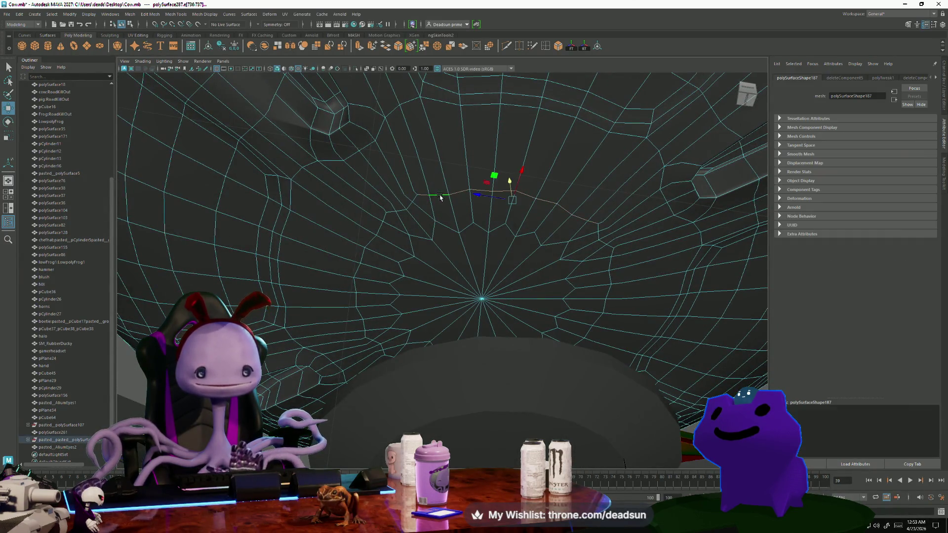
left_click(397, 210, "shift")
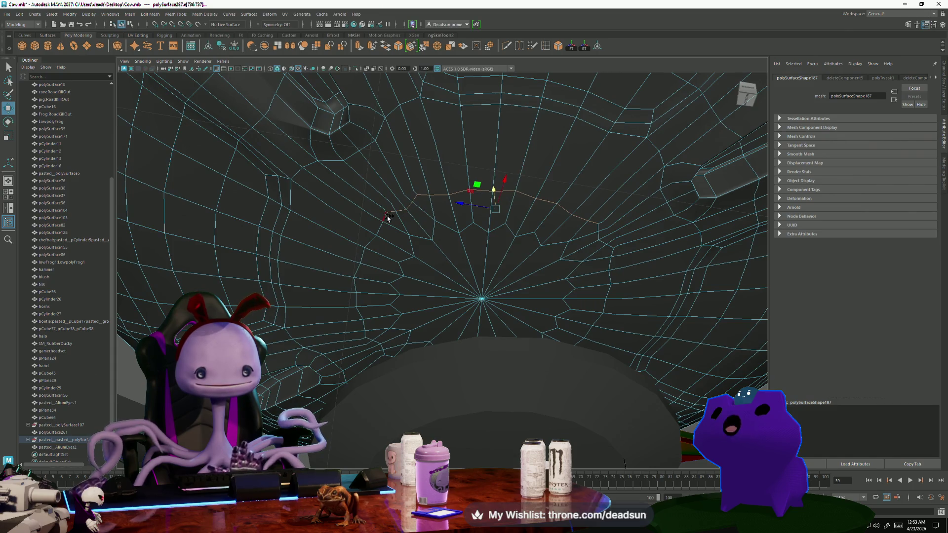
mouse_move(611, 256)
left_mouse_down("alt")
mouse_move(599, 294)
mouse_move(634, 289)
mouse_move(623, 289)
left_mouse_up("alt")
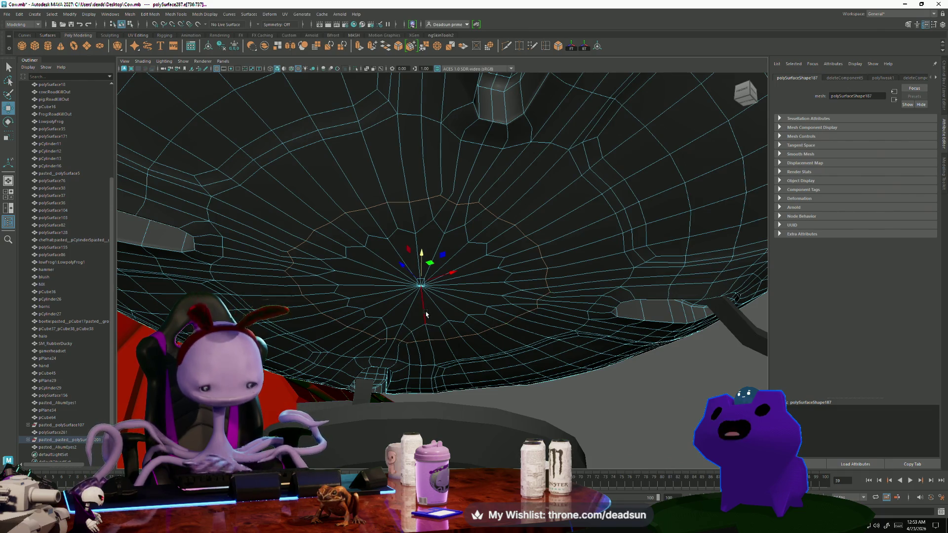
key("Delete")
Switch the dish to vertex mode, try region selections, then clear them.
mouse_move(437, 279)
left_mouse_down("alt")
mouse_move(388, 260)
mouse_move(391, 246)
left_mouse_up("alt")
right_click_drag(388, 196, 316, 190)
mouse_move(276, 171)
left_mouse_down()
mouse_move(444, 266)
mouse_move(599, 381)
left_mouse_up()
left_click_drag(444, 276, 371, 206, "alt")
left_click_drag(267, 148, 566, 332)
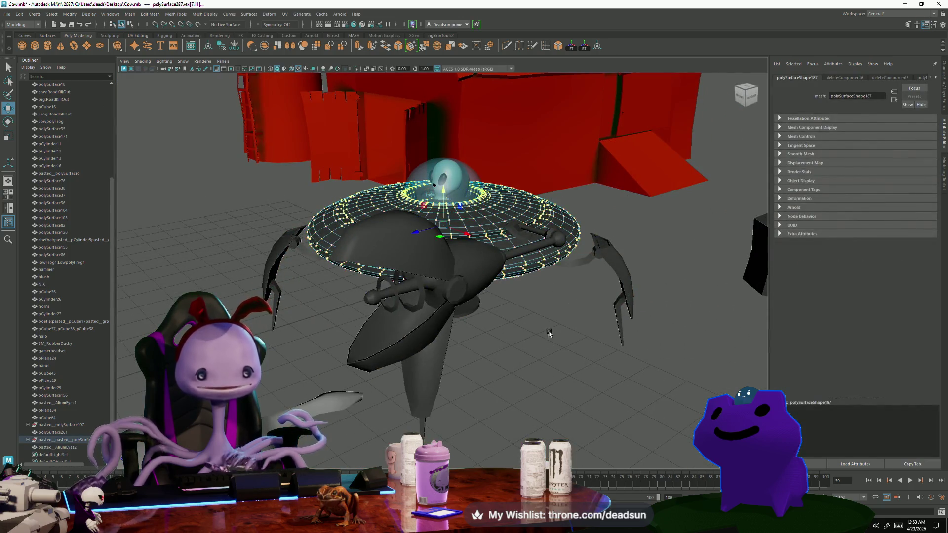
left_click(433, 333)
mouse_move(433, 332)
left_mouse_down("alt")
mouse_move(420, 301)
mouse_move(482, 311)
mouse_move(469, 317)
mouse_move(360, 239)
left_mouse_up("alt")
scroll(418, 297, "up", 5)
Select the ring of vertices surrounding the underside hub, one vertex at a time.
left_click(360, 239)
scroll(419, 235, "up", 3)
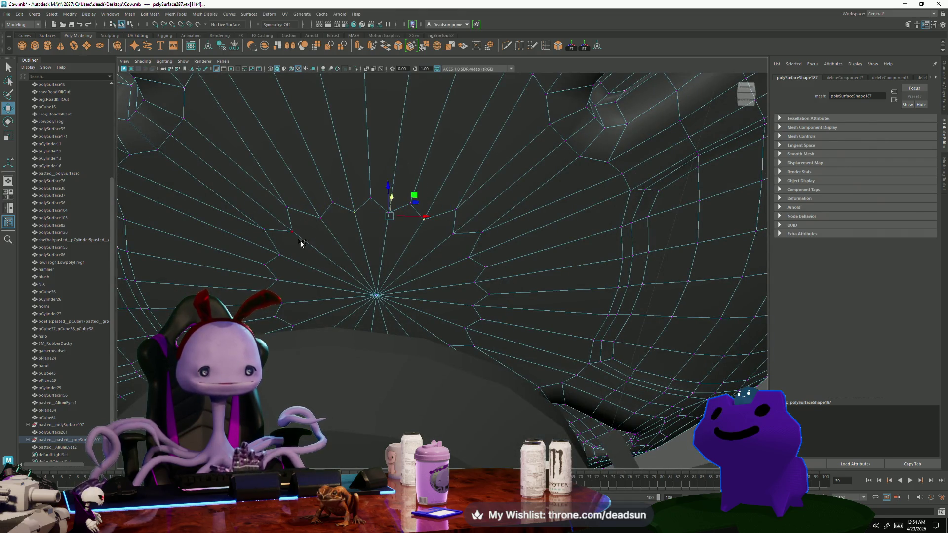
left_click(320, 218, "shift")
left_click(293, 231, "shift")
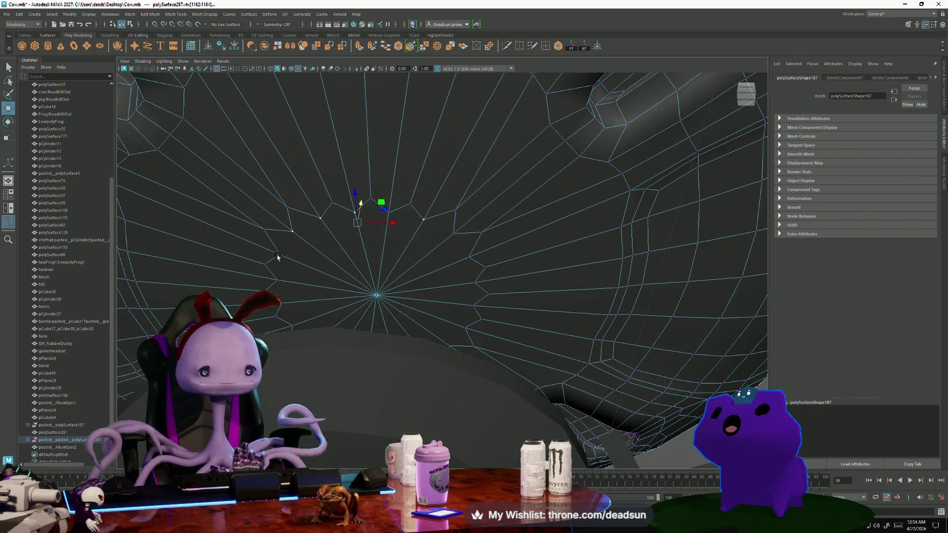
left_click(276, 282, "shift")
left_click_drag(293, 308, 298, 312, "alt")
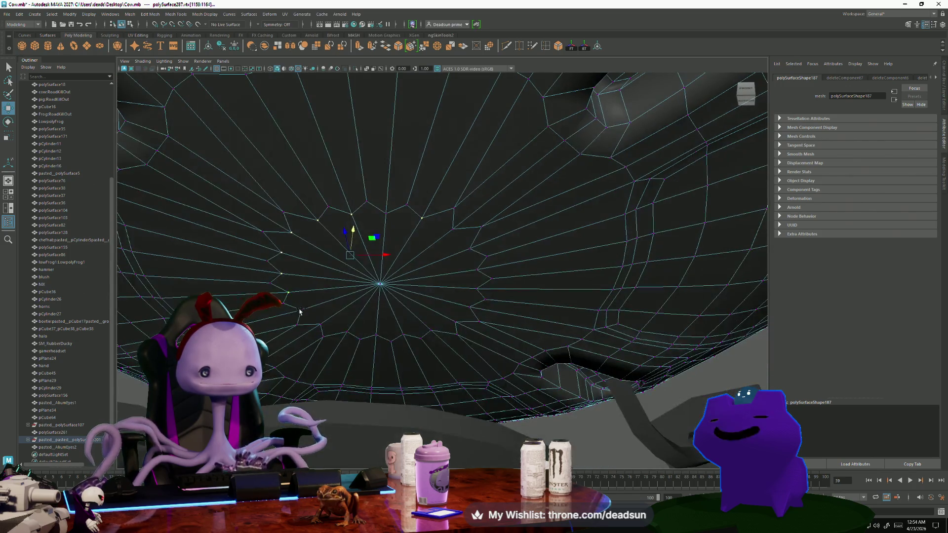
left_click(378, 337, "shift")
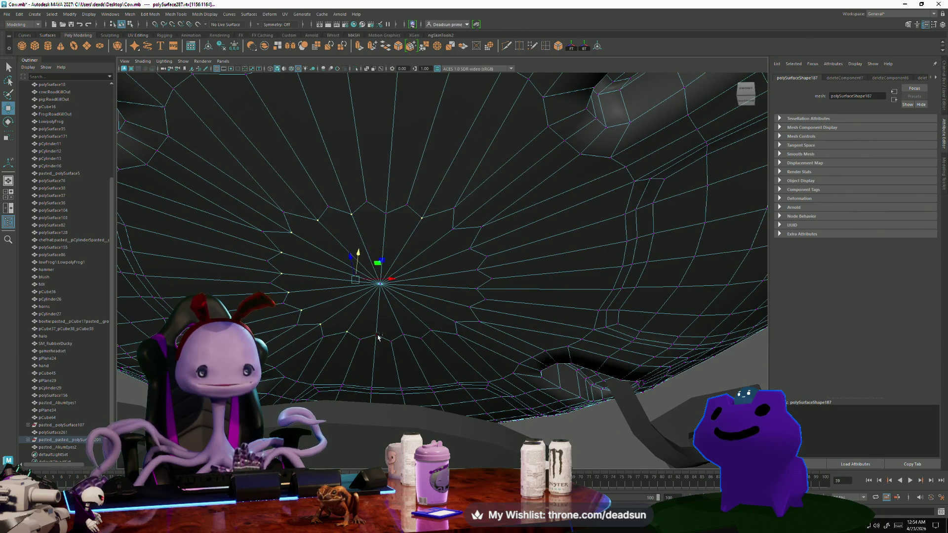
left_click(432, 330, "shift")
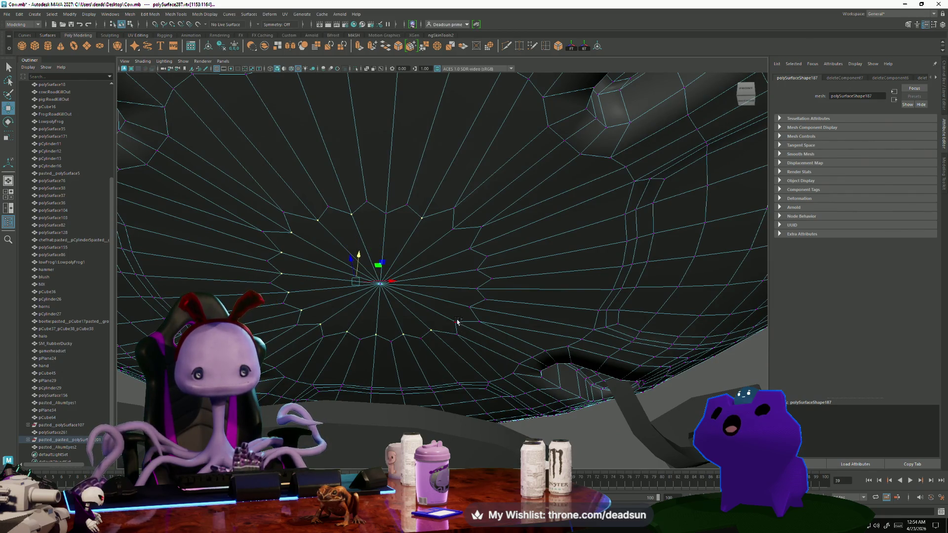
left_click(457, 321, "shift")
left_click(474, 271, "shift")
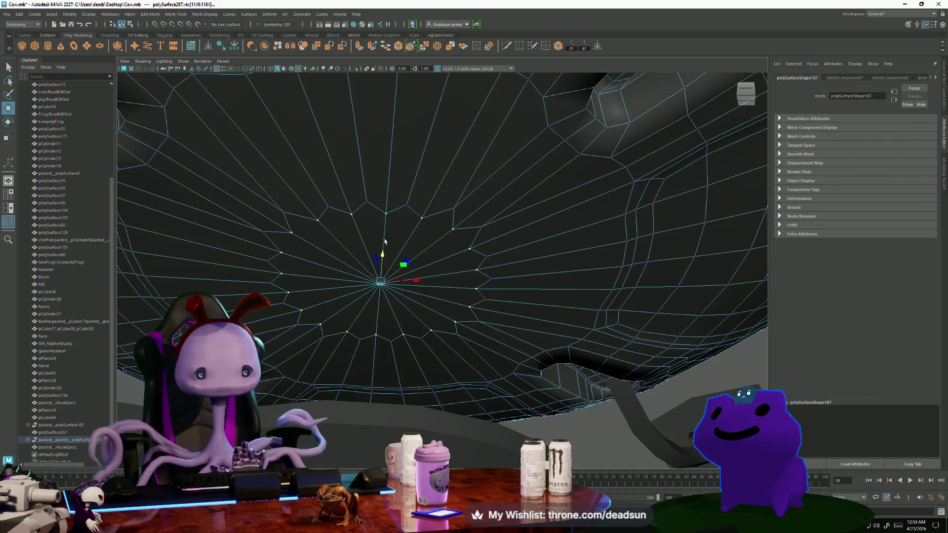
Scale the hub vertex ring outward and convert the selection to the surrounding faces.
key("r")
left_click_drag(381, 283, 398, 277)
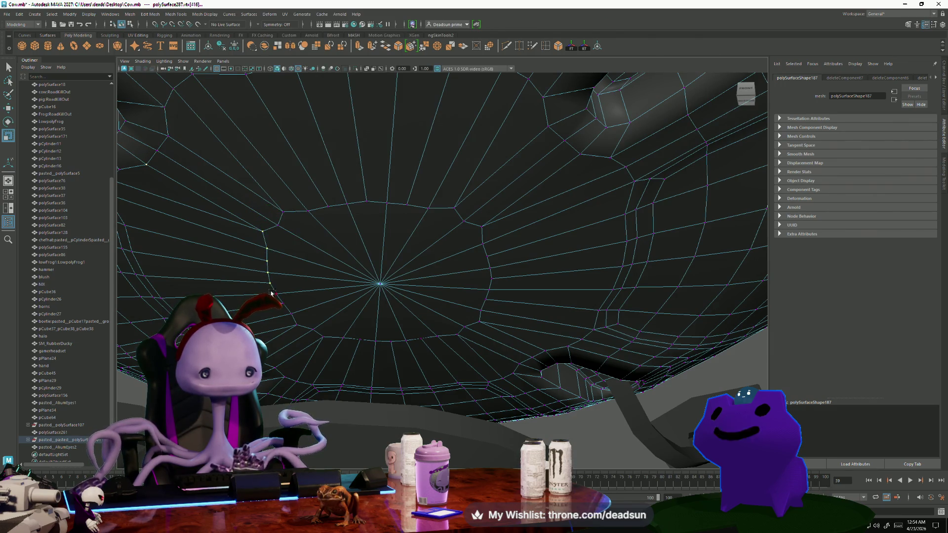
scroll(345, 285, "up", 2)
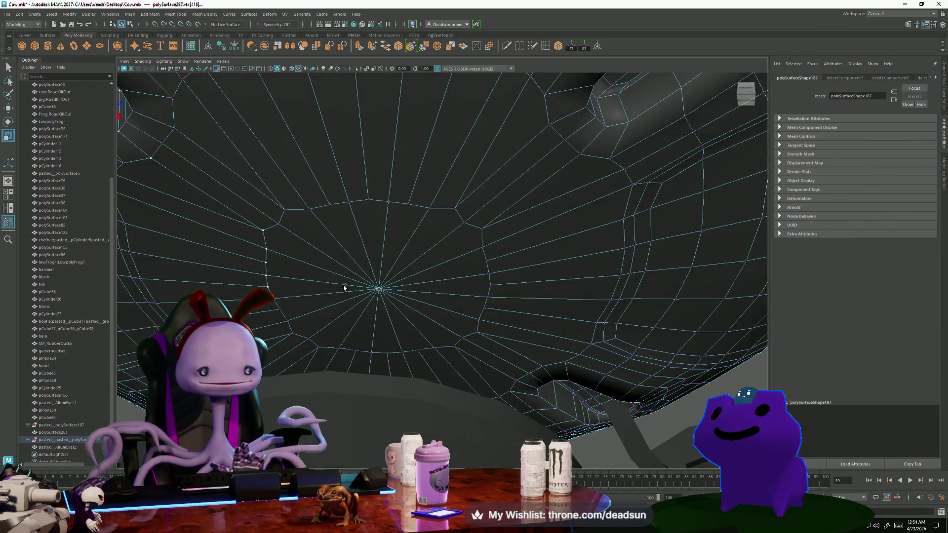
scroll(336, 267, "up", 1)
left_click(283, 236)
left_click_drag(461, 227, 448, 294, "alt")
left_click(380, 267)
left_click_drag(380, 269, 383, 316, "alt")
left_click_drag(381, 357, 397, 324, "alt")
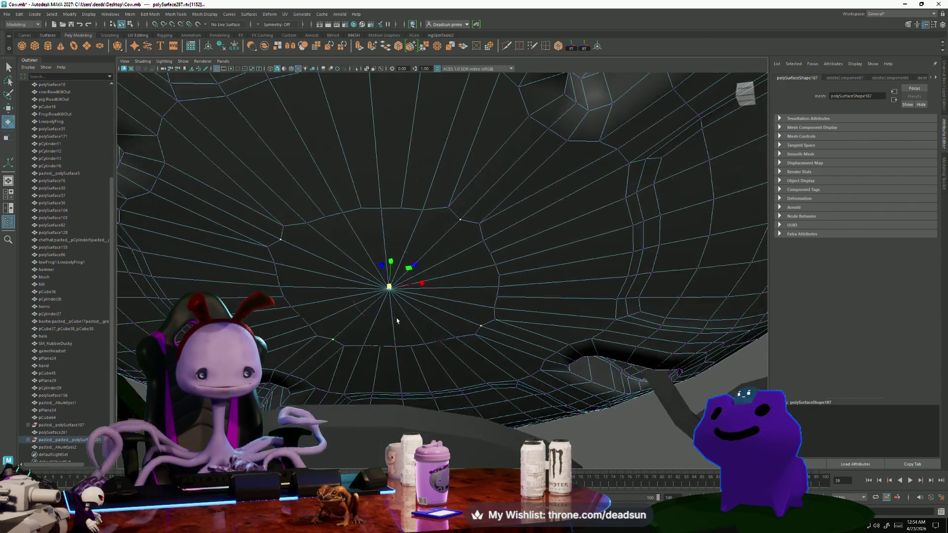
left_click_drag(396, 288, 400, 288)
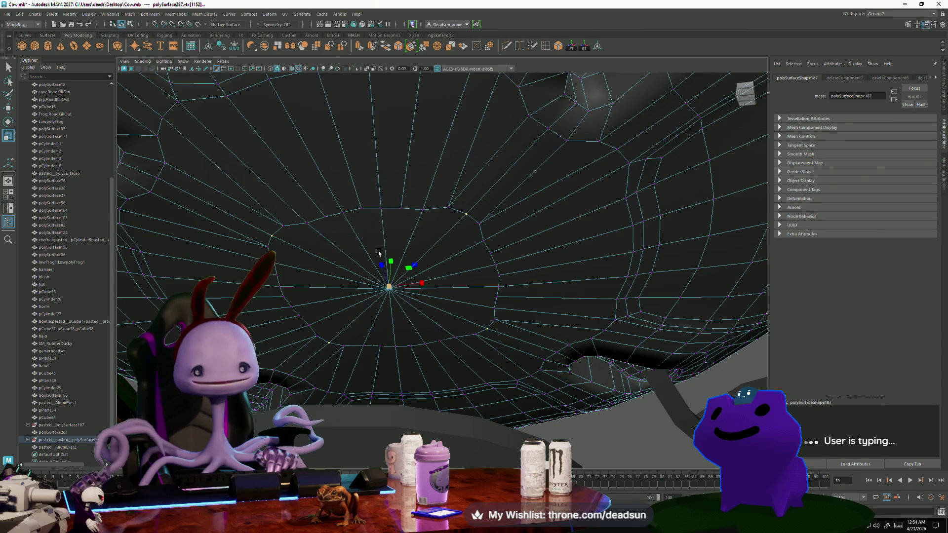
right_click_drag(373, 275, 346, 296)
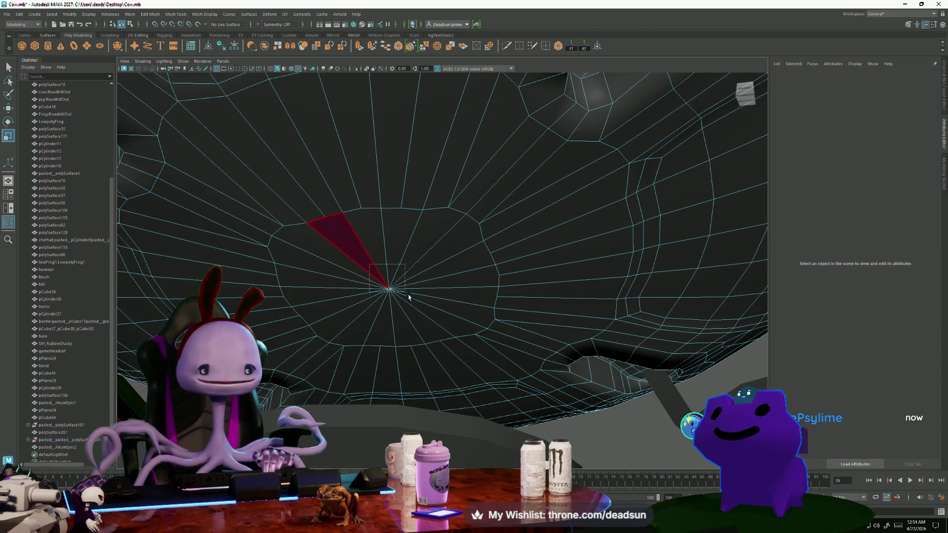
Circularize the selected centre faces into a round patch.
scroll(286, 268, "down", 3)
mouse_move(287, 268)
left_mouse_down("alt")
mouse_move(529, 271)
mouse_move(483, 286)
mouse_move(508, 288)
mouse_move(499, 286)
left_mouse_up("alt")
scroll(481, 292, "up", 5)
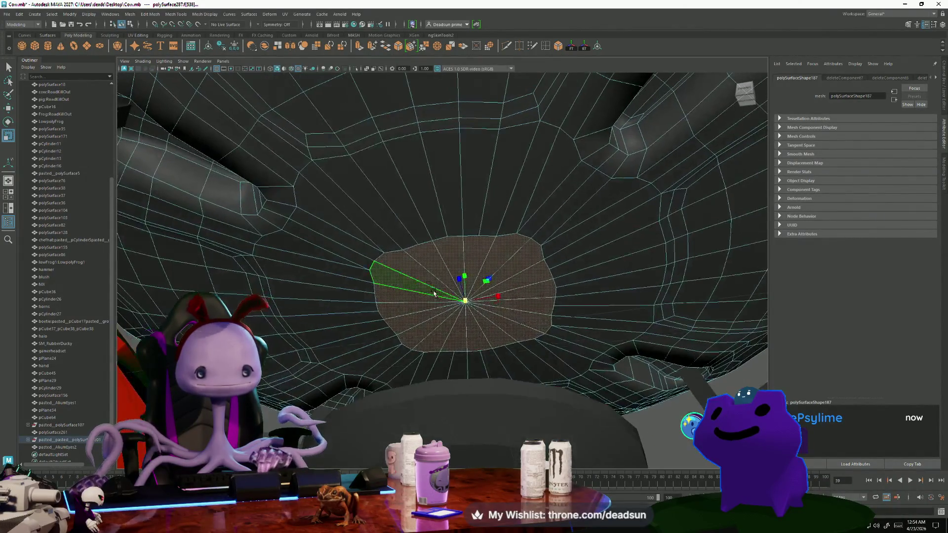
left_click(170, 13)
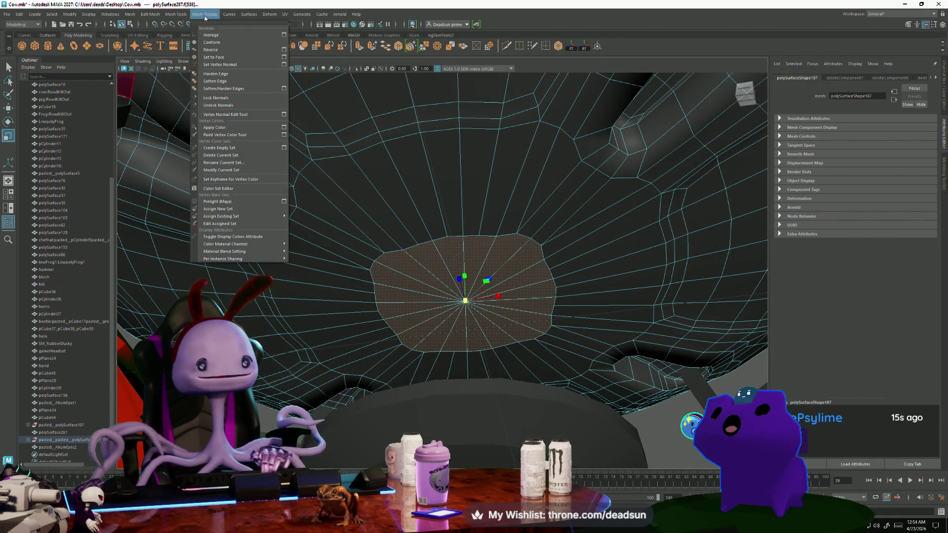
mouse_move(144, 16)
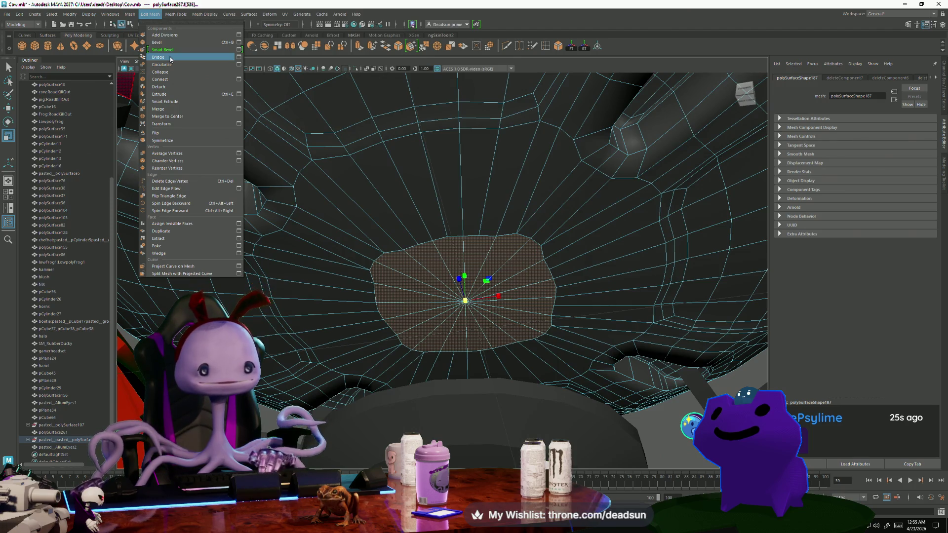
left_click(162, 65)
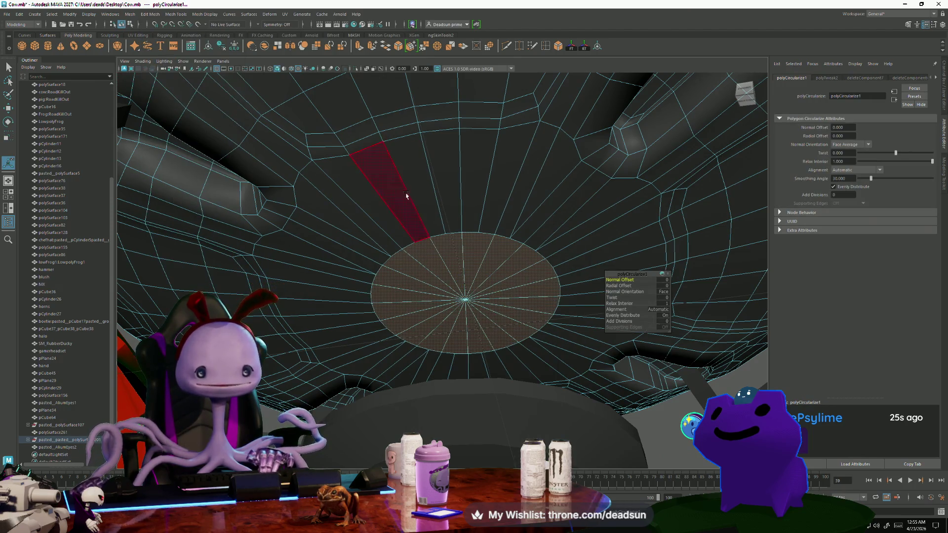
mouse_move(469, 282)
left_mouse_down("alt")
mouse_move(338, 240)
mouse_move(355, 255)
mouse_move(347, 256)
mouse_move(343, 234)
mouse_move(386, 289)
mouse_move(406, 292)
mouse_move(400, 280)
left_mouse_up("alt")
Extrude the circularized face with Ctrl+E, then deselect it and select the whole saucer.
scroll(381, 212, "up", 3)
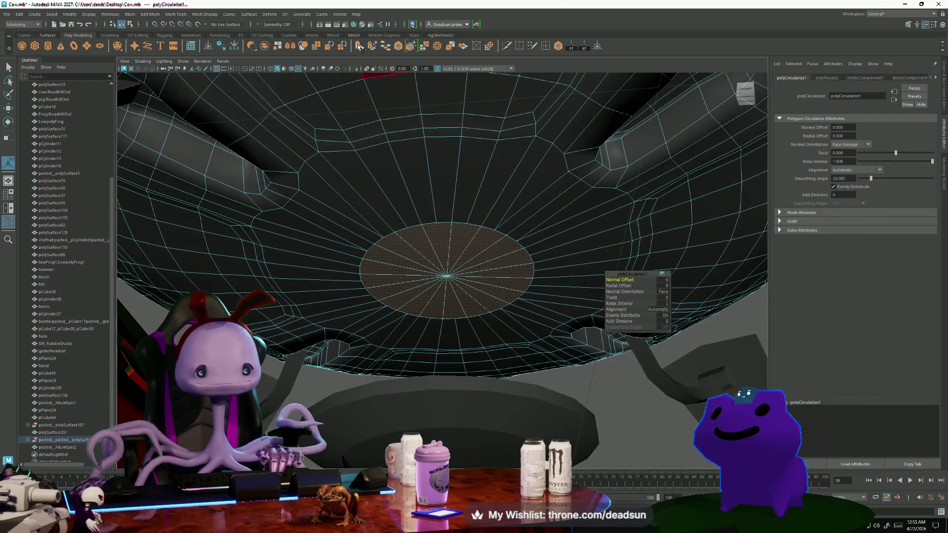
key("ctrl+e")
key("w")
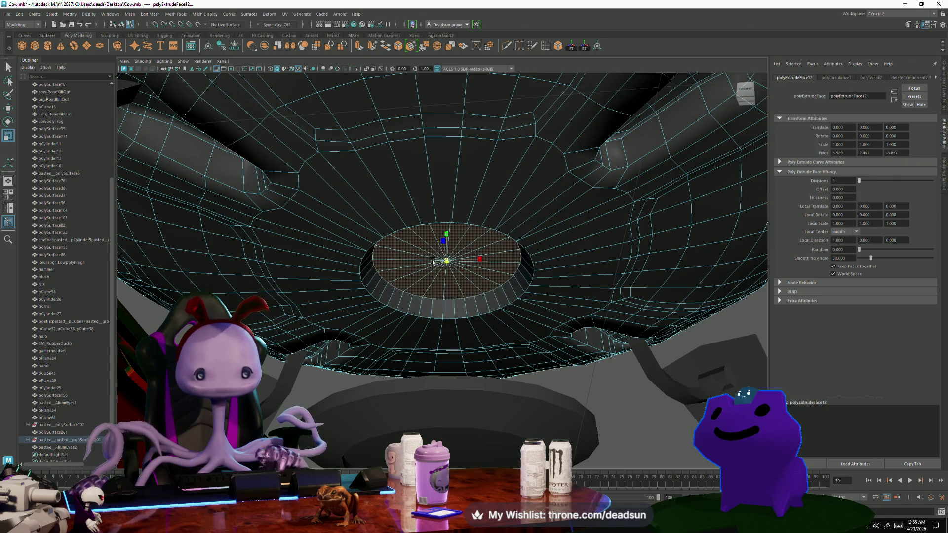
scroll(492, 302, "down", 10)
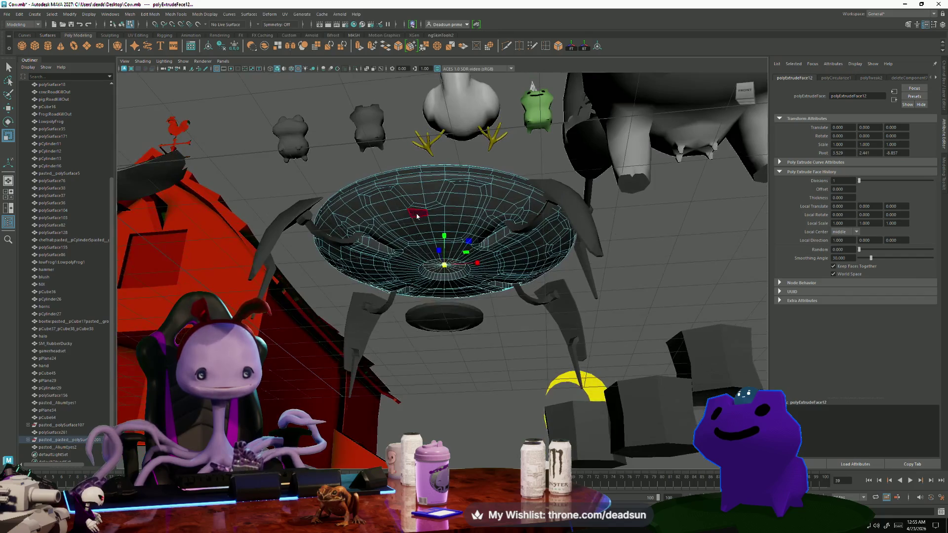
left_click(375, 195)
scroll(374, 196, "up", 3)
left_click(359, 180)
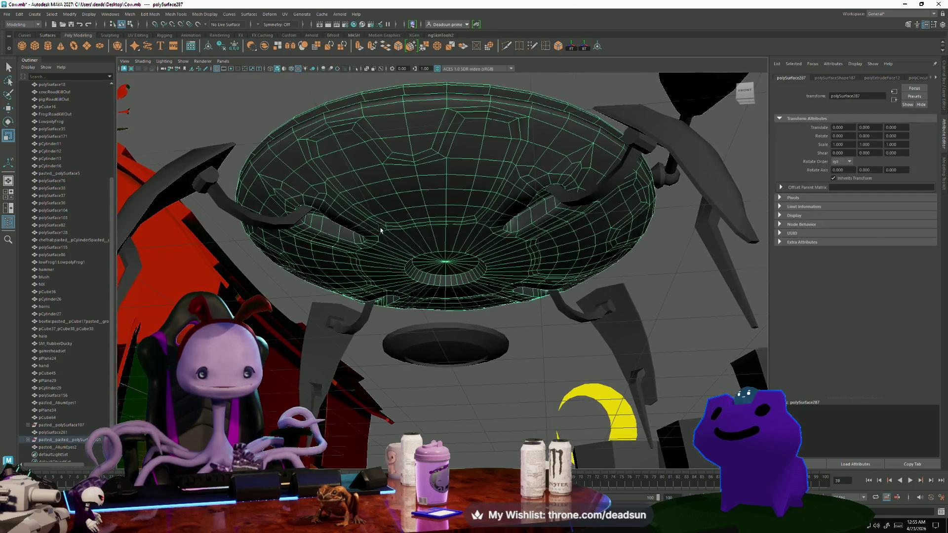
Put the saucer in edge mode, undo a stray edge pick and clear the selection.
key("F10")
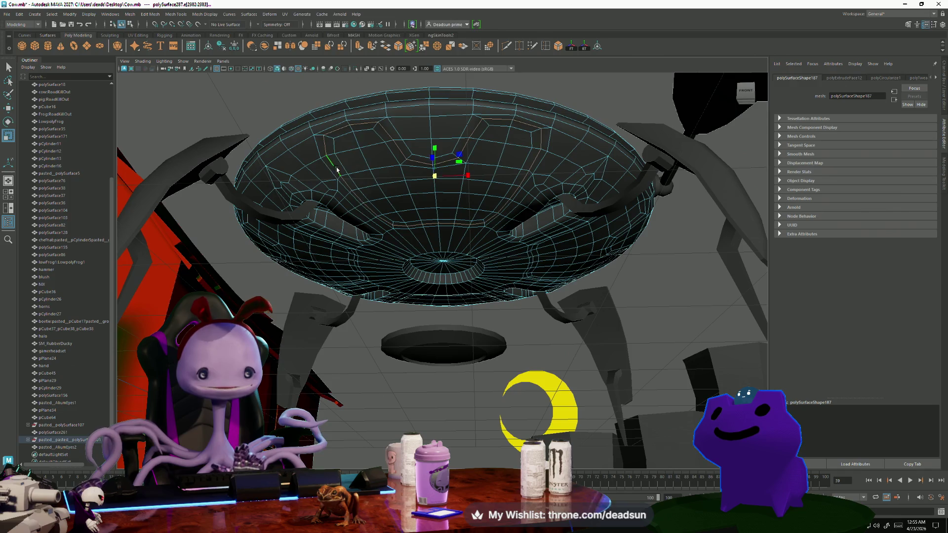
mouse_move(314, 262)
left_mouse_down("alt")
mouse_move(328, 156)
mouse_move(344, 155)
mouse_move(316, 225)
mouse_move(340, 197)
mouse_move(347, 219)
left_mouse_up("alt")
left_click(317, 184)
key("ctrl+z")
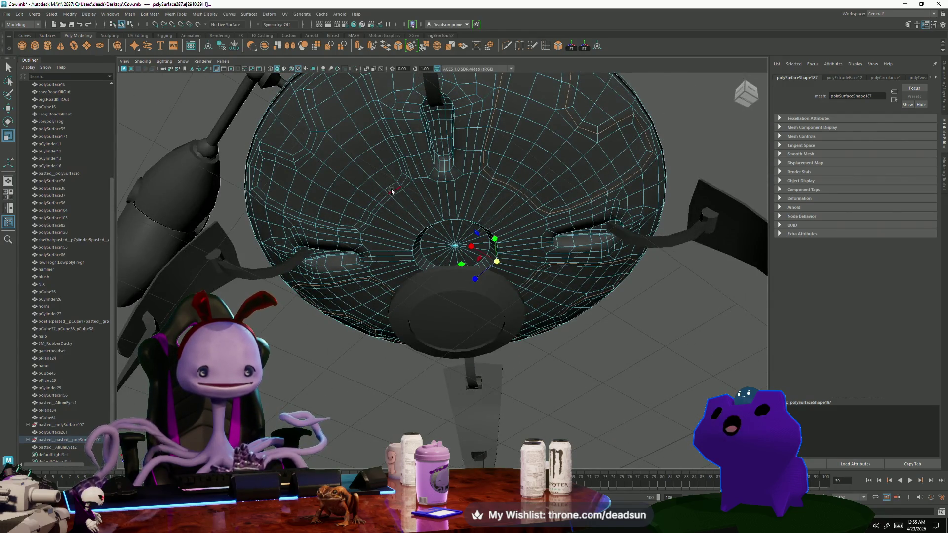
mouse_move(496, 180)
left_mouse_down("alt")
mouse_move(509, 190)
mouse_move(473, 195)
mouse_move(459, 210)
mouse_move(481, 226)
mouse_move(406, 257)
left_mouse_up("alt")
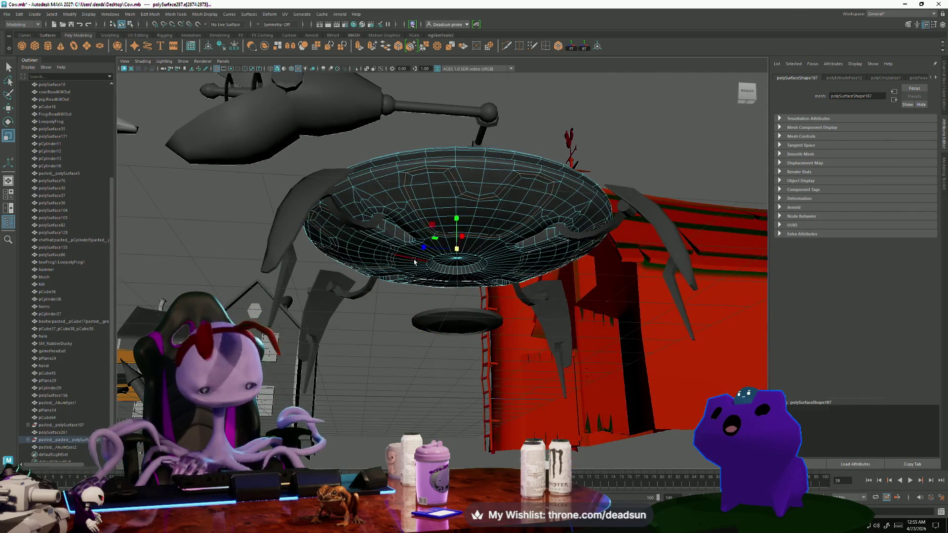
left_click(414, 261)
Tumble under the saucer to the centre hole and use the component marking menu to pick faces.
mouse_move(375, 208)
left_mouse_down("alt")
mouse_move(322, 145)
mouse_move(580, 312)
left_mouse_up("alt")
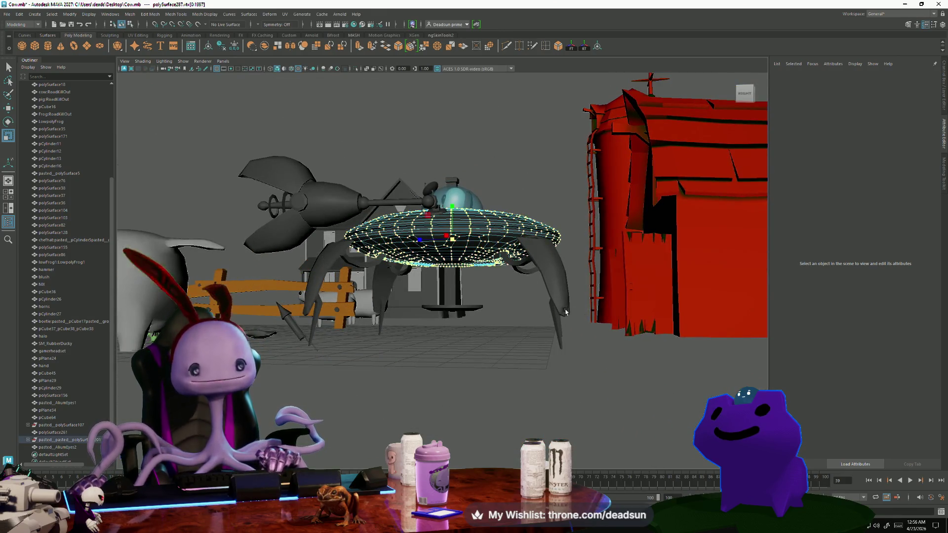
left_click_drag(407, 291, 400, 252, "alt")
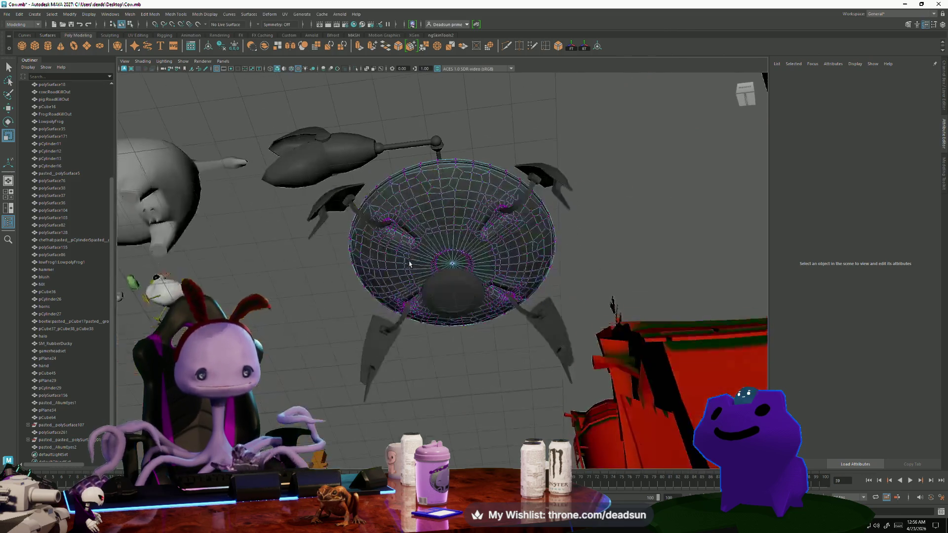
scroll(399, 247, "up", 5)
scroll(399, 248, "up", 5)
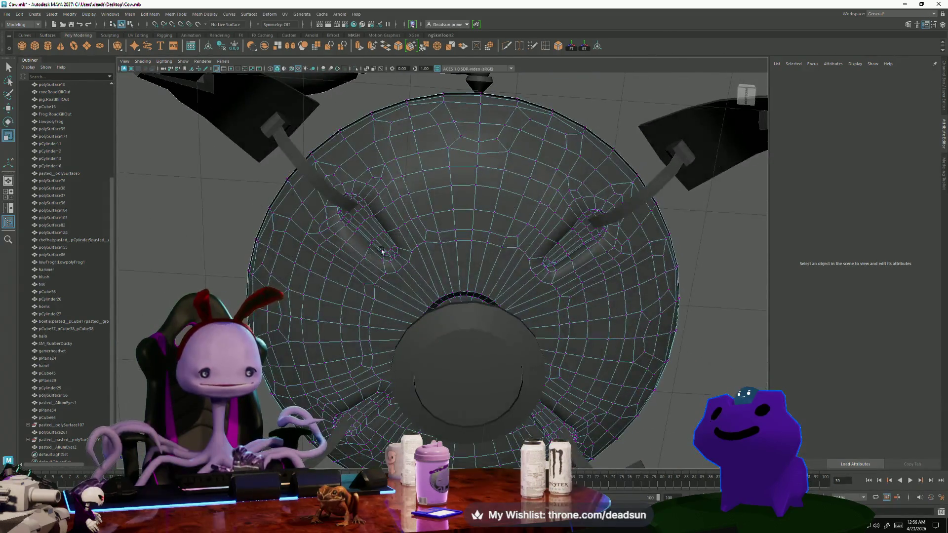
mouse_move(330, 236)
left_mouse_down("alt")
mouse_move(318, 249)
mouse_move(367, 270)
mouse_move(326, 266)
mouse_move(338, 267)
left_mouse_up("alt")
scroll(340, 279, "down", 5)
right_click_drag(303, 229, 303, 249)
left_click(297, 218)
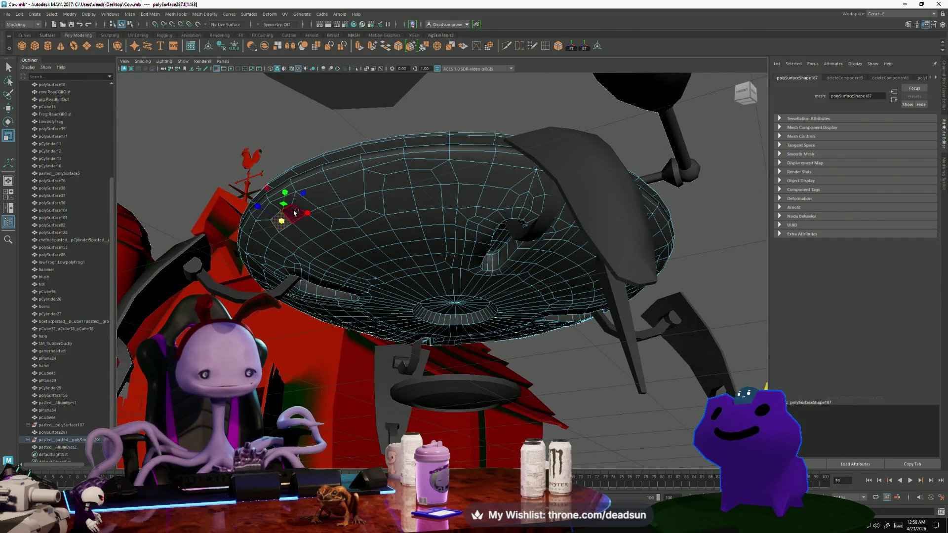
Marquee-select the first underside panel faces between the radial strips.
scroll(300, 229, "up", 3)
left_click_drag(300, 229, 286, 224, "alt")
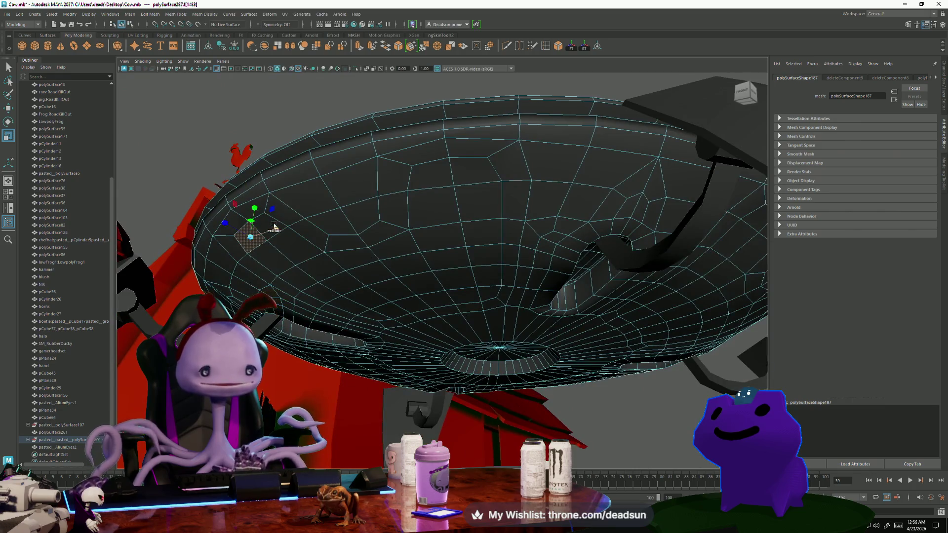
right_click_drag(277, 223, 303, 249, "shift")
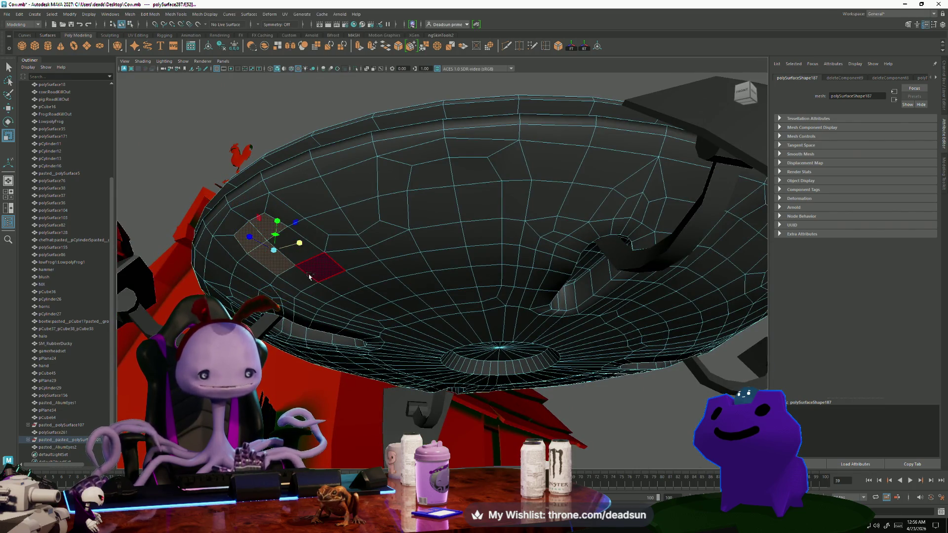
mouse_move(296, 247)
left_mouse_down("shift")
mouse_move(276, 232)
mouse_move(387, 250)
mouse_move(427, 240)
mouse_move(434, 205)
mouse_move(474, 178)
mouse_move(484, 253)
mouse_move(444, 257)
mouse_move(481, 274)
mouse_move(487, 289)
mouse_move(424, 305)
left_mouse_up("shift")
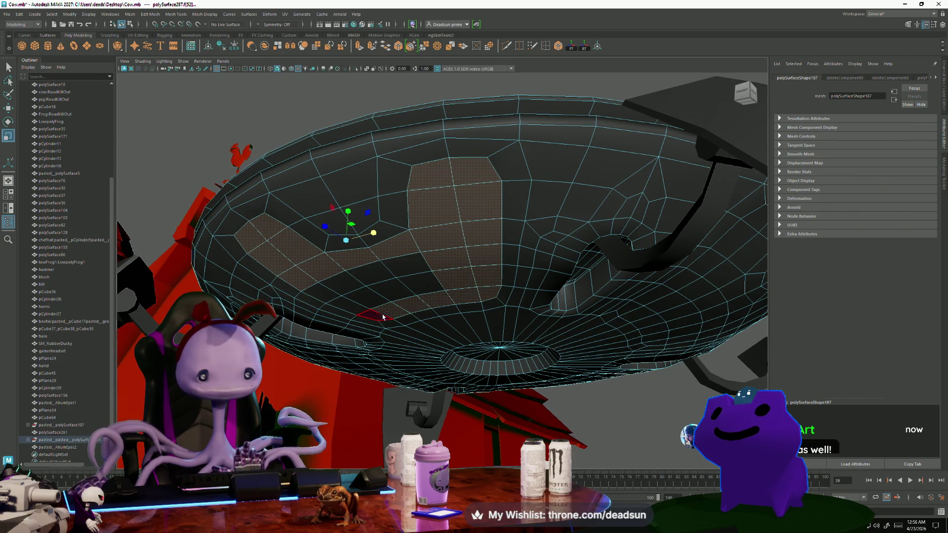
mouse_move(342, 305)
left_mouse_down("shift")
mouse_move(321, 291)
mouse_move(416, 280)
mouse_move(449, 255)
mouse_move(451, 180)
left_mouse_up("shift")
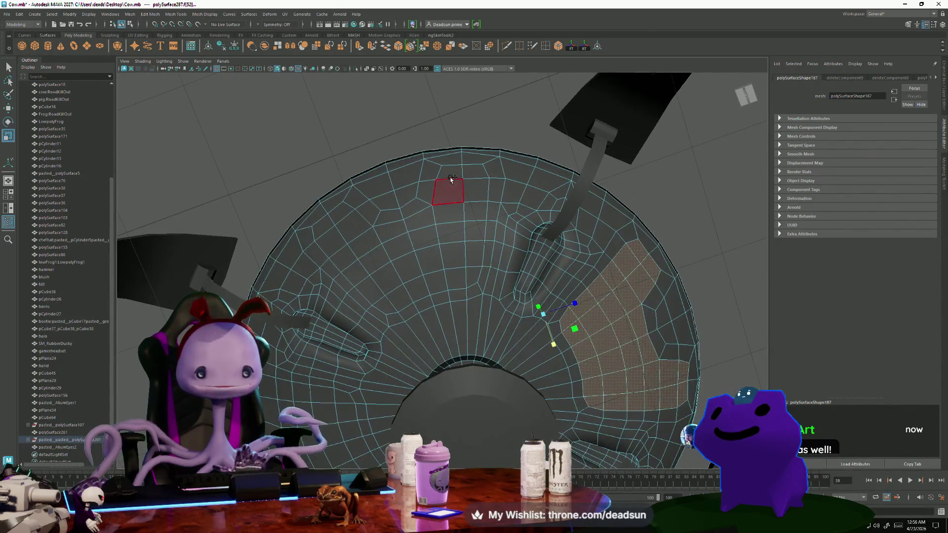
mouse_move(463, 254)
left_mouse_down("shift")
mouse_move(469, 291)
mouse_move(430, 294)
left_mouse_up("shift")
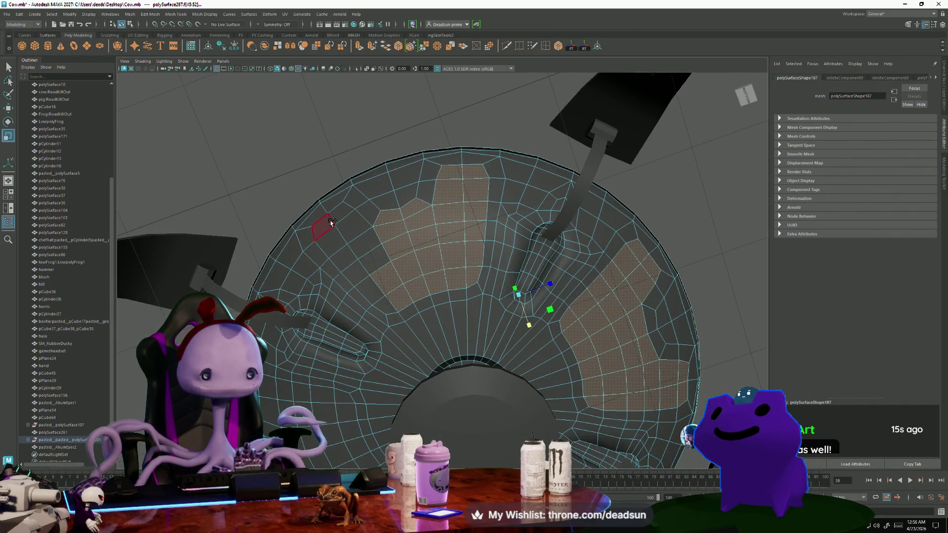
left_click_drag(350, 247, 362, 265, "shift")
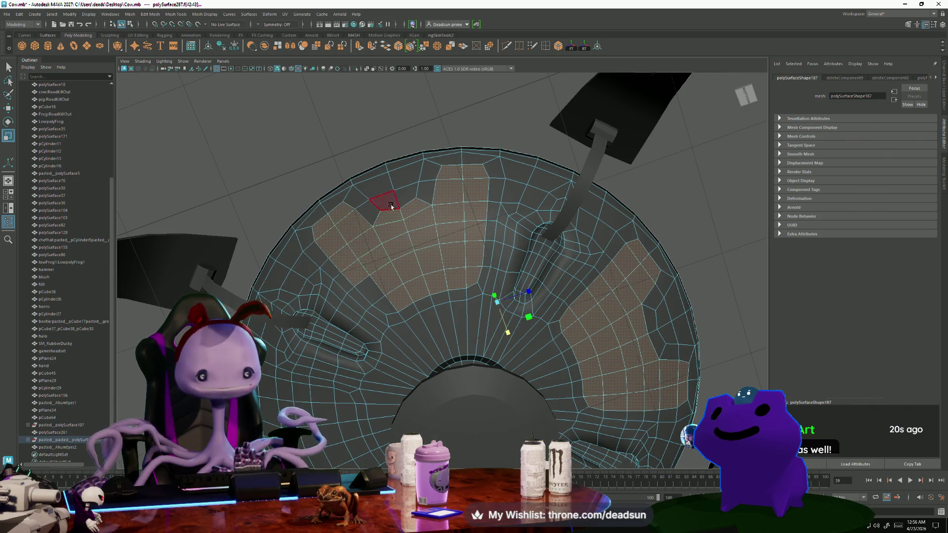
Add the remaining panel faces near the hub and rim to the selection.
mouse_move(385, 306)
left_mouse_down("alt")
mouse_move(428, 219)
mouse_move(383, 225)
mouse_move(411, 240)
mouse_move(465, 243)
left_mouse_up("alt")
left_click_drag(411, 258, 464, 277, "shift")
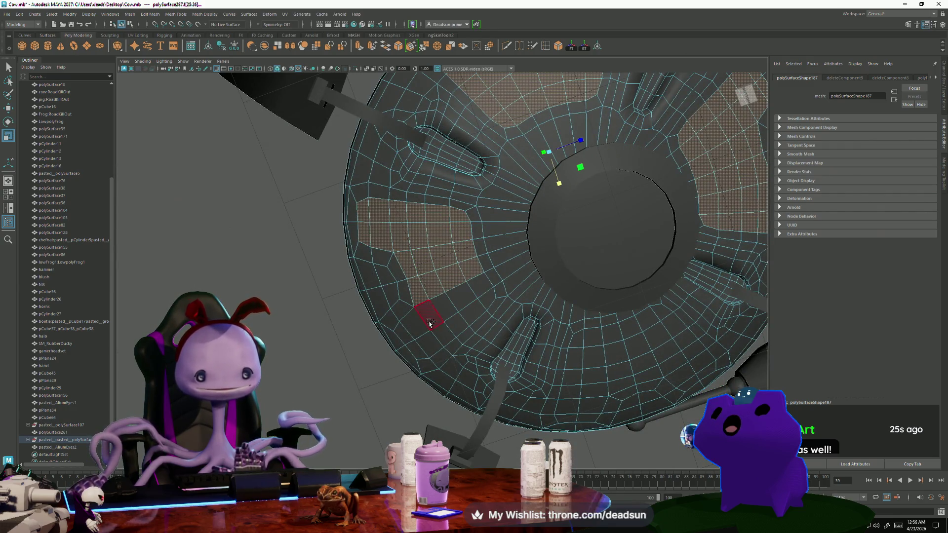
left_click_drag(426, 342, 445, 323, "shift")
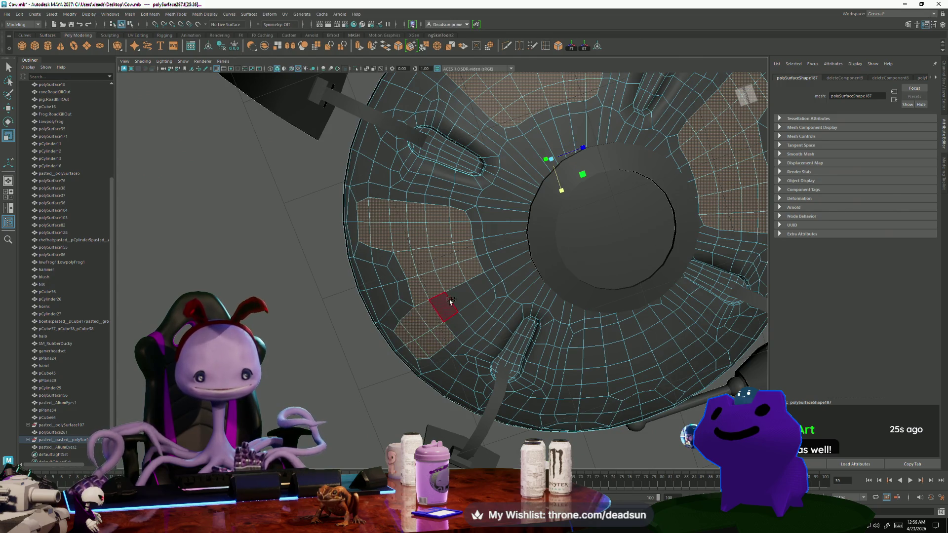
left_click_drag(567, 313, 409, 276, "alt")
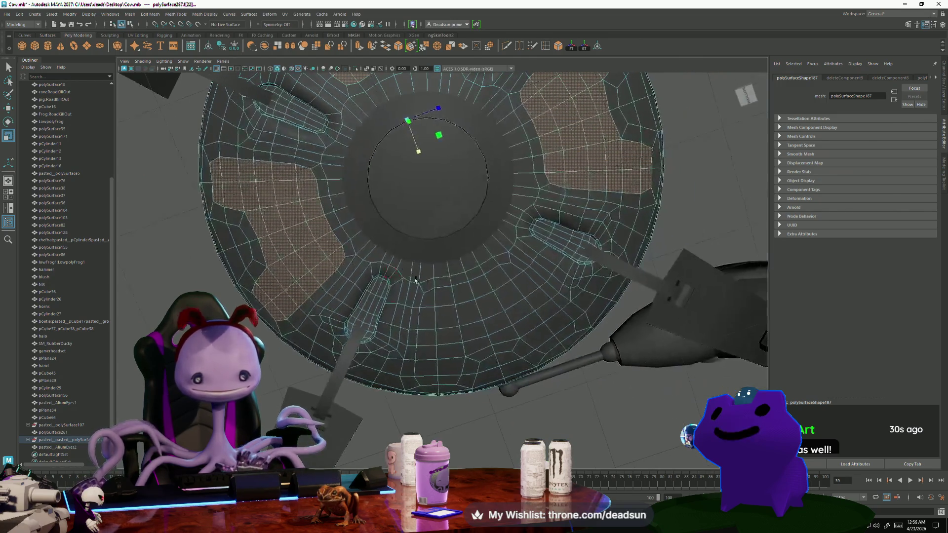
left_click_drag(446, 379, 446, 379, "shift")
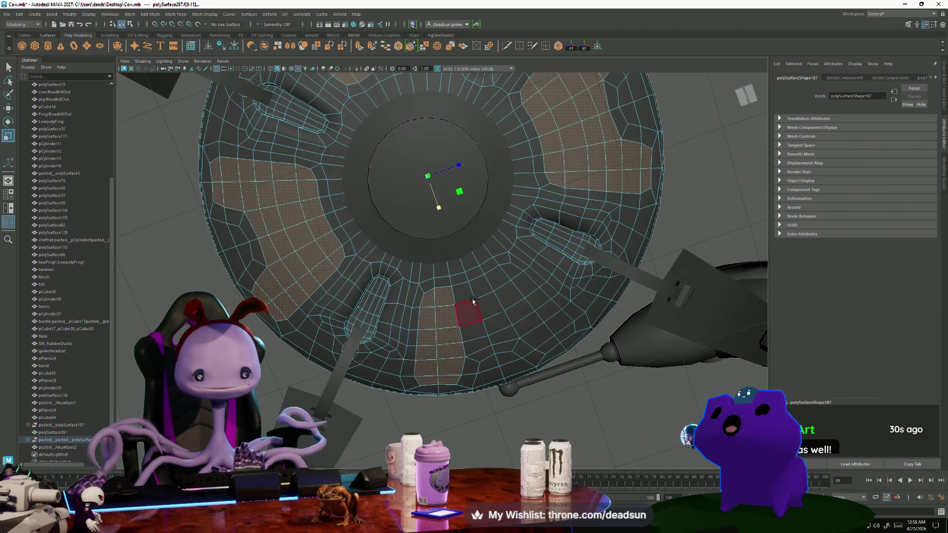
left_click_drag(473, 290, 501, 344, "shift")
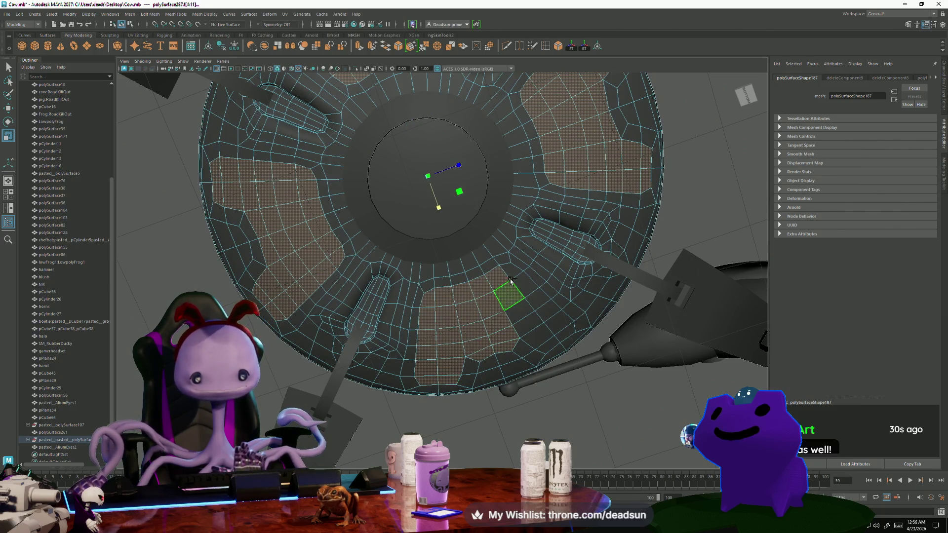
mouse_move(521, 312)
left_mouse_down("shift")
mouse_move(551, 320)
mouse_move(513, 336)
mouse_move(433, 282)
left_mouse_up("shift")
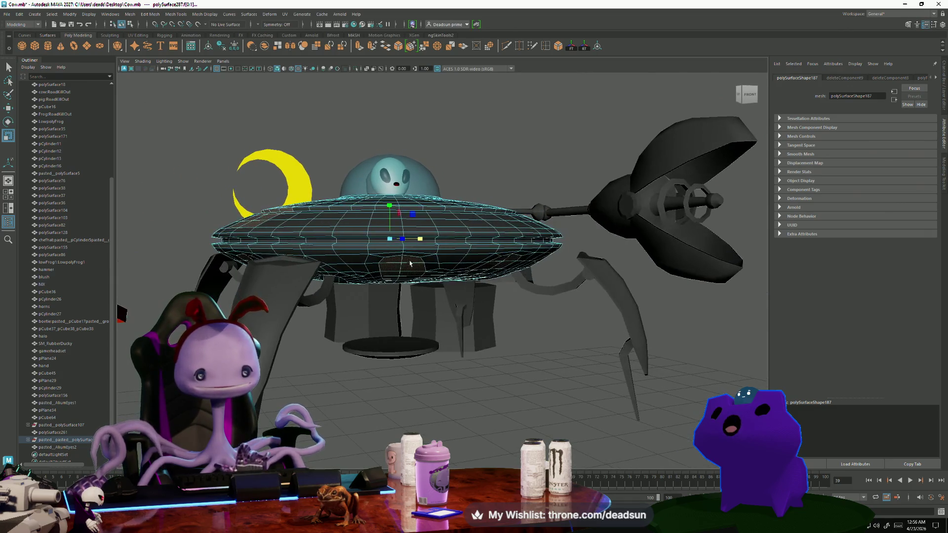
Raise the selected underside panel faces along Y with the Move tool to recess them.
left_click_drag(202, 169, 433, 222, "alt")
scroll(433, 223, "up", 6)
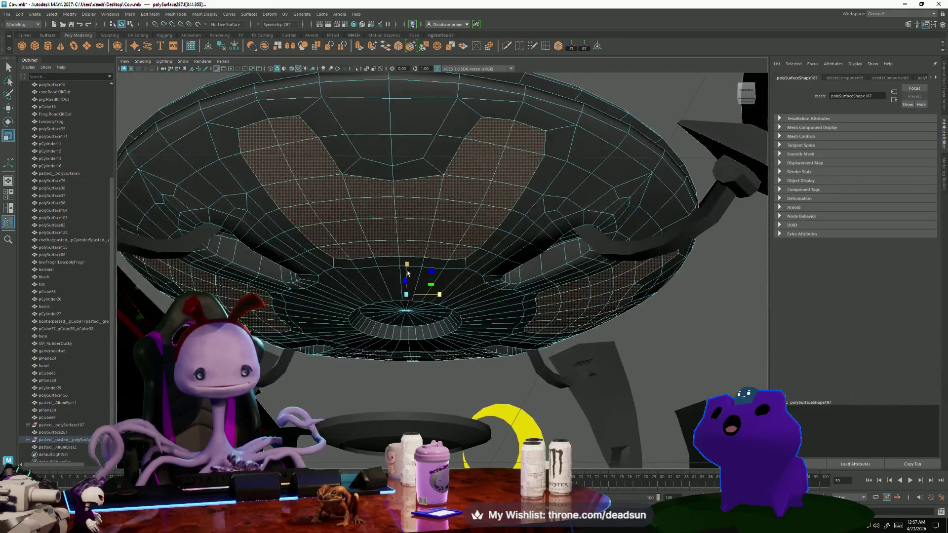
key("w")
mouse_move(408, 268)
left_mouse_down()
mouse_move(422, 262)
mouse_move(403, 241)
mouse_move(402, 292)
mouse_move(370, 292)
left_mouse_up()
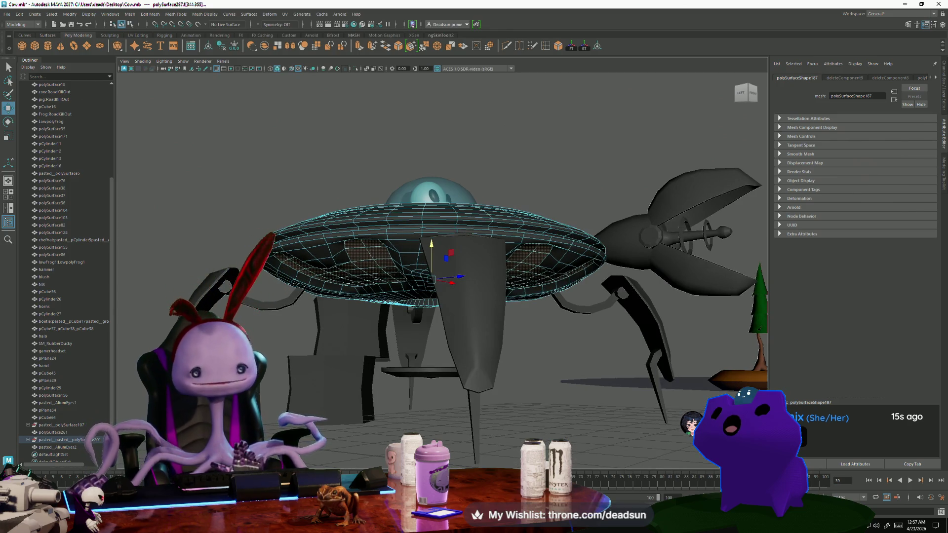
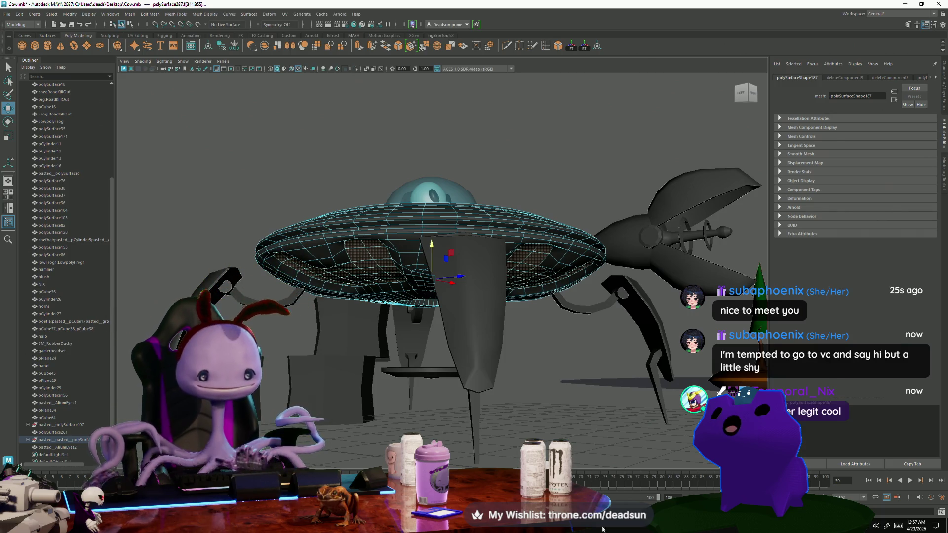
Orbit under the saucer and switch it to edge selection.
mouse_move(425, 378)
left_mouse_down("alt")
mouse_move(355, 333)
mouse_move(399, 386)
left_mouse_up("alt")
mouse_move(388, 399)
left_mouse_down("alt")
mouse_move(365, 342)
mouse_move(375, 316)
mouse_move(408, 342)
left_mouse_up("alt")
right_click_drag(408, 342, 413, 336)
left_click(412, 336)
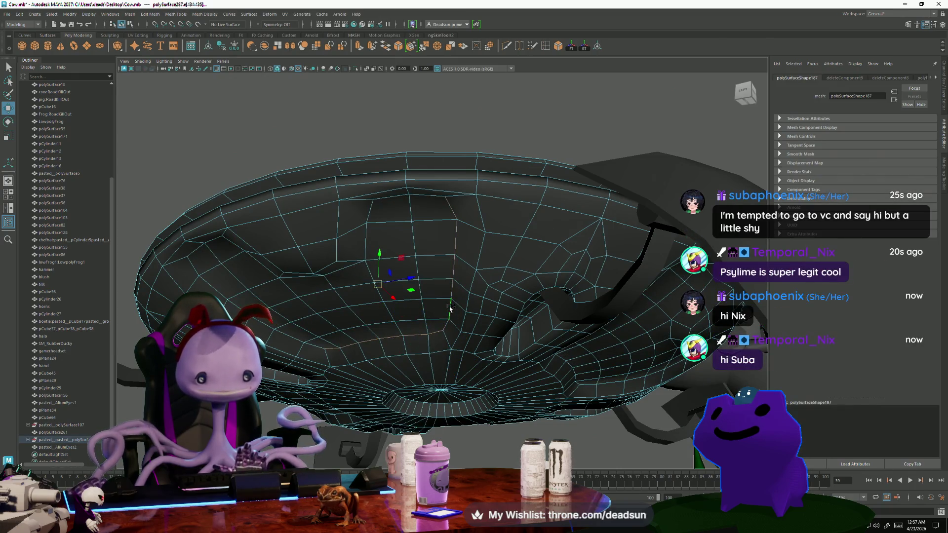
Select the first three edges along the underside bowl's rim.
left_click_drag(450, 308, 340, 125, "alt")
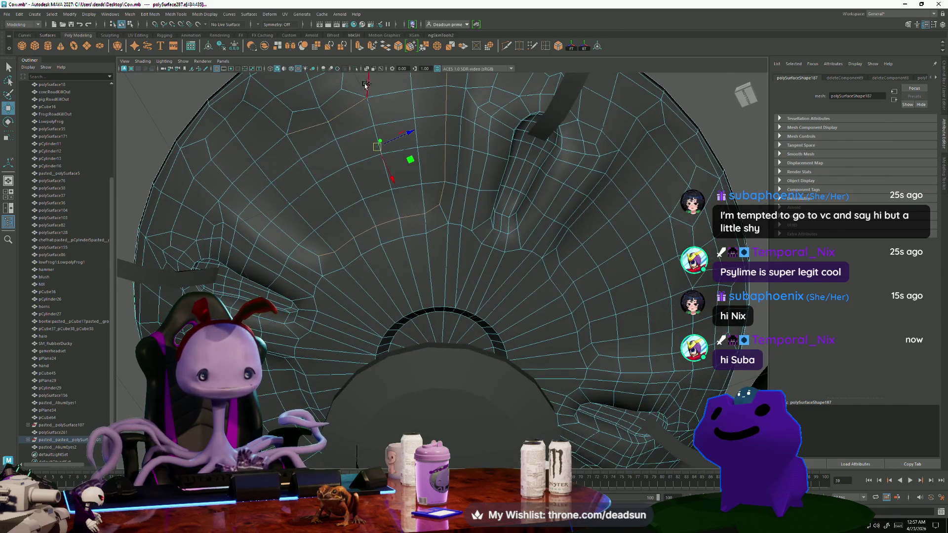
left_click_drag(364, 86, 425, 153, "alt")
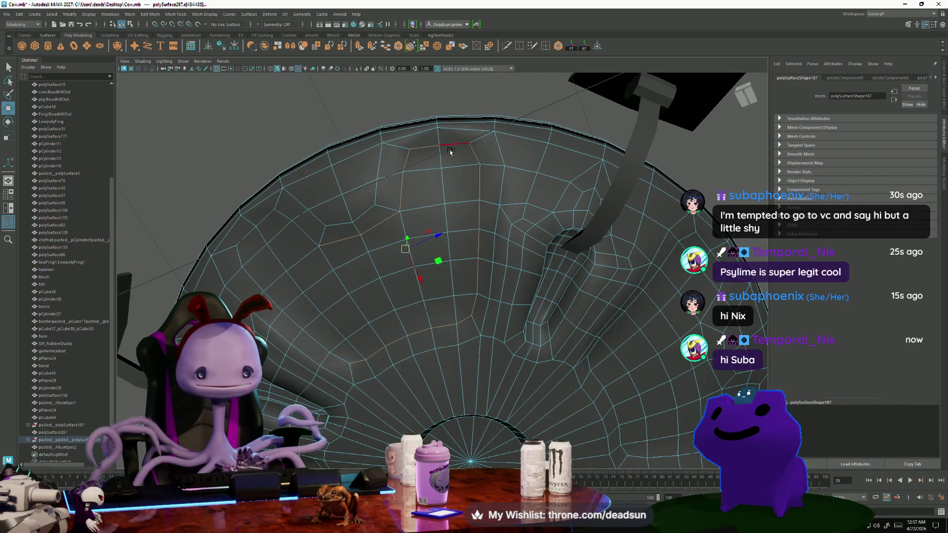
left_click(267, 220, "shift")
key("bracketleft")
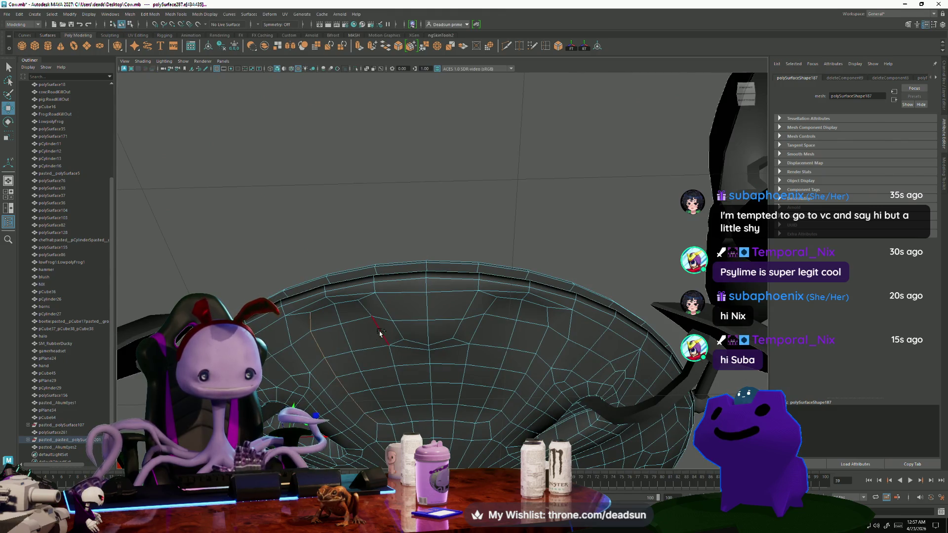
left_click(380, 334, "shift")
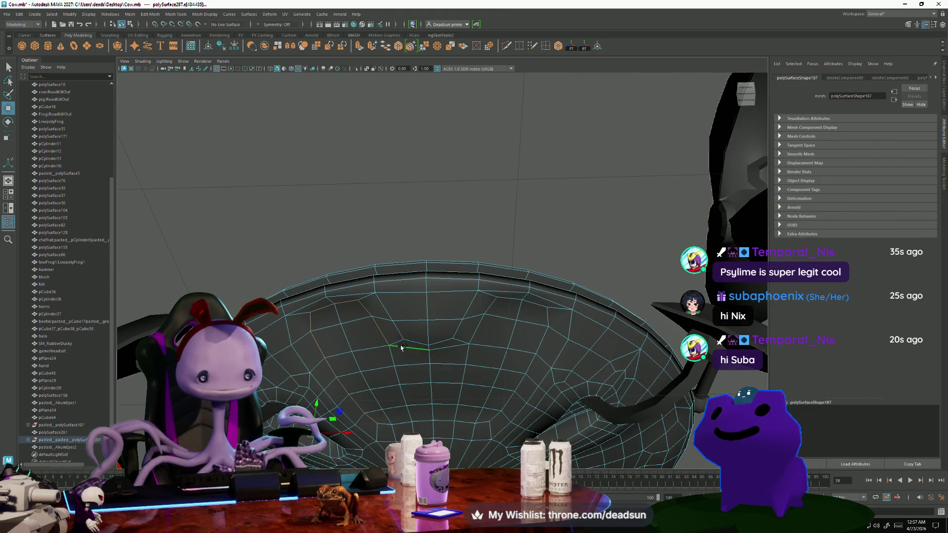
left_click(421, 423, "shift")
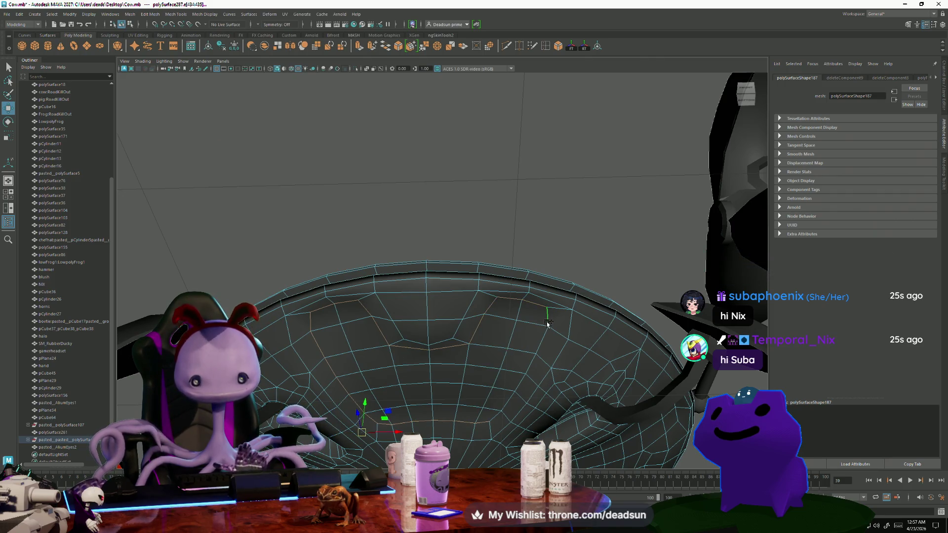
Add another bowl edge to the selection and reframe the saucer underside.
left_click_drag(549, 410, 446, 247, "alt")
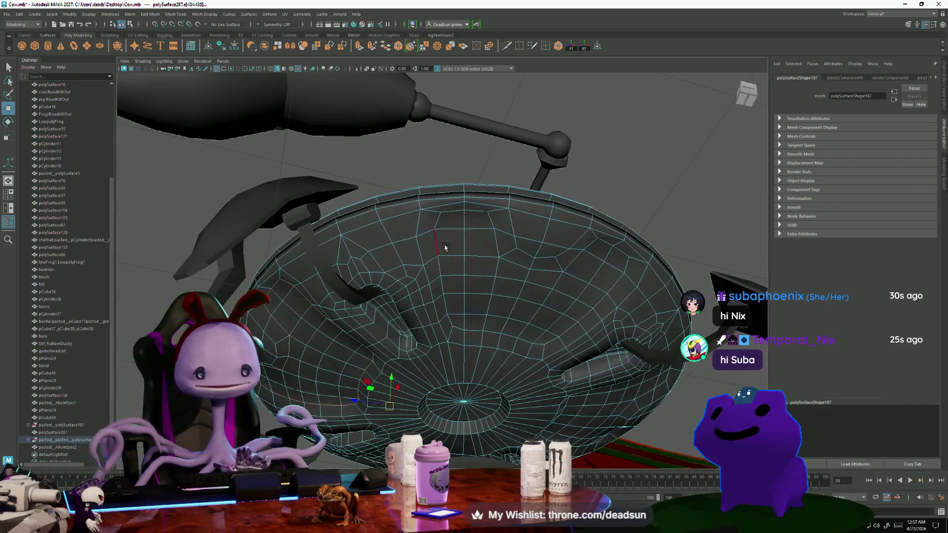
left_click(474, 330, "shift")
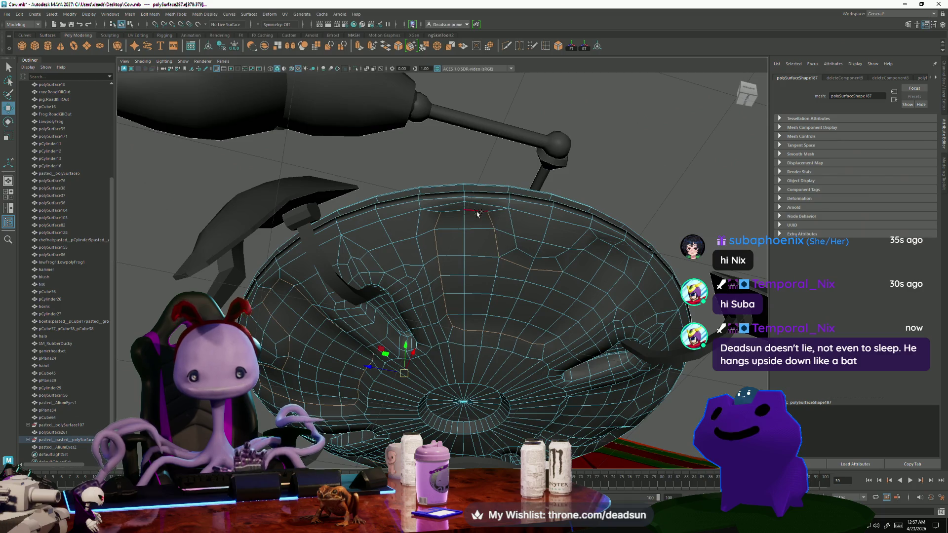
left_click_drag(447, 216, 533, 170, "alt")
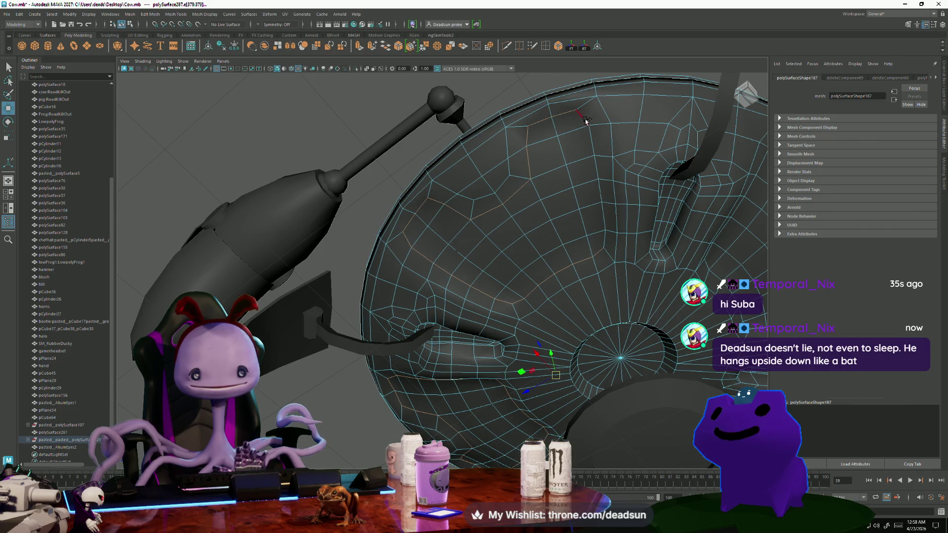
left_click_drag(586, 122, 422, 173, "alt")
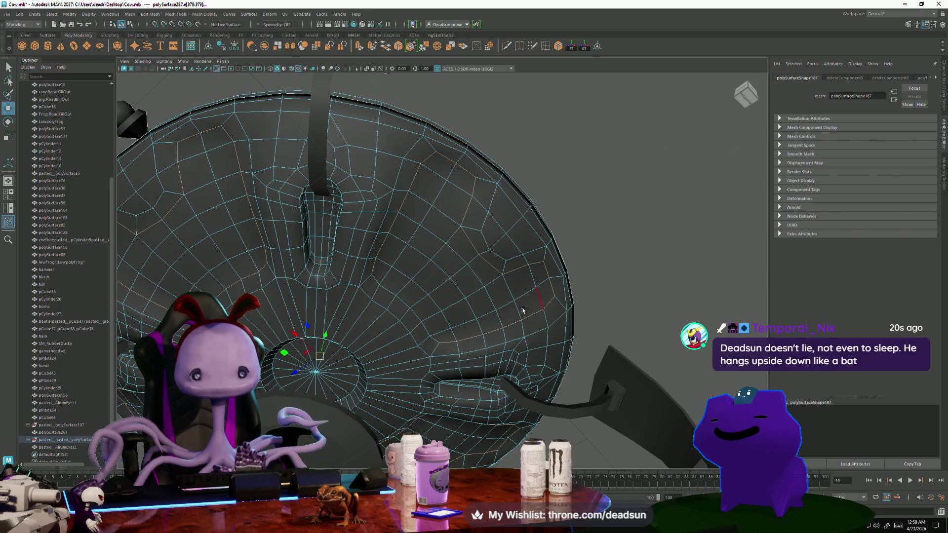
scroll(424, 332, "down", 5)
left_click_drag(425, 332, 291, 362, "alt")
right_click_drag(291, 362, 464, 351, "alt")
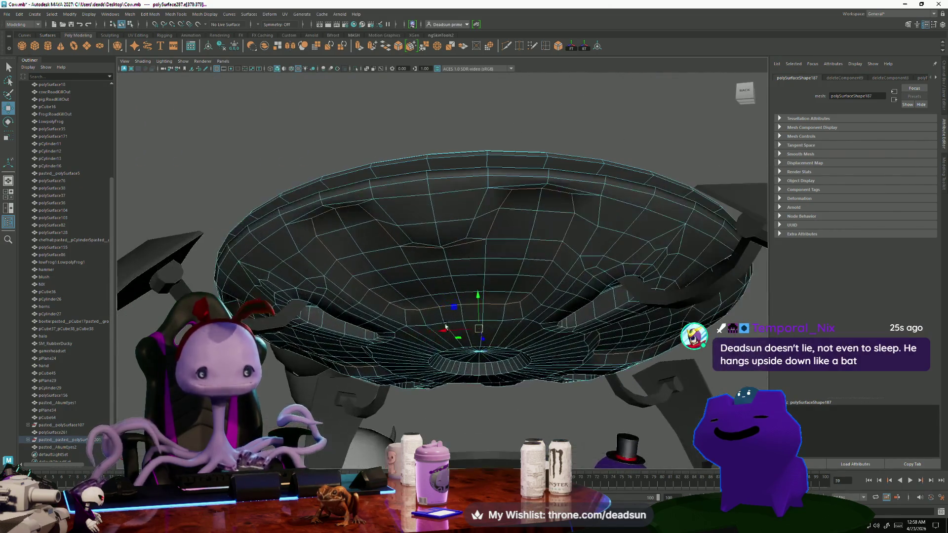
Browse the menu bar to the Mesh Display menu.
left_click(148, 14)
left_click(161, 14)
left_click(154, 15)
left_click(177, 14)
mouse_move(197, 18)
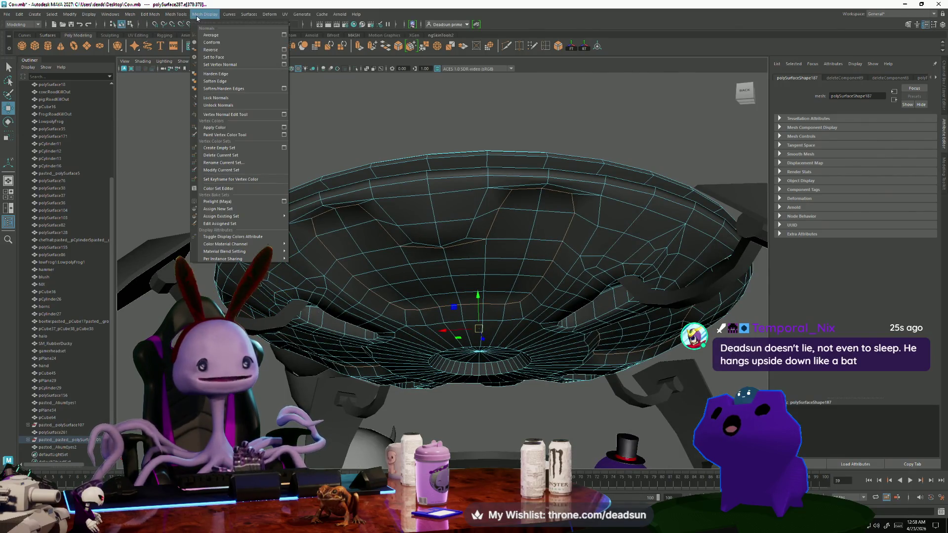
Harden the selected rim edges and return to object selection.
left_click(230, 75)
scroll(487, 282, "down", 5)
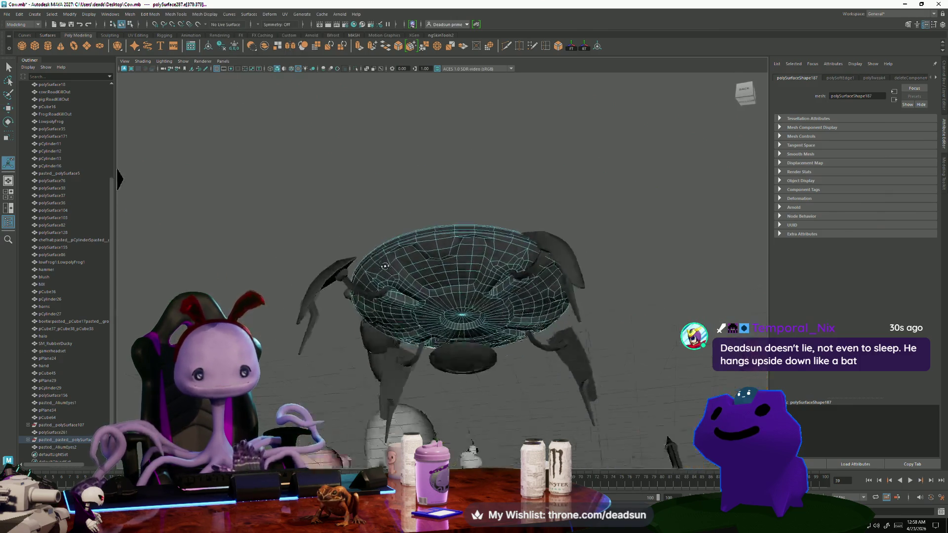
left_click_drag(486, 281, 486, 197, "alt")
key("F8")
Select the saucer disk mesh and pick a vertex on its rim.
left_click(486, 151)
mouse_move(486, 152)
left_mouse_down("alt")
mouse_move(459, 277)
mouse_move(455, 226)
left_mouse_up("alt")
left_click(455, 226)
scroll(475, 208, "up", 5)
right_click_drag(506, 187, 500, 138)
left_click(500, 139)
Inspect the disk from several angles, then return to object selection.
scroll(425, 204, "up", 2)
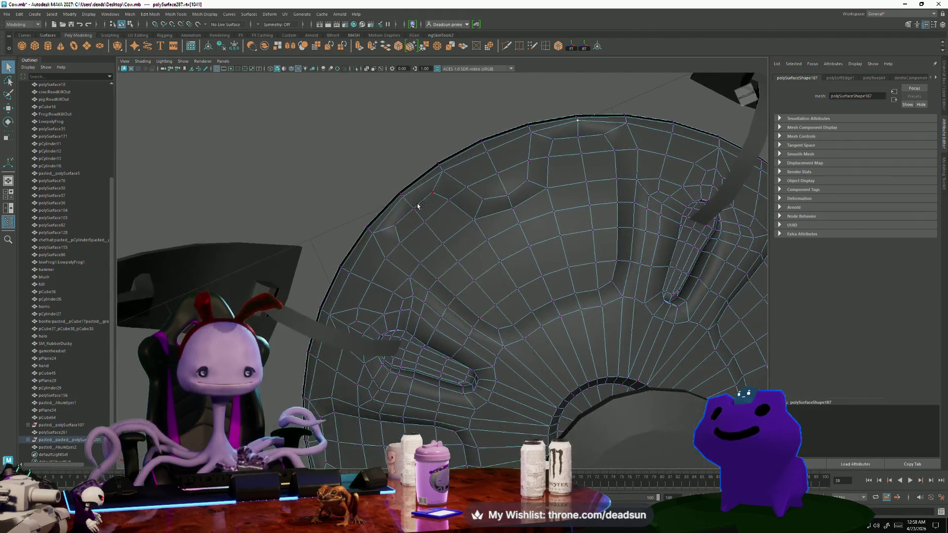
scroll(411, 245, "down", 5)
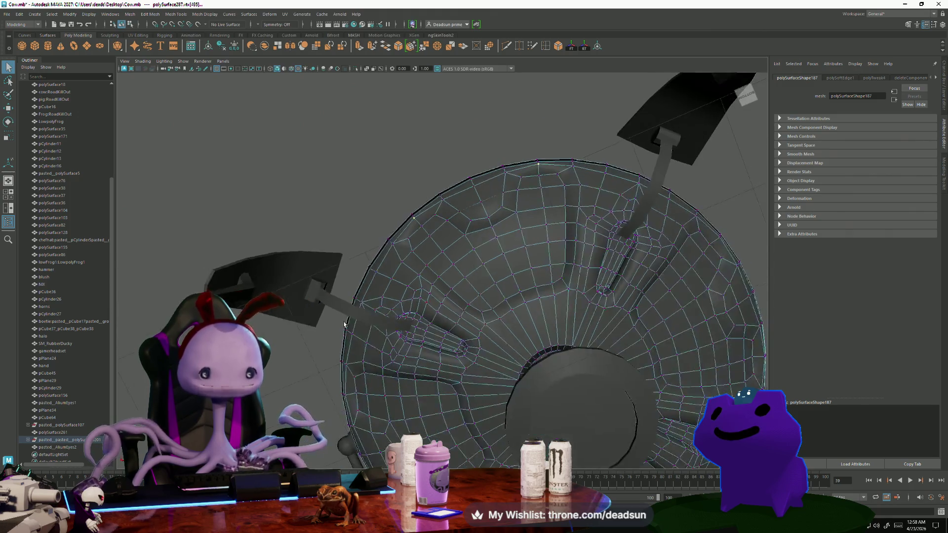
left_click_drag(412, 245, 392, 134, "alt")
scroll(395, 235, "down", 3)
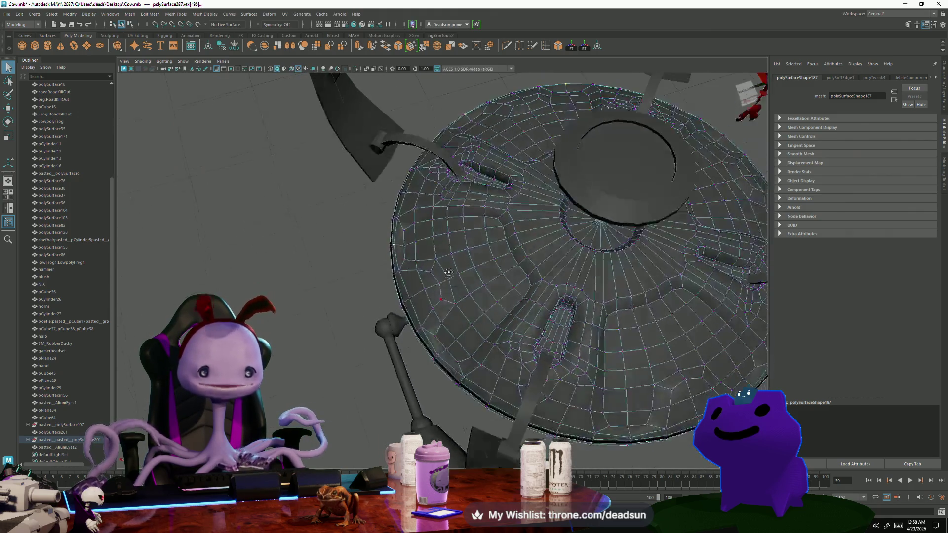
left_click_drag(395, 235, 468, 293, "alt")
scroll(469, 293, "up", 3)
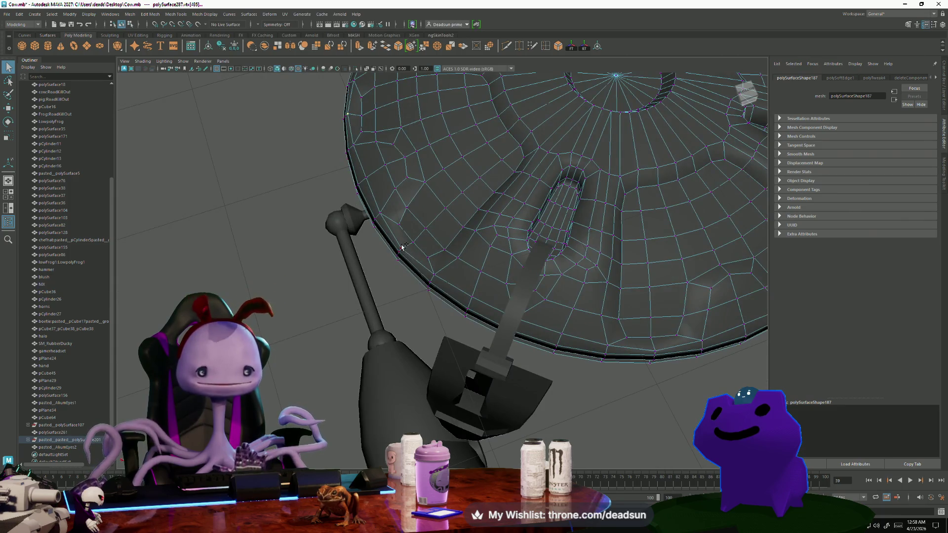
mouse_move(658, 351)
left_mouse_down("alt")
mouse_move(444, 367)
mouse_move(480, 386)
left_mouse_up("alt")
left_click_drag(511, 250, 427, 281, "alt")
left_click_drag(301, 274, 388, 311, "alt")
key("e")
mouse_move(400, 354)
left_mouse_down("alt")
mouse_move(405, 316)
mouse_move(390, 293)
mouse_move(332, 271)
mouse_move(337, 318)
mouse_move(389, 225)
mouse_move(364, 224)
left_mouse_up("alt")
key("F8")
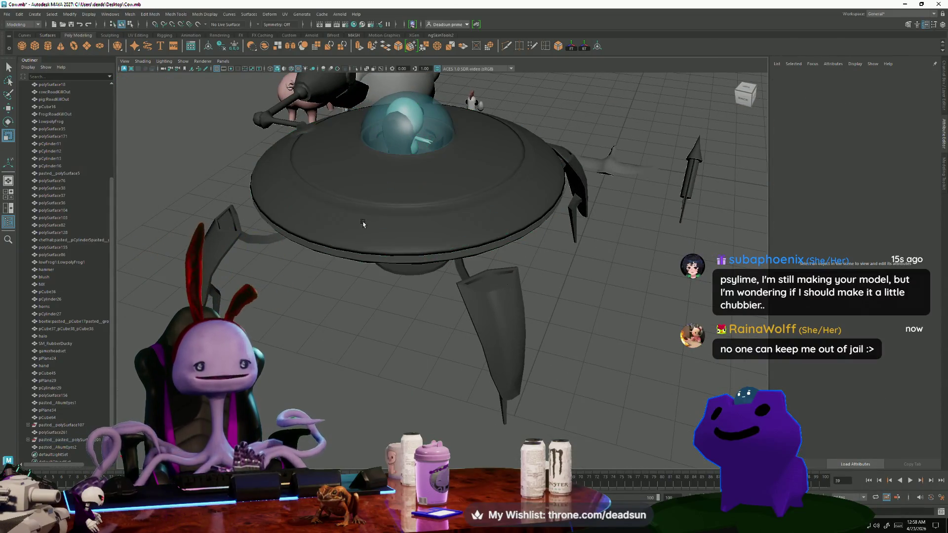
Orbit around the saucer and dome and select an edge on the saucer.
scroll(367, 220, "up", 8)
scroll(376, 214, "down", 6)
mouse_move(417, 343)
left_mouse_down("alt")
mouse_move(417, 332)
mouse_move(365, 304)
mouse_move(375, 310)
left_mouse_up("alt")
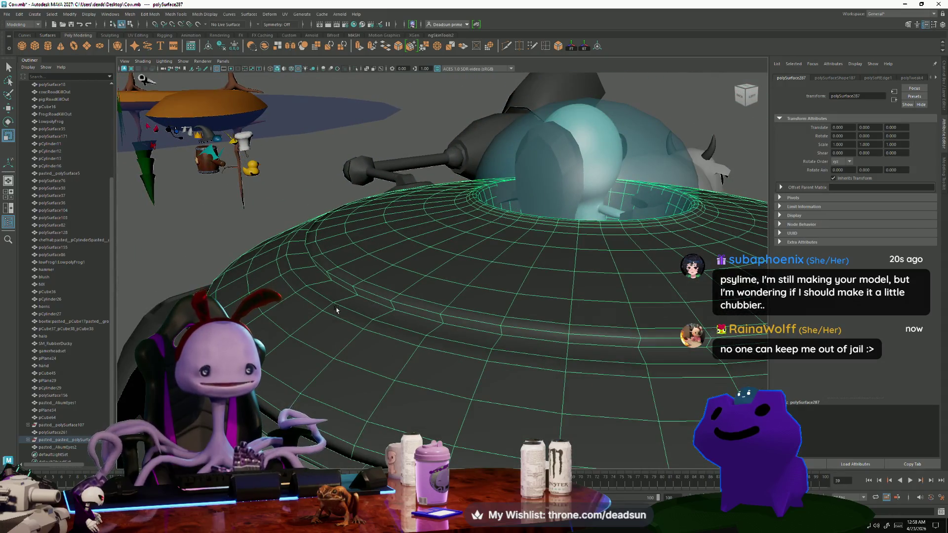
scroll(336, 309, "down", 5)
scroll(232, 259, "down", 4)
mouse_move(232, 260)
left_mouse_down("alt")
mouse_move(276, 306)
mouse_move(341, 276)
mouse_move(361, 303)
mouse_move(385, 286)
left_mouse_up("alt")
key("F10")
left_click(458, 242)
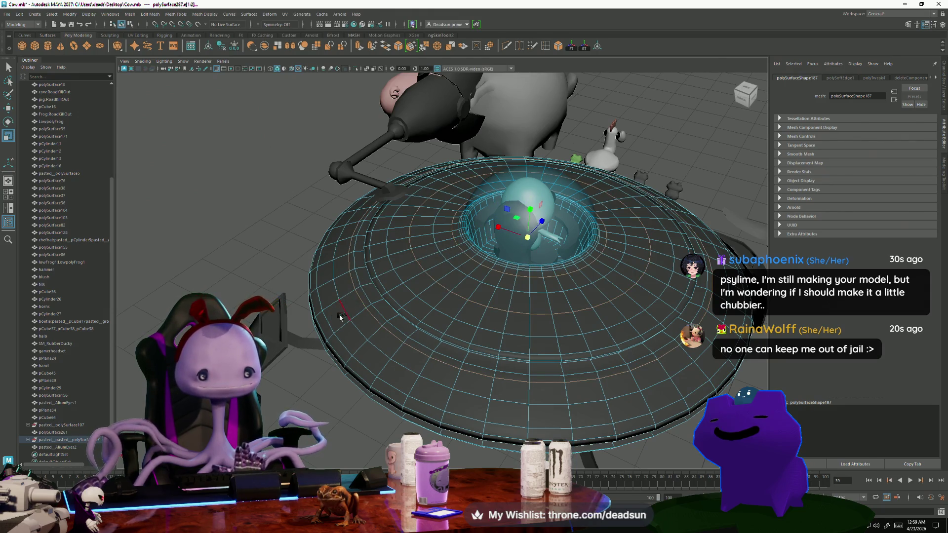
scroll(484, 324, "down", 5)
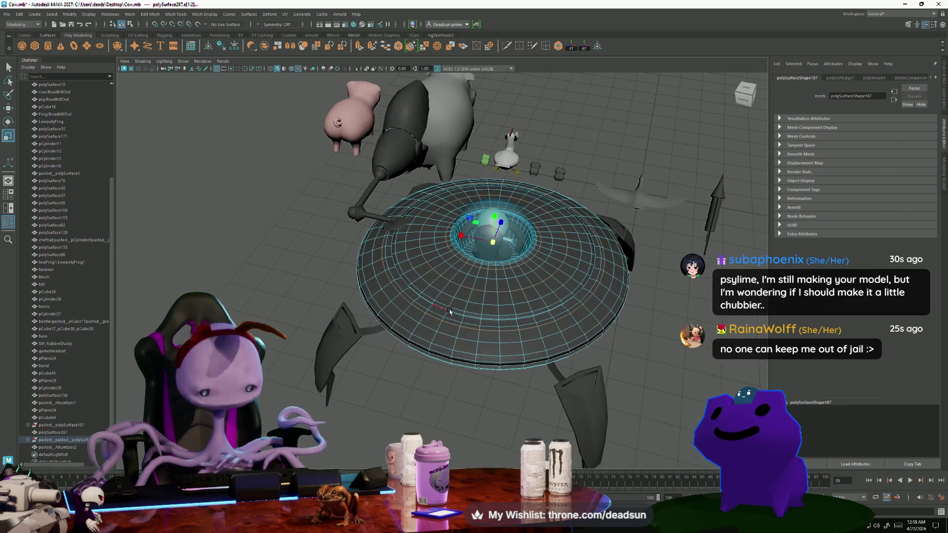
right_click_drag(473, 285, 421, 272)
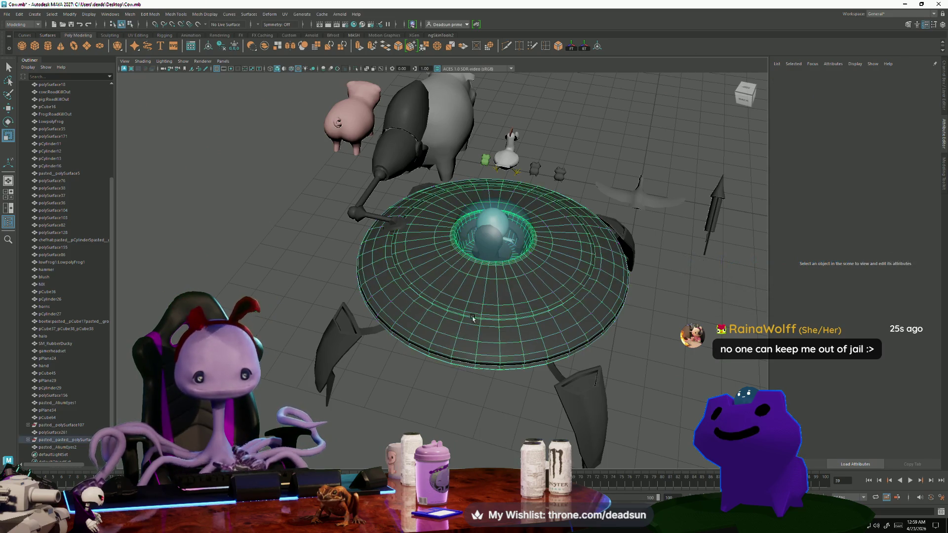
Select the helmet mesh, then clear the selection.
scroll(484, 307, "down", 3)
mouse_move(484, 306)
left_mouse_down("alt")
mouse_move(425, 326)
mouse_move(435, 302)
mouse_move(455, 313)
mouse_move(463, 388)
mouse_move(382, 337)
mouse_move(444, 325)
left_mouse_up("alt")
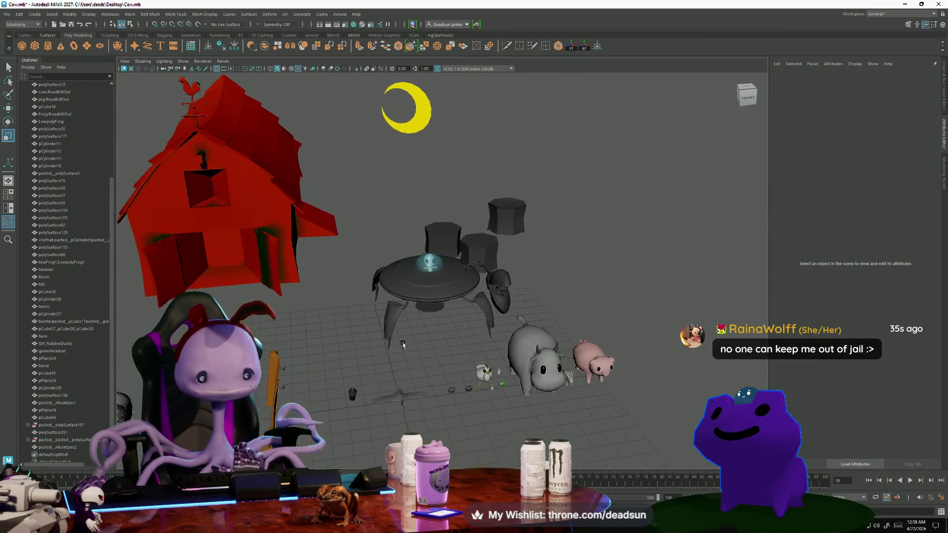
scroll(505, 316, "up", 5)
left_click(566, 289)
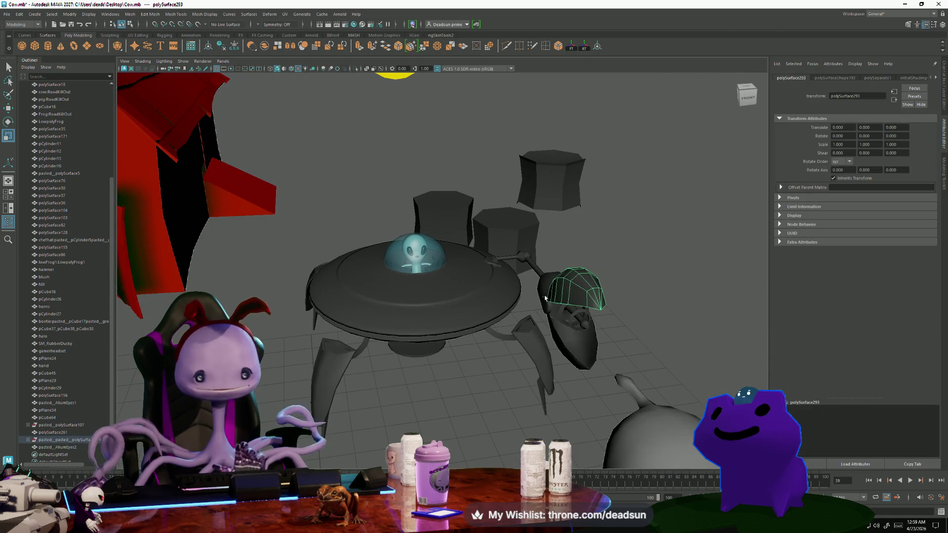
left_click(535, 373)
Select one of the UFO legs and open the UV menu.
mouse_move(535, 373)
left_mouse_down("alt")
mouse_move(441, 401)
mouse_move(281, 331)
mouse_move(320, 349)
mouse_move(328, 338)
left_mouse_up("alt")
mouse_move(329, 339)
right_mouse_down("alt")
mouse_move(357, 359)
mouse_move(321, 387)
right_mouse_up("alt")
left_click_drag(321, 387, 360, 296, "alt")
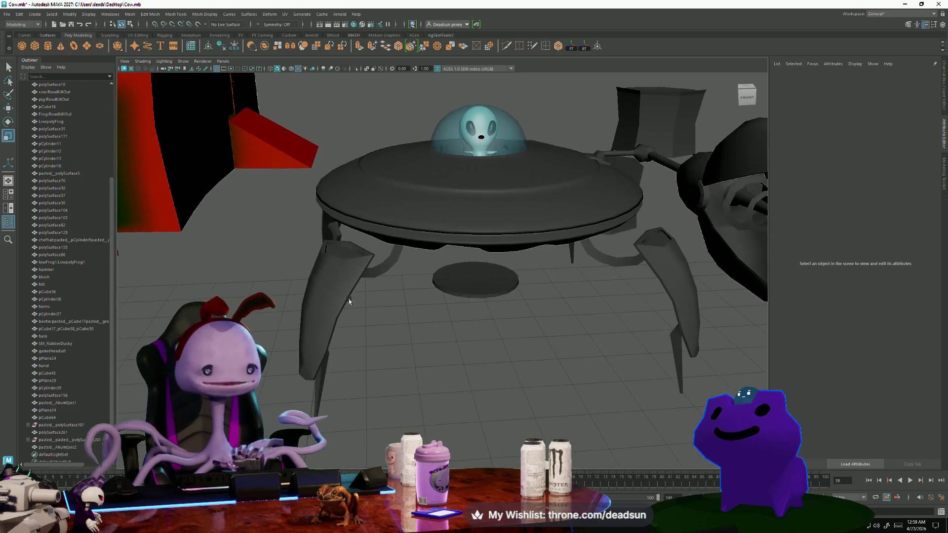
left_click(351, 302)
left_click(284, 14)
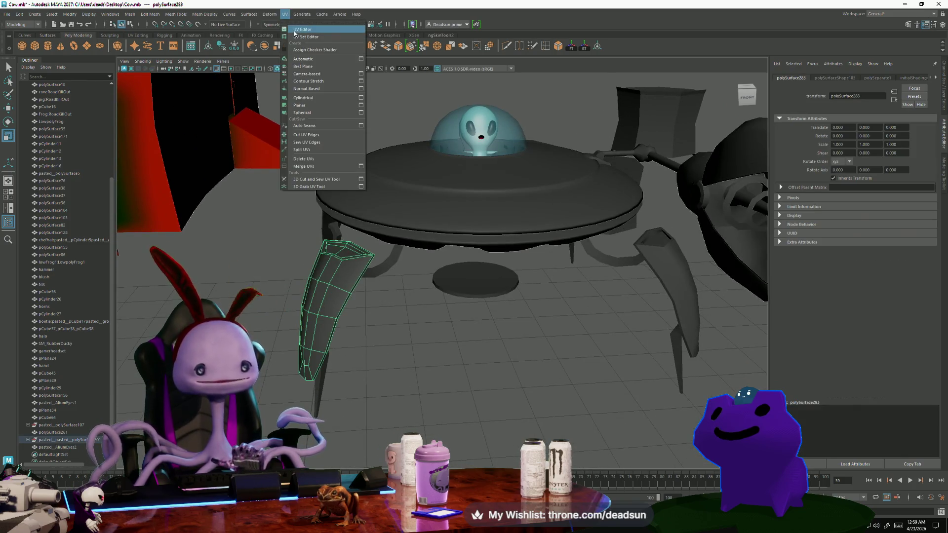
Open the UV Editor and view the UFO from above.
left_click(301, 30)
scroll(356, 276, "up", 3)
mouse_move(356, 276)
left_mouse_down("alt")
mouse_move(351, 292)
mouse_move(309, 275)
mouse_move(254, 218)
mouse_move(239, 228)
mouse_move(230, 204)
left_mouse_up("alt")
Select the UFO parts, toggling the saucer disc and dome in and out.
left_click_drag(419, 368, 419, 367)
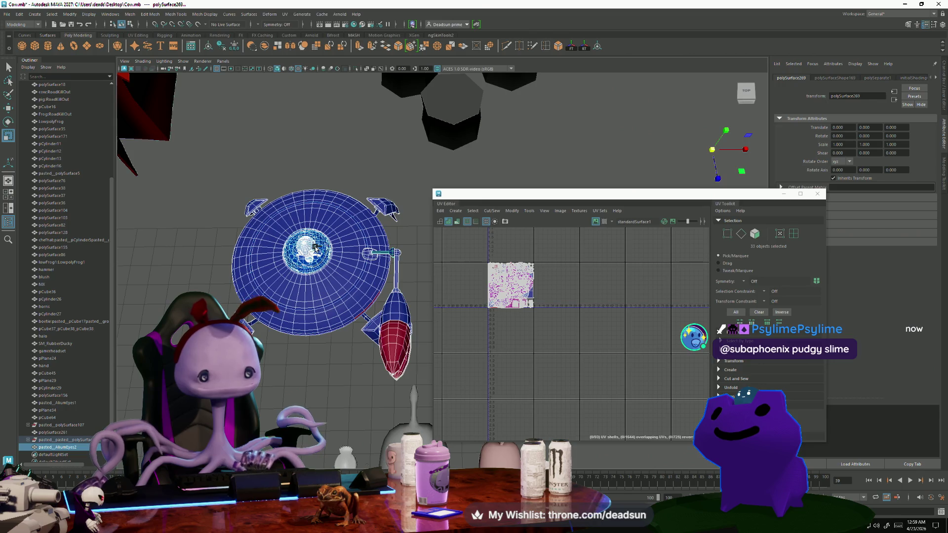
left_click(306, 249, "shift")
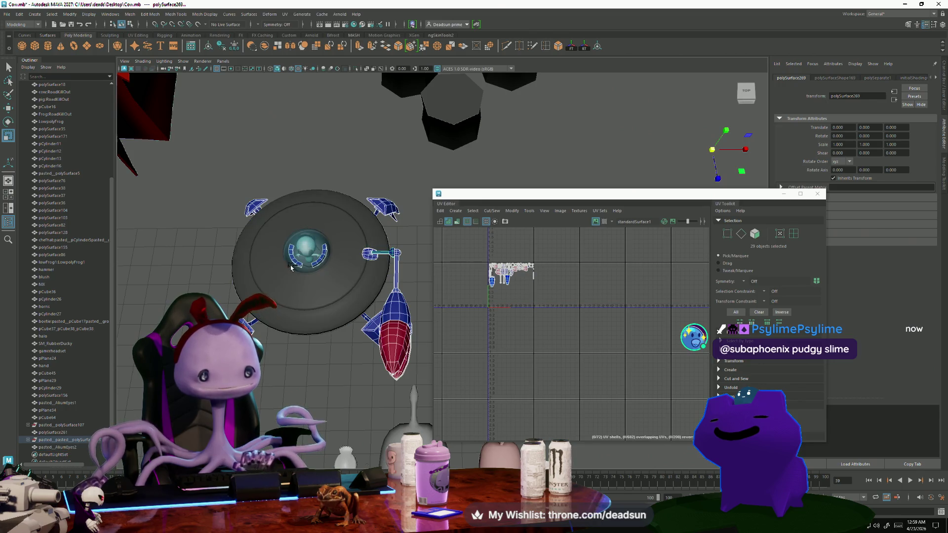
left_click(304, 250, "shift")
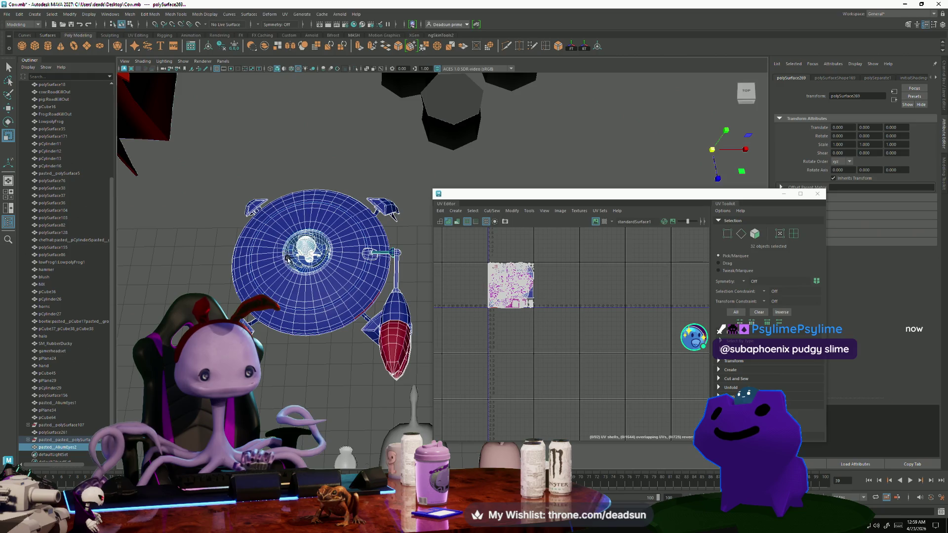
left_click(304, 286, "shift")
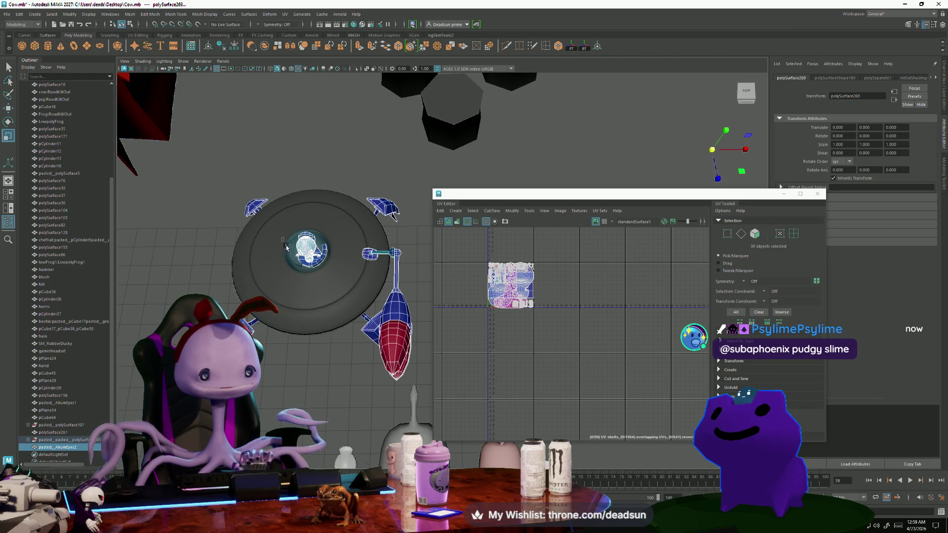
left_click_drag(291, 259, 292, 259, "shift")
left_click(308, 252, "shift")
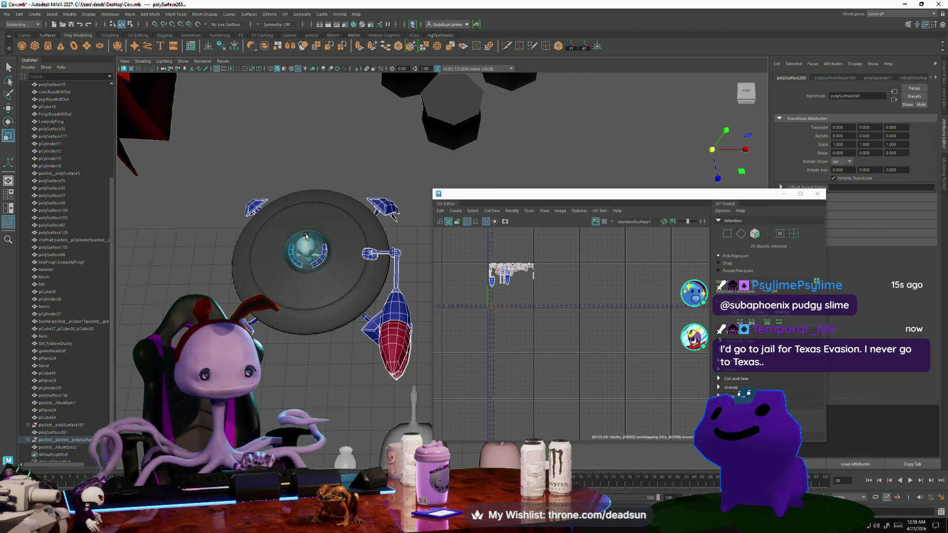
Add the large saucer disc to the selection alongside the glass dome.
mouse_move(276, 285)
left_mouse_down("alt")
mouse_move(262, 277)
mouse_move(286, 299)
left_mouse_up("alt")
left_click(332, 277, "shift")
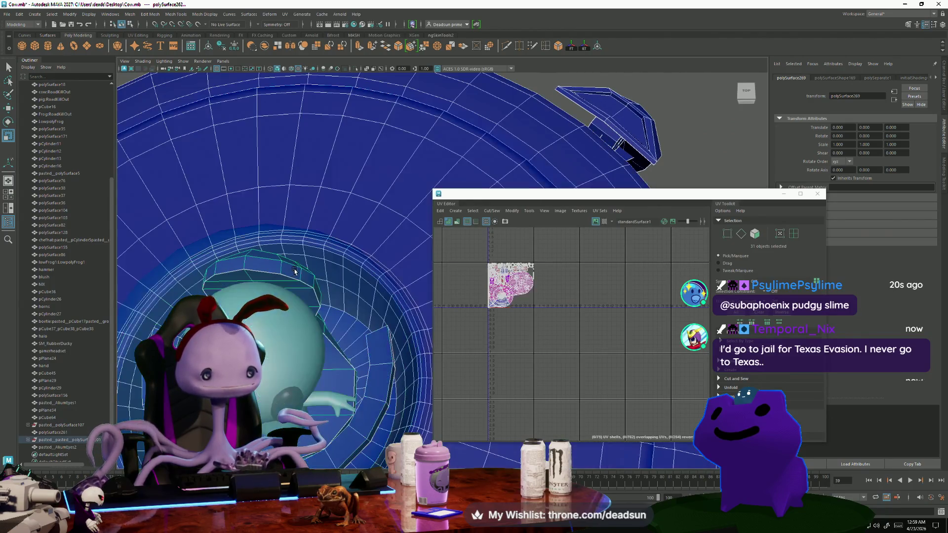
mouse_move(332, 277)
left_mouse_down("alt")
mouse_move(277, 320)
mouse_move(385, 339)
left_mouse_up("alt")
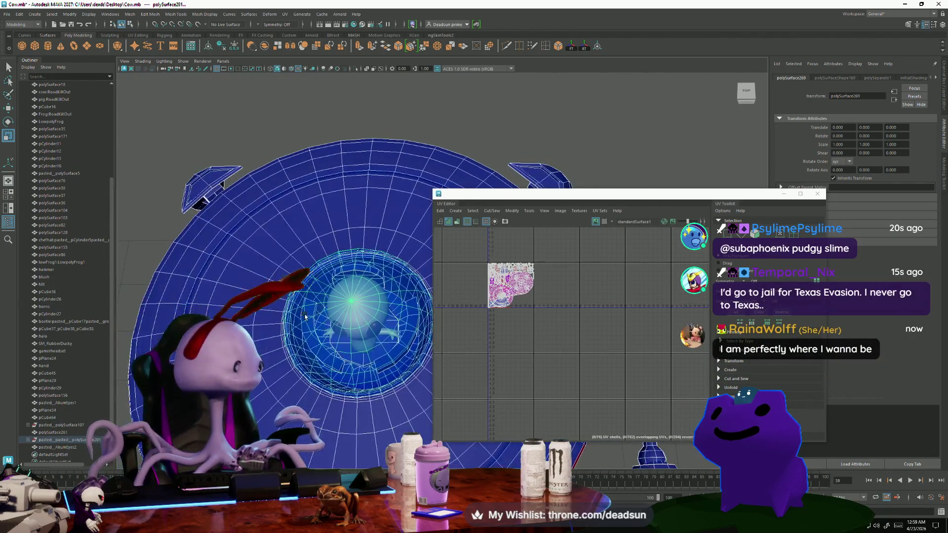
scroll(538, 340, "up", 5)
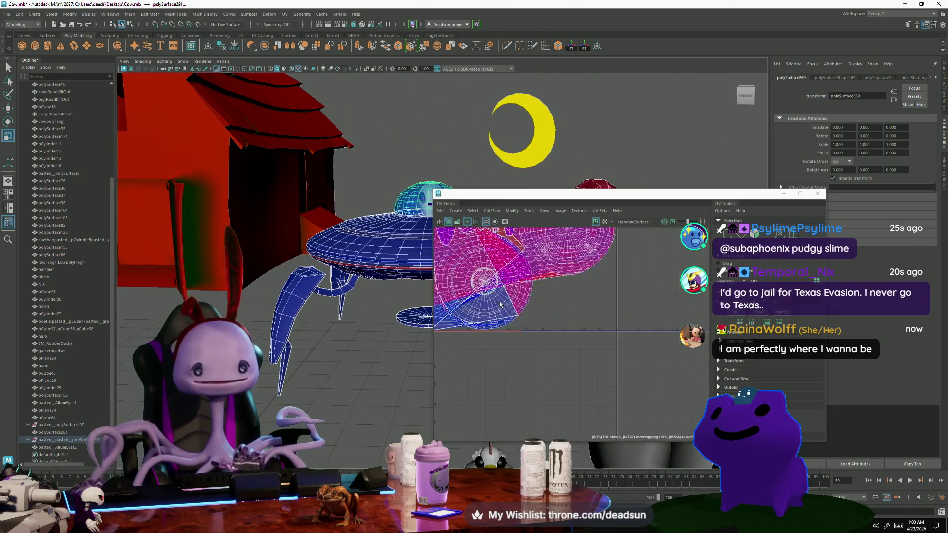
Select the saucer's UV shell and move it to the right.
left_click(549, 318)
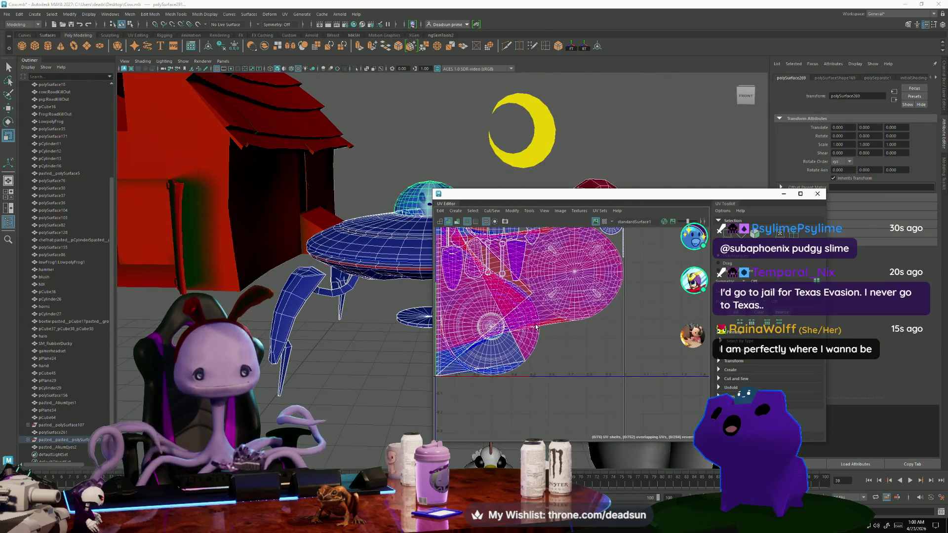
mouse_move(326, 302)
left_mouse_down("alt")
mouse_move(338, 308)
mouse_move(320, 317)
mouse_move(182, 312)
mouse_move(195, 275)
mouse_move(174, 280)
mouse_move(279, 326)
mouse_move(259, 324)
left_mouse_up("alt")
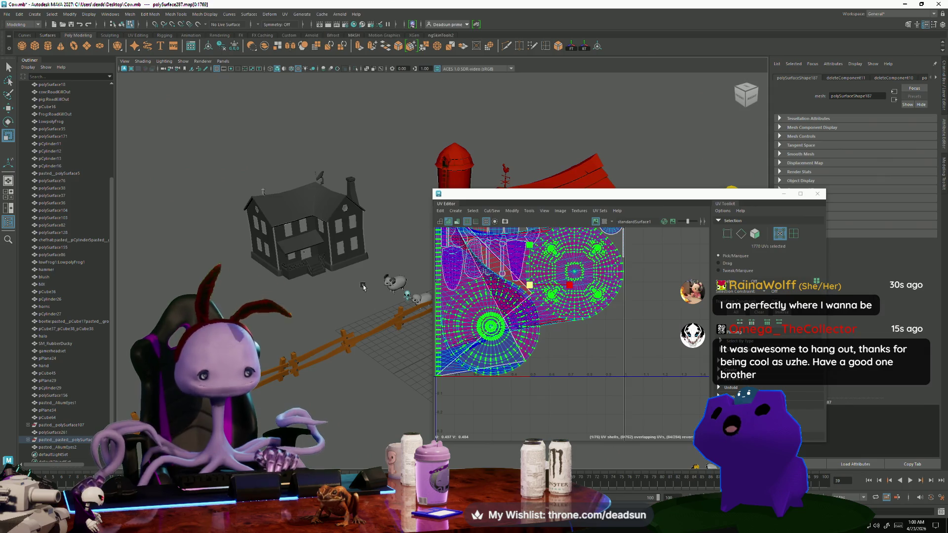
mouse_move(381, 314)
left_mouse_down("alt")
mouse_move(200, 256)
mouse_move(332, 321)
left_mouse_up("alt")
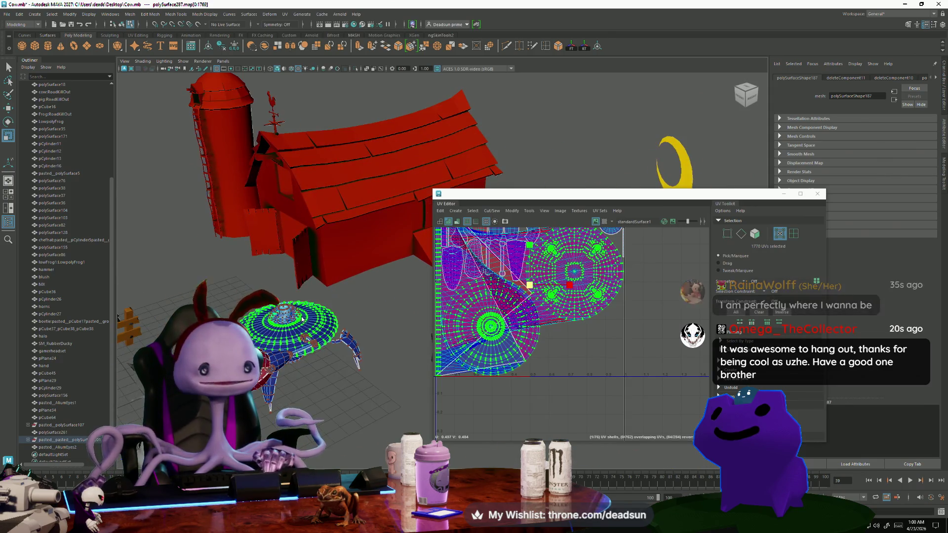
key("F8")
mouse_move(310, 299)
right_mouse_down()
mouse_move(310, 319)
mouse_move(280, 299)
right_mouse_up()
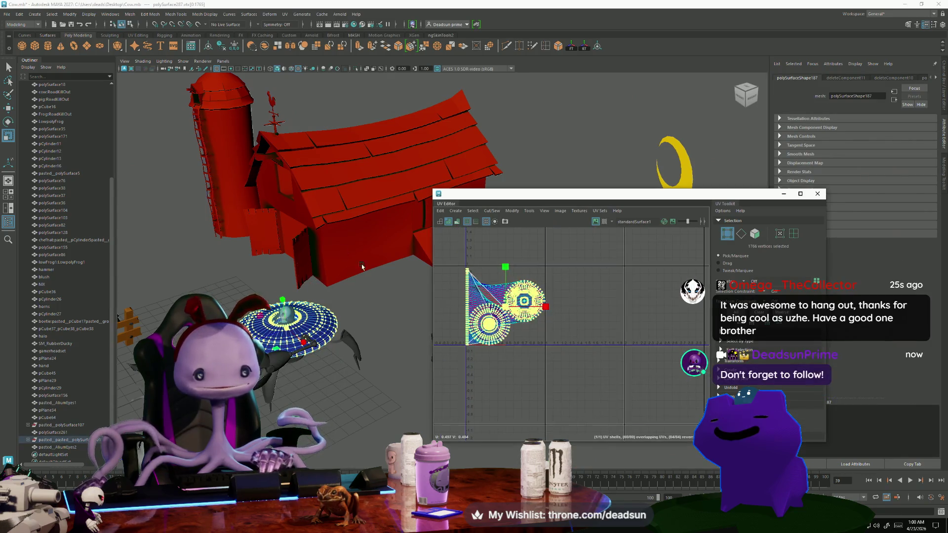
left_click_drag(503, 306, 592, 300)
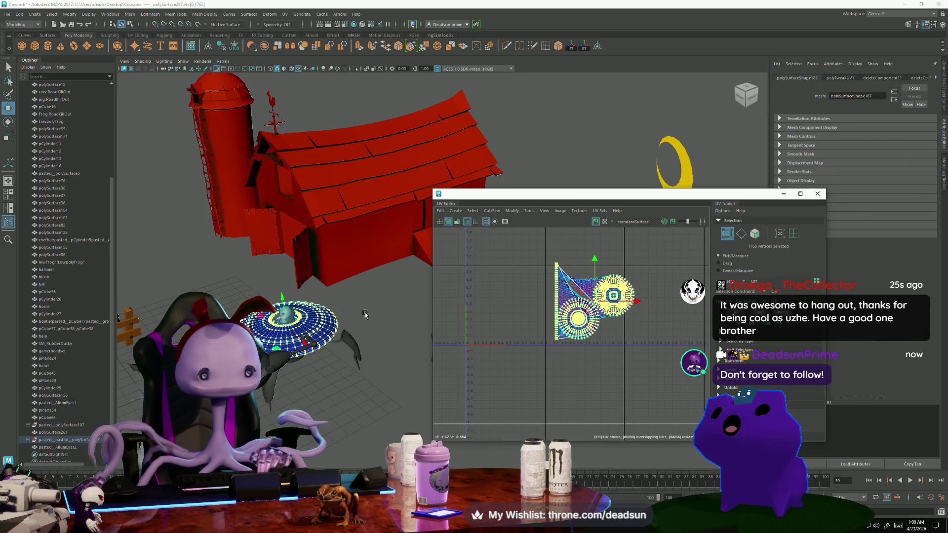
Select a face loop around the saucer rim.
mouse_move(118, 316)
left_mouse_down("alt")
mouse_move(273, 323)
mouse_move(304, 337)
left_mouse_up("alt")
scroll(311, 340, "up", 5)
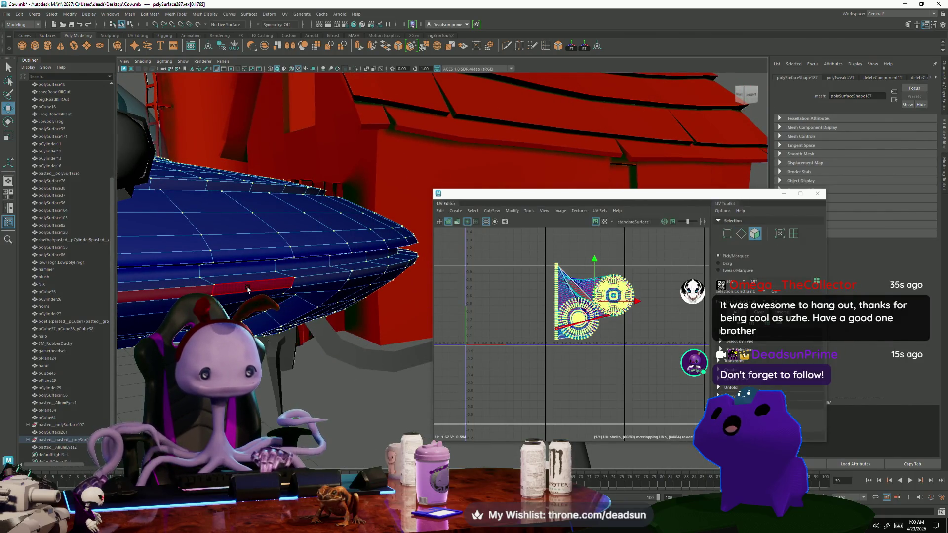
double_click(225, 288)
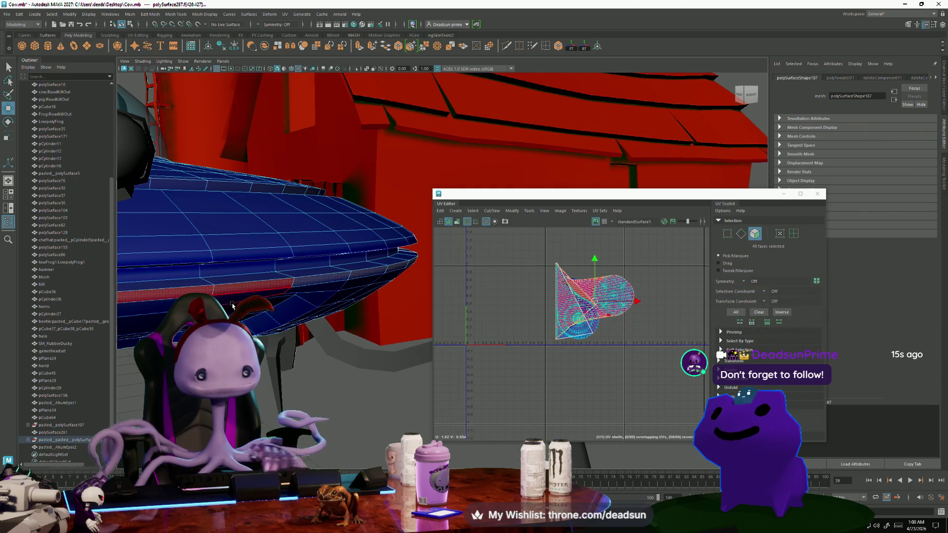
scroll(578, 327, "up", 5)
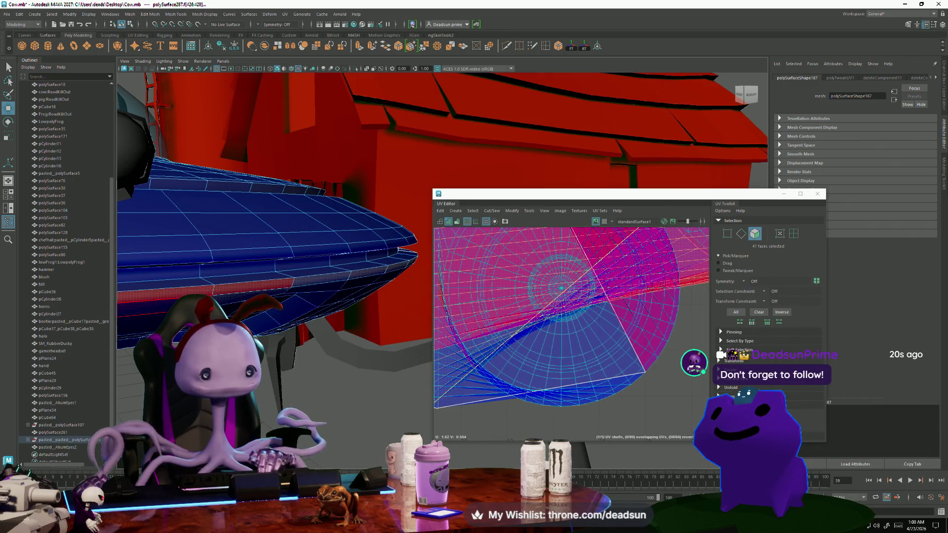
scroll(583, 306, "up", 3)
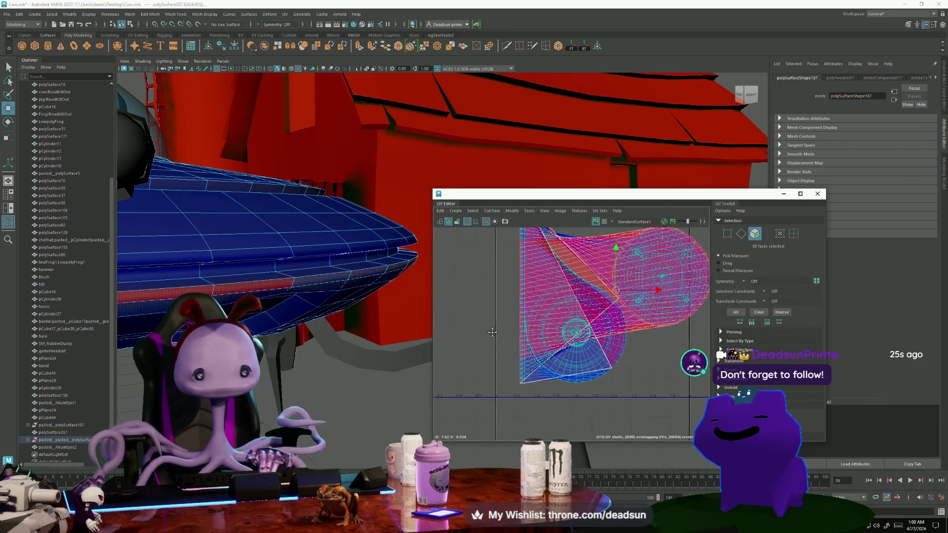
scroll(327, 356, "up", 3)
Marquee-select all the saucer dish faces and frame them in view.
mouse_move(326, 356)
left_mouse_down("alt")
mouse_move(230, 310)
mouse_move(118, 368)
left_mouse_up("alt")
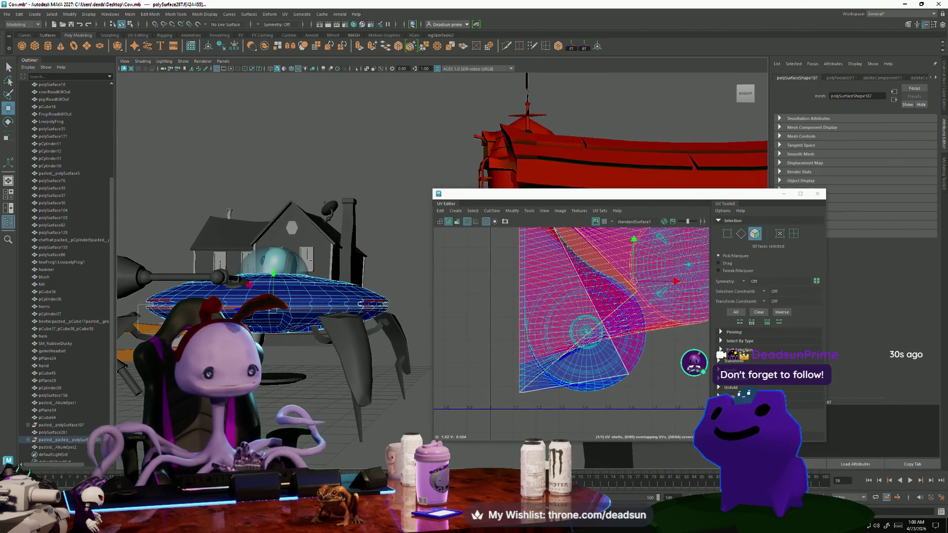
left_click_drag(420, 369, 421, 369)
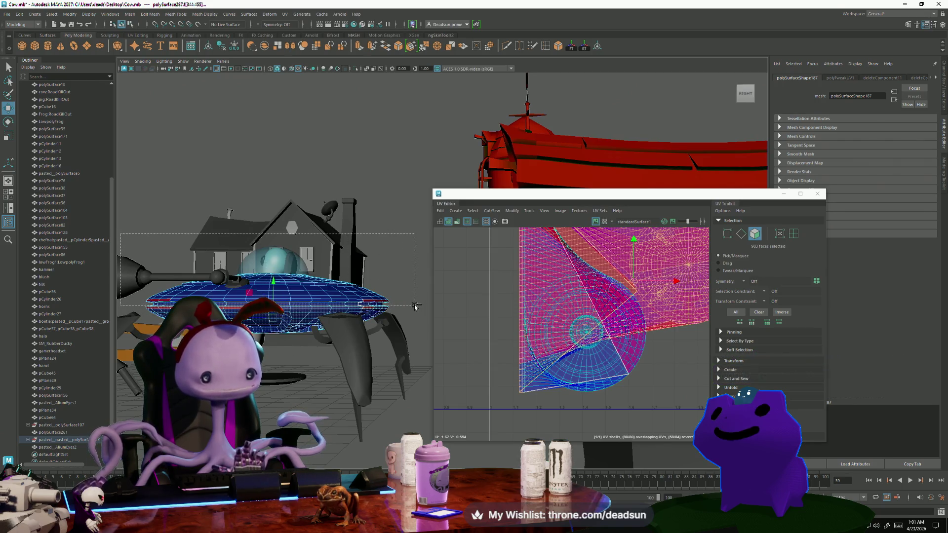
left_click_drag(148, 370, 232, 373, "alt")
key("f")
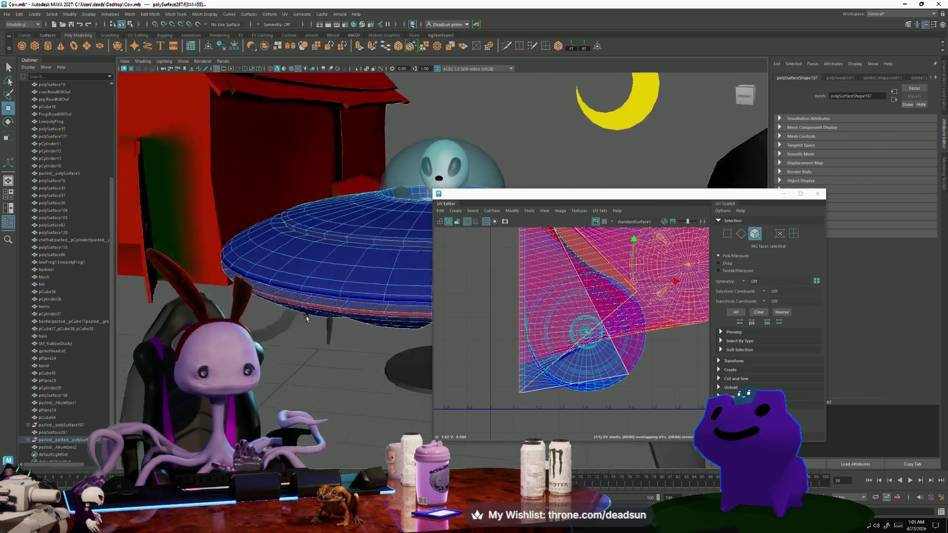
right_click_drag(232, 373, 187, 376, "alt")
mouse_move(188, 377)
left_mouse_down("alt")
mouse_move(171, 341)
mouse_move(179, 370)
mouse_move(234, 275)
mouse_move(260, 352)
left_mouse_up("alt")
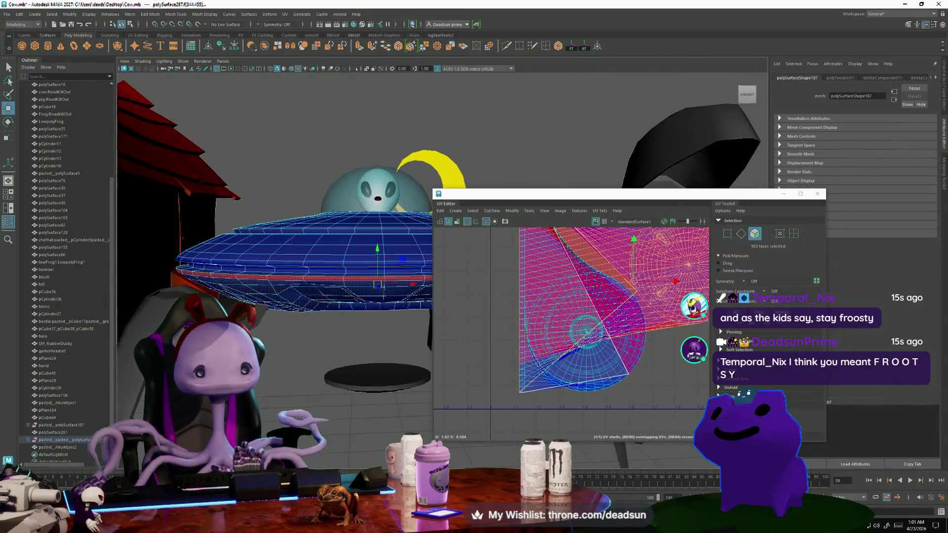
left_click(130, 13)
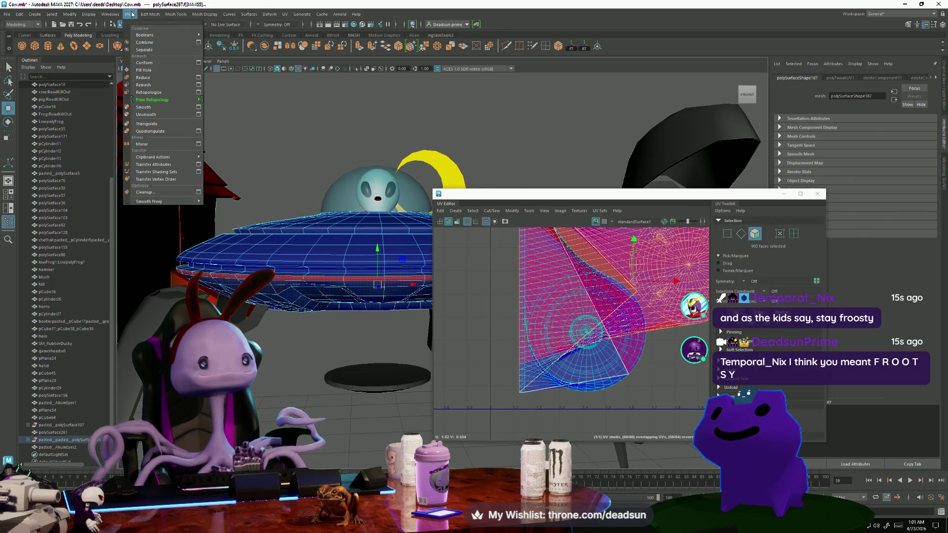
Apply a planar UV projection to the selected dish faces.
mouse_move(142, 35)
mouse_move(272, 14)
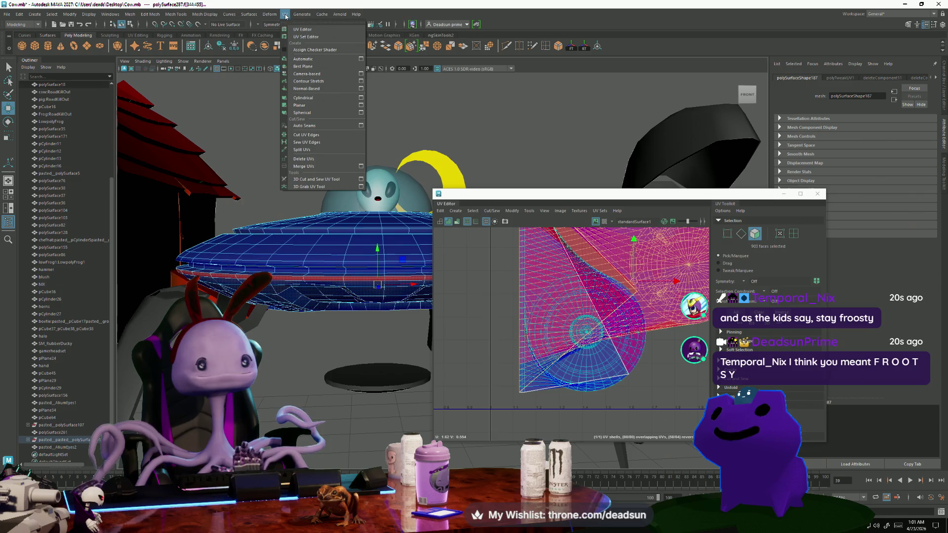
left_click(361, 106)
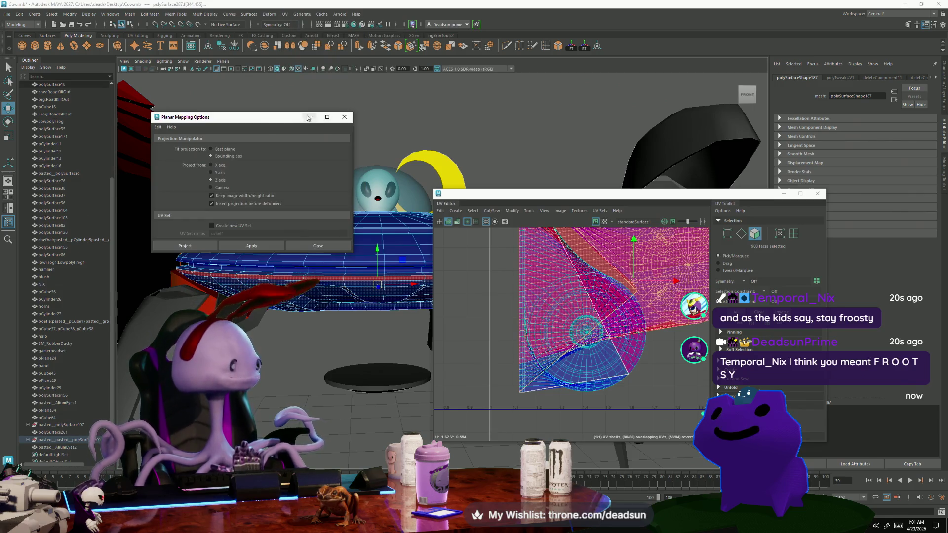
left_click(252, 246)
Flip the new circular UV shell and move it to the left.
middle_click_drag(469, 279, 532, 288, "alt")
right_click_drag(532, 288, 523, 269)
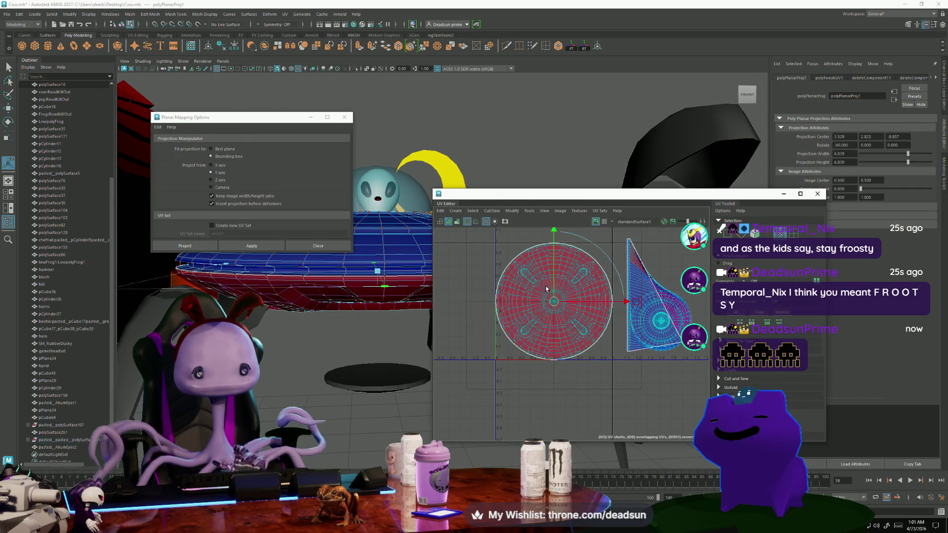
left_click(513, 211)
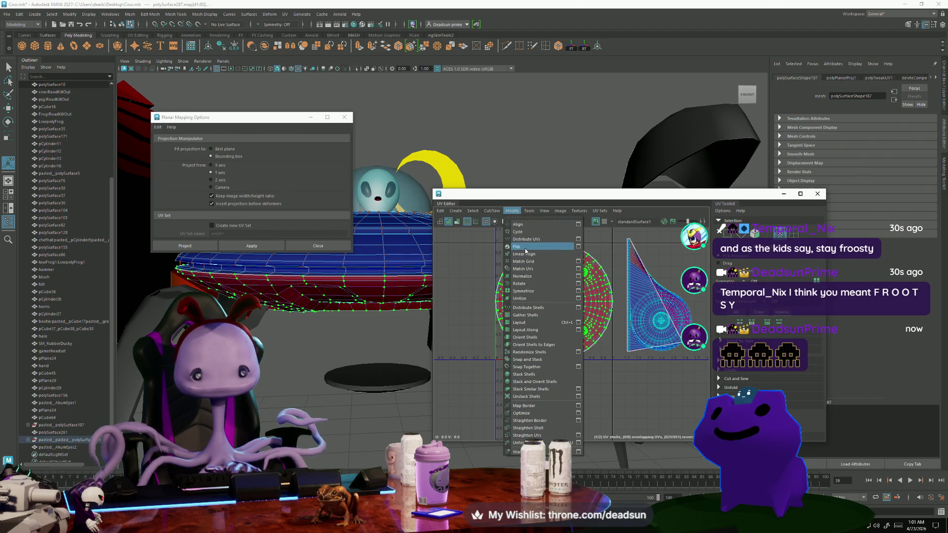
left_click(506, 246)
left_click(512, 213)
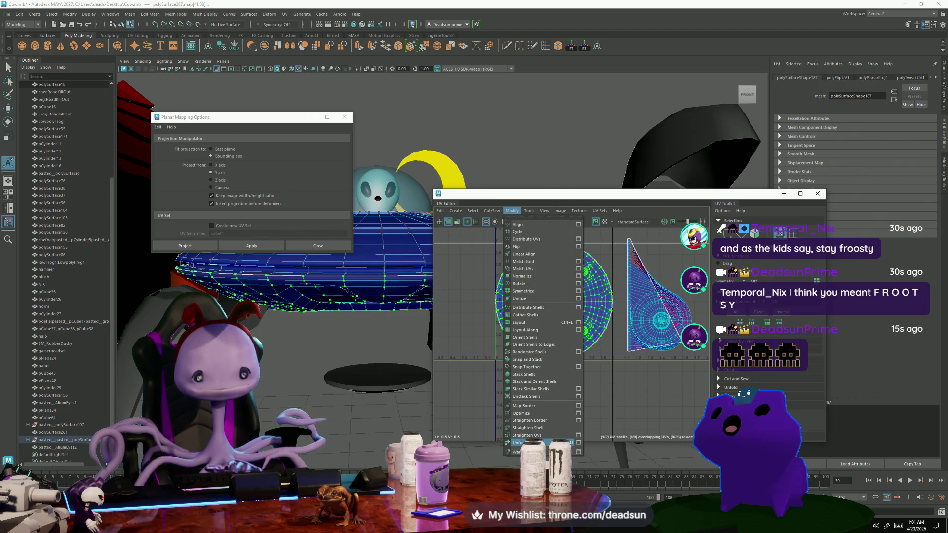
left_click(525, 437)
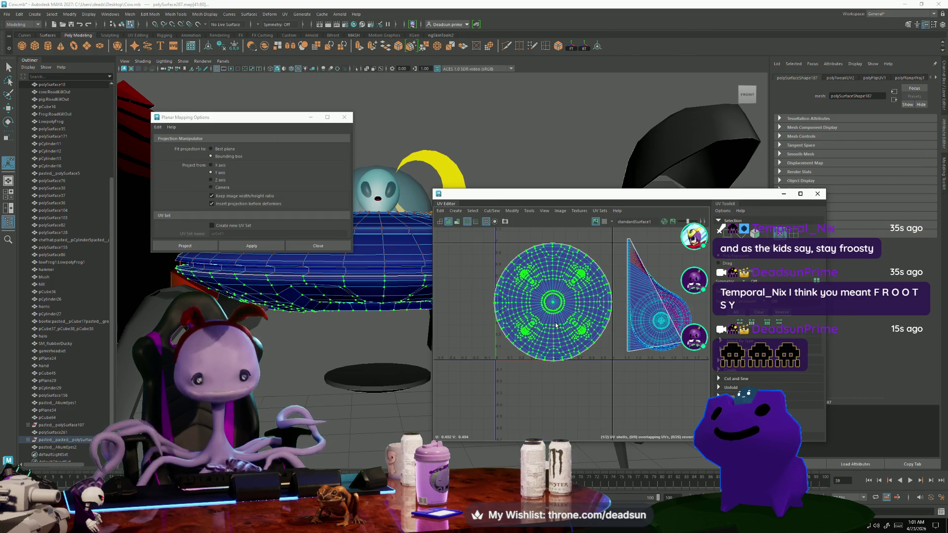
left_click_drag(552, 303, 509, 299)
left_click(606, 338)
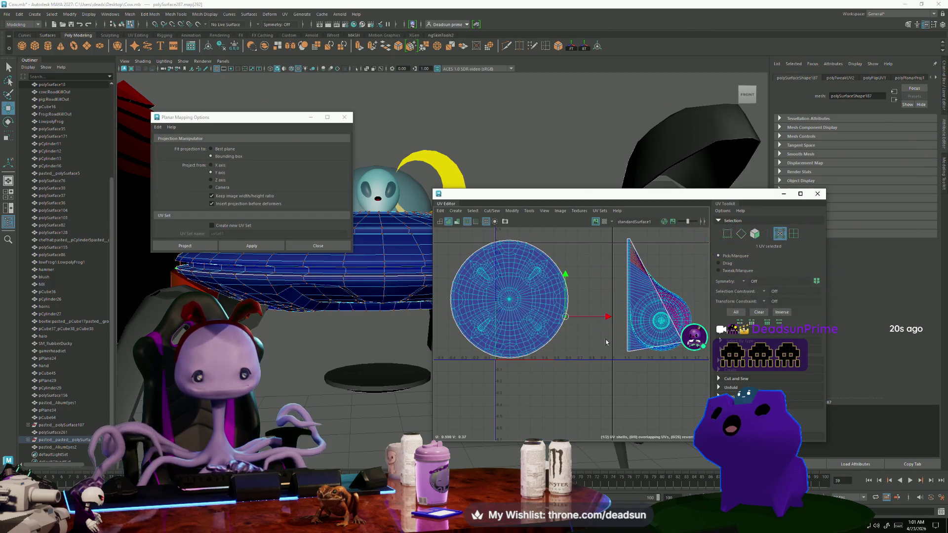
Reapply the planar projection to the rim shell's faces, then switch to Discord.
left_click(645, 326)
right_click_drag(635, 316, 636, 329)
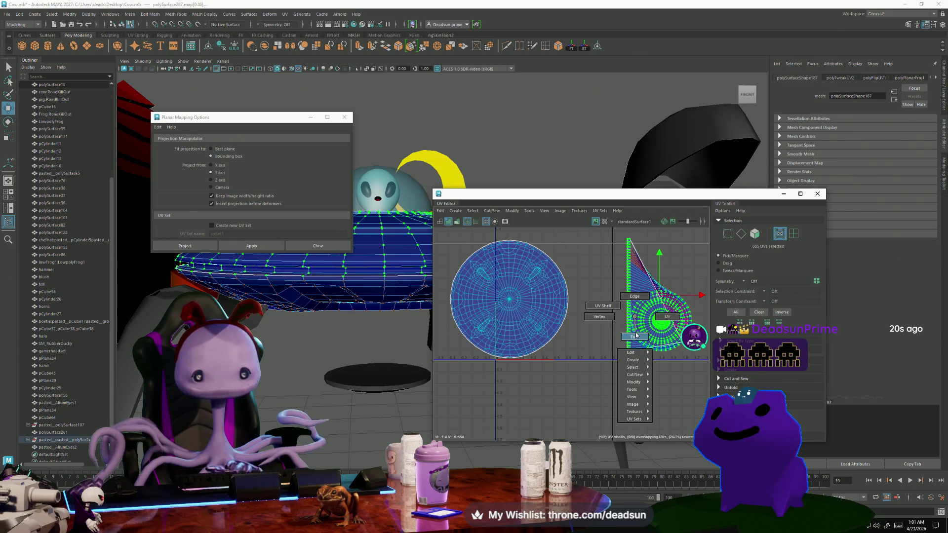
left_click(635, 336)
left_click(656, 306)
key("g")
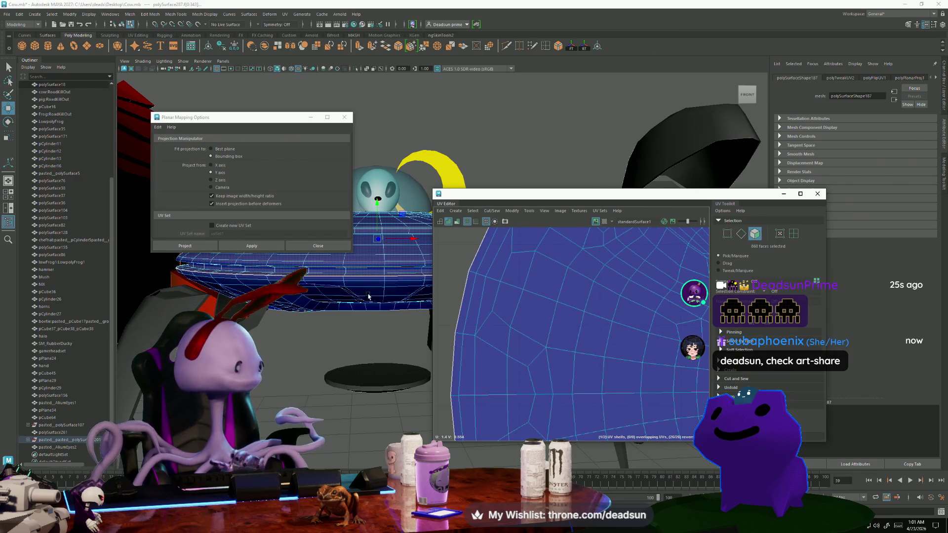
left_click_drag(346, 290, 291, 386, "alt")
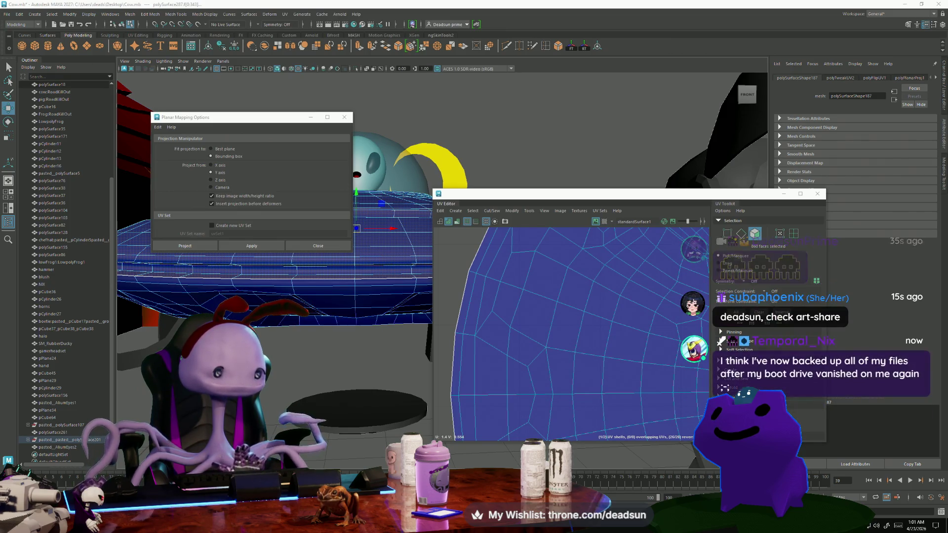
key("alt+Tab")
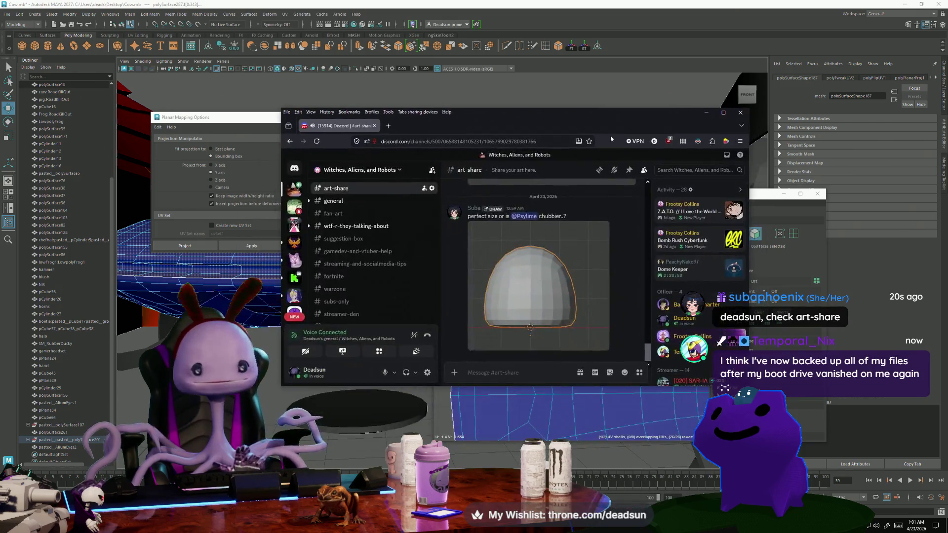
Maximize Firefox, view the shared dome image full-size in #art-share, and return to Maya.
left_click(725, 113)
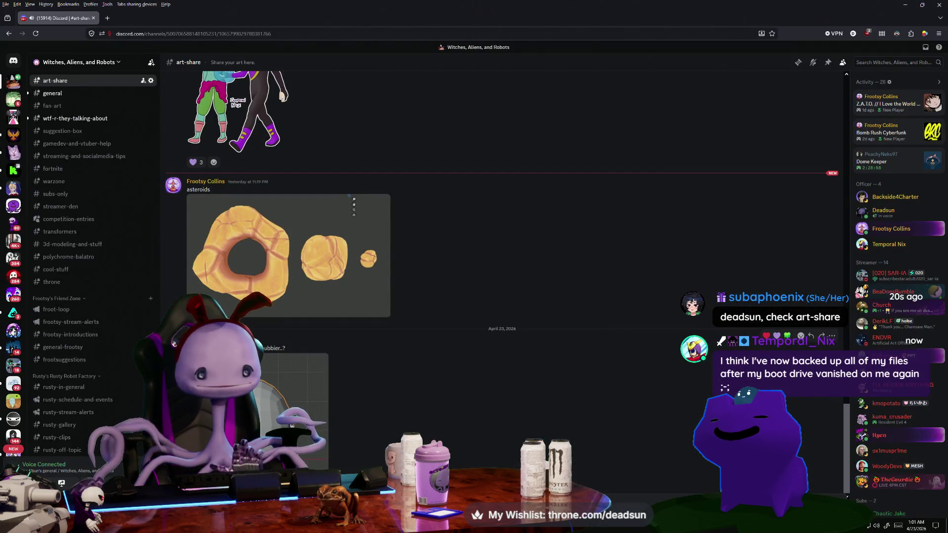
left_click(256, 420)
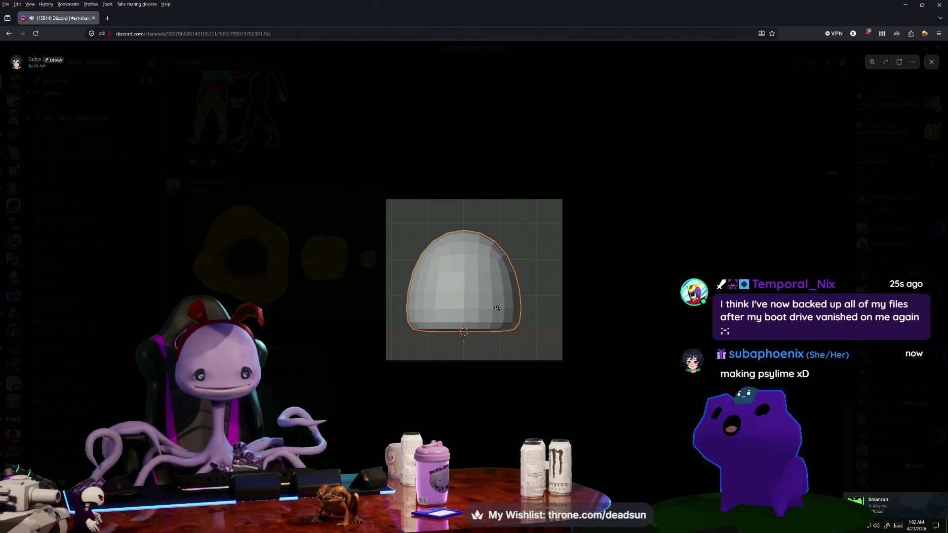
key("alt+Tab")
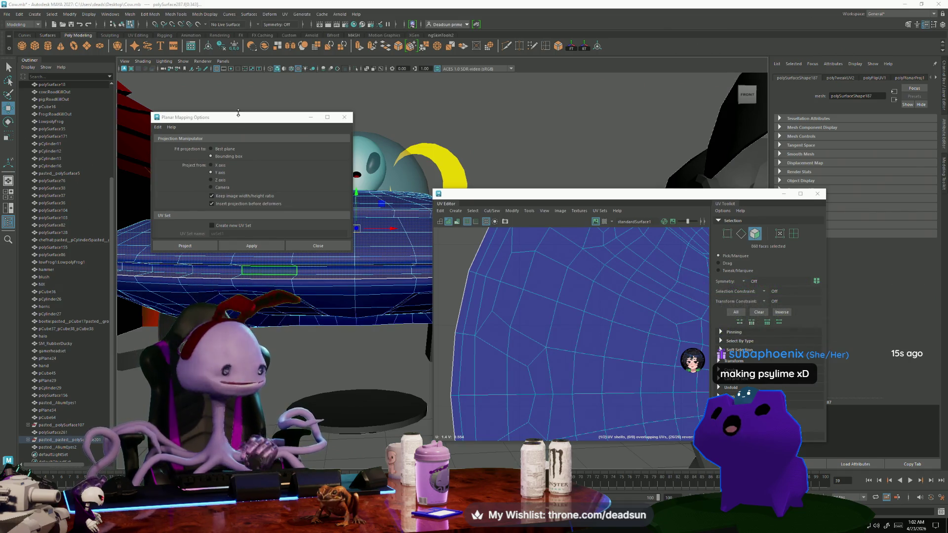
Move the Planar Mapping Options aside and apply the projection to the saucer faces.
left_click_drag(291, 119, 770, 127)
scroll(270, 328, "up", 5)
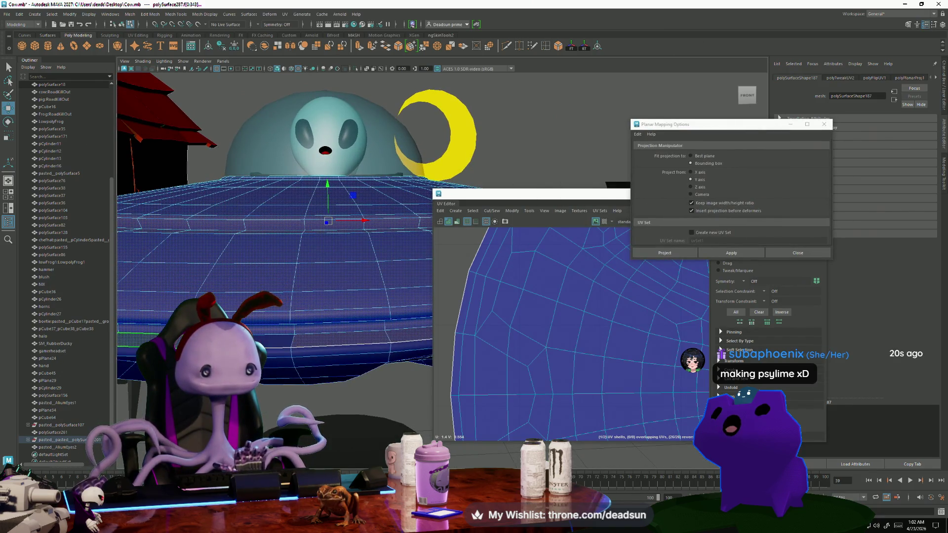
mouse_move(324, 246)
left_mouse_down("alt")
mouse_move(322, 336)
mouse_move(321, 296)
mouse_move(301, 257)
left_mouse_up("alt")
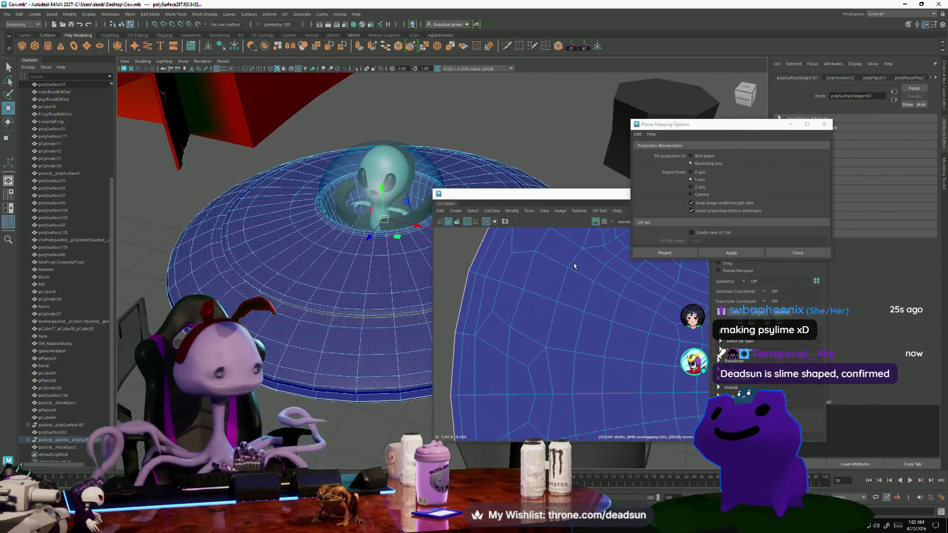
left_click(731, 253)
Select the new circular UV shell and move it clear of the other shell.
scroll(485, 300, "down", 5)
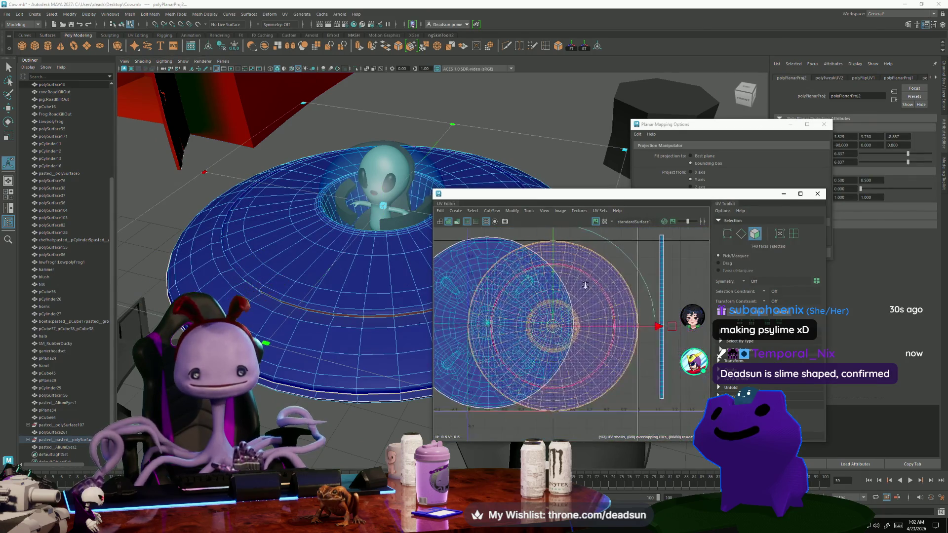
right_click_drag(592, 294, 569, 331)
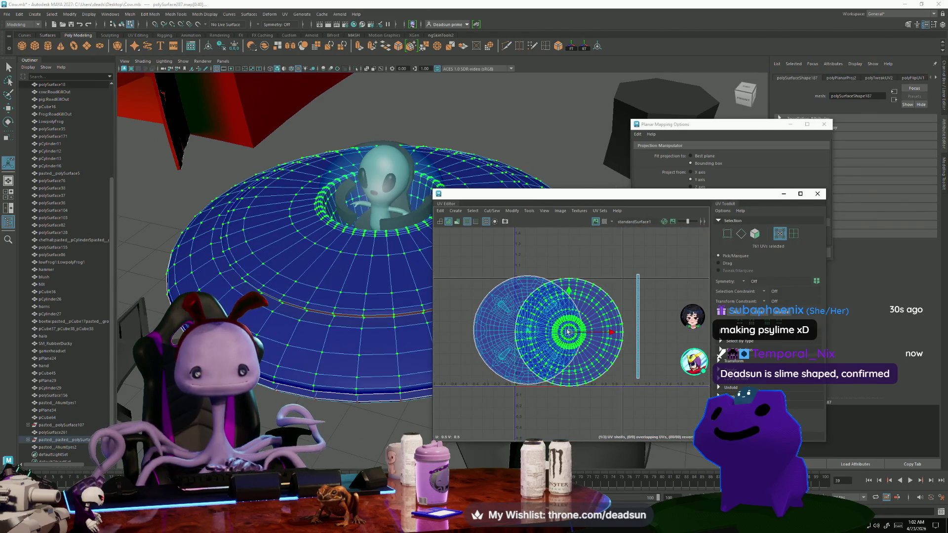
left_click_drag(570, 335, 413, 271)
mouse_move(472, 316)
middle_mouse_down("alt")
mouse_move(533, 308)
mouse_move(521, 305)
mouse_move(564, 324)
middle_mouse_up("alt")
mouse_move(375, 306)
left_mouse_down("alt")
mouse_move(360, 301)
mouse_move(364, 292)
left_mouse_up("alt")
scroll(509, 283, "up", 5)
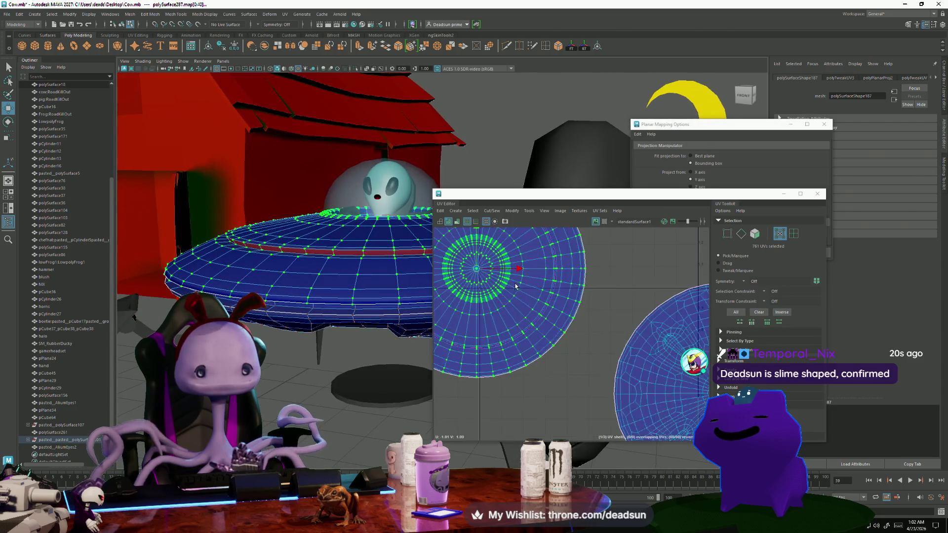
mouse_move(469, 325)
middle_mouse_down("alt")
mouse_move(494, 340)
mouse_move(507, 301)
middle_mouse_up("alt")
scroll(507, 301, "down", 6)
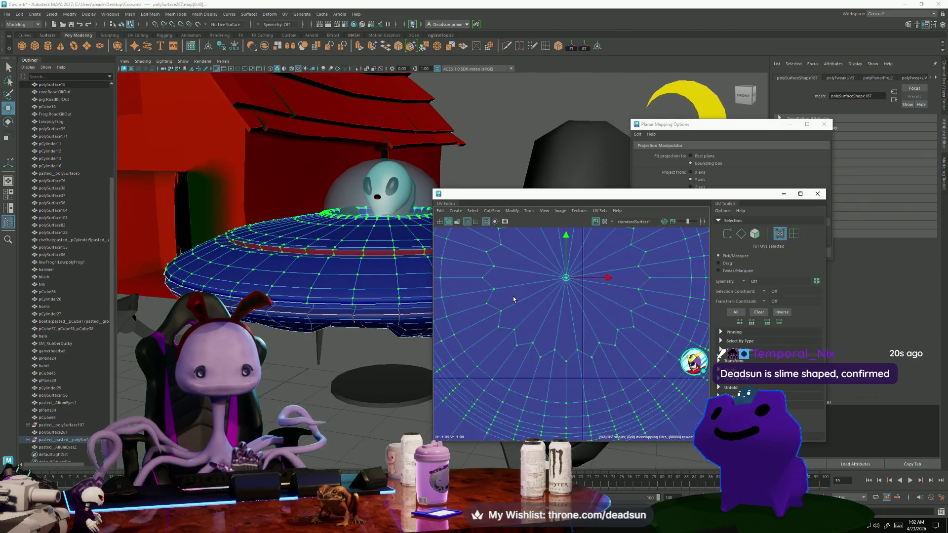
mouse_move(390, 288)
left_mouse_down("alt")
mouse_move(373, 324)
mouse_move(408, 325)
mouse_move(365, 302)
mouse_move(349, 310)
mouse_move(341, 380)
mouse_move(380, 286)
mouse_move(462, 315)
mouse_move(322, 298)
left_mouse_up("alt")
Switch to edge mode and double-click two edge loops, including the saucer rim.
right_click(321, 299)
left_click(321, 281)
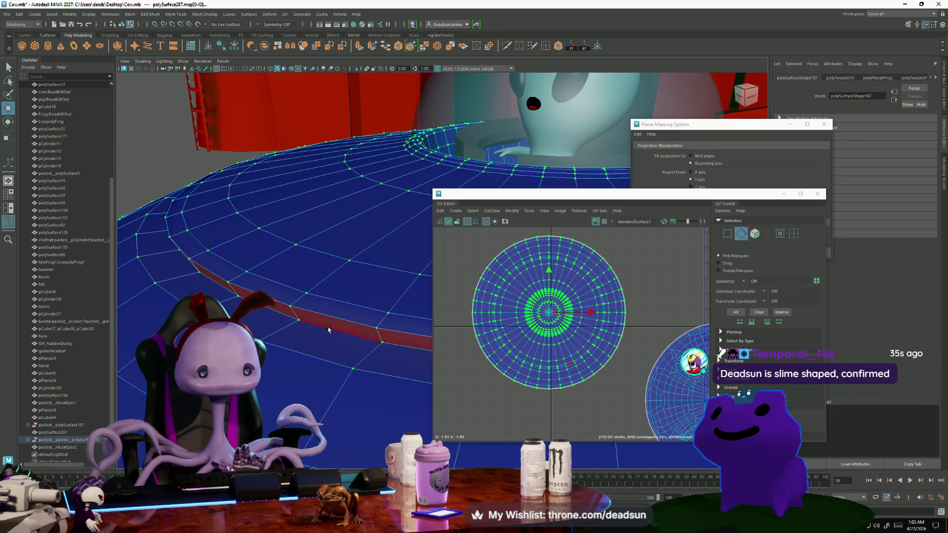
double_click(302, 352)
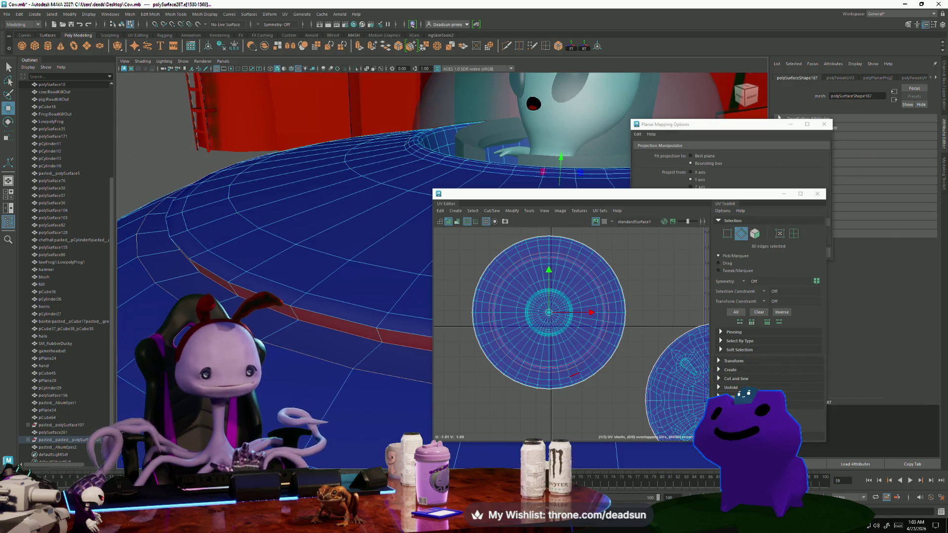
scroll(339, 235, "up", 5)
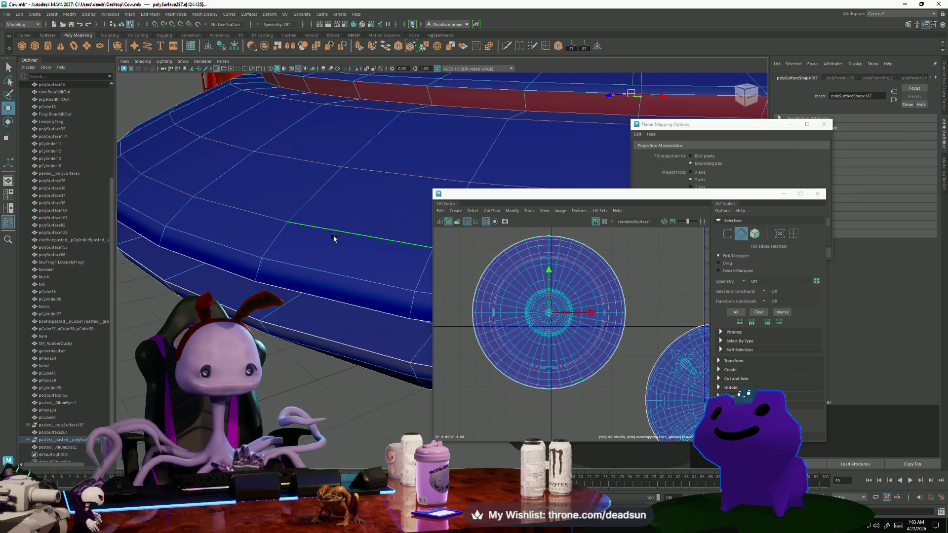
double_click(293, 287, "shift")
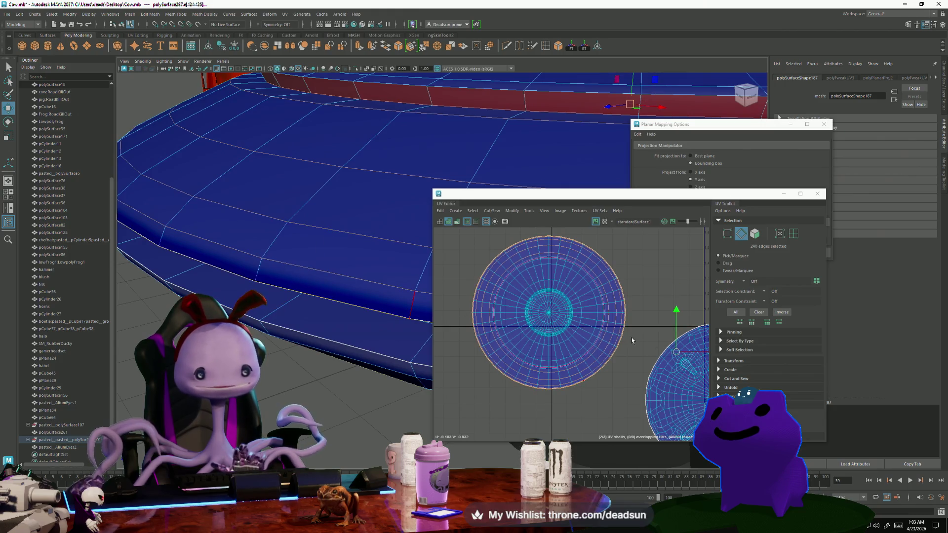
middle_click_drag(686, 352, 545, 314, "alt")
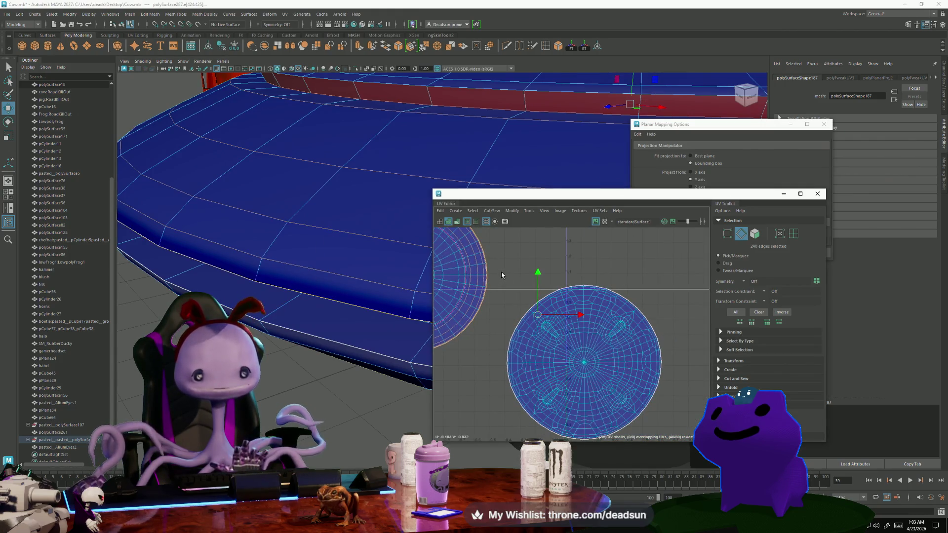
scroll(518, 360, "down", 2)
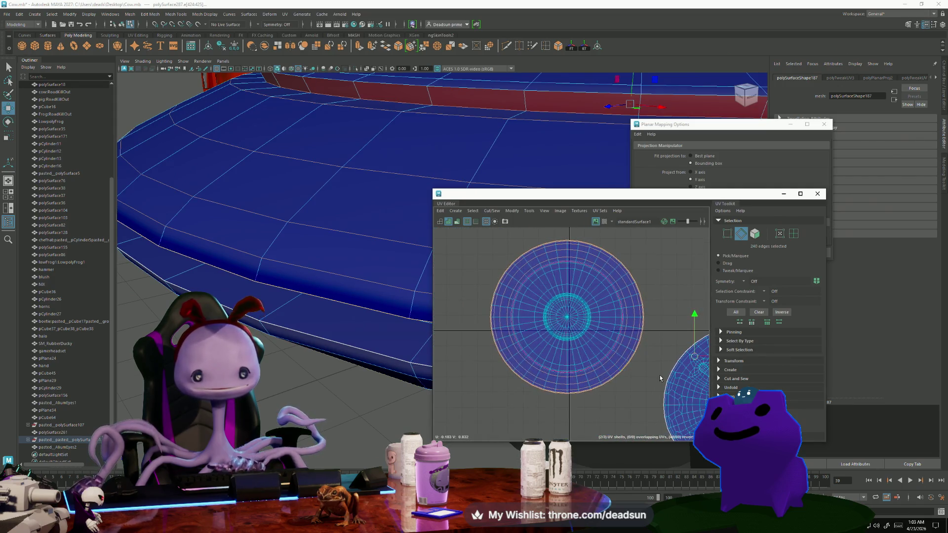
Convert the edge selection to UVs and scale the circular shell down slightly.
right_click(531, 349, "shift")
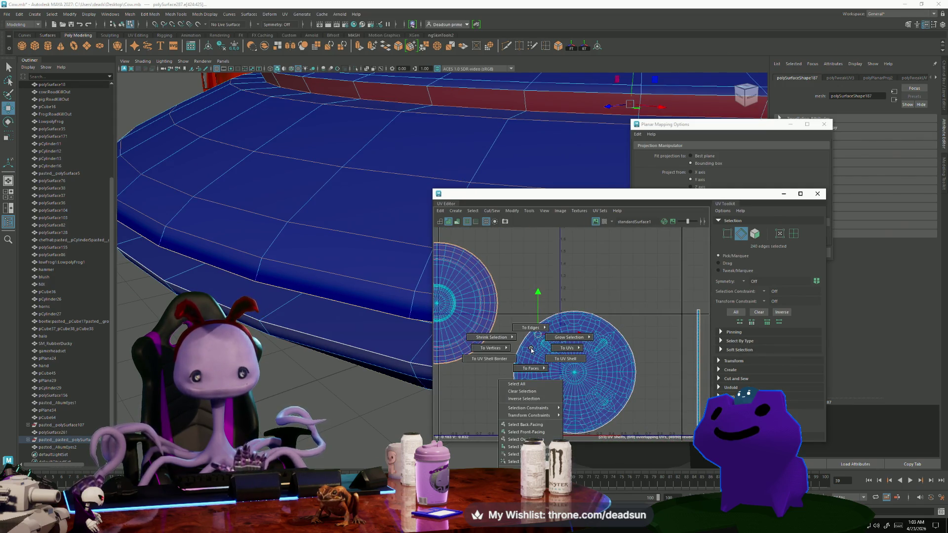
right_click_drag(568, 349, 610, 349, "shift")
scroll(656, 419, "down", 2)
scroll(595, 328, "up", 5)
scroll(594, 329, "up", 2)
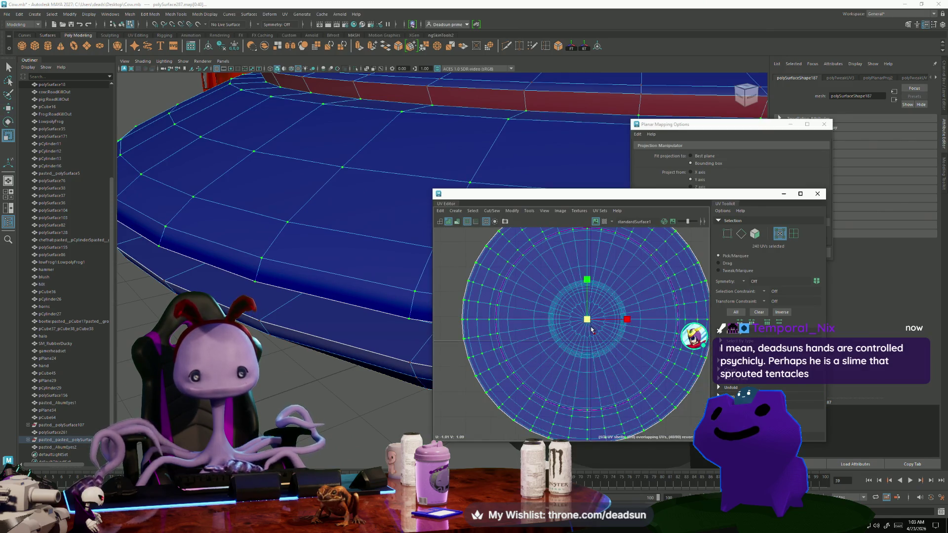
scroll(587, 319, "up", 4)
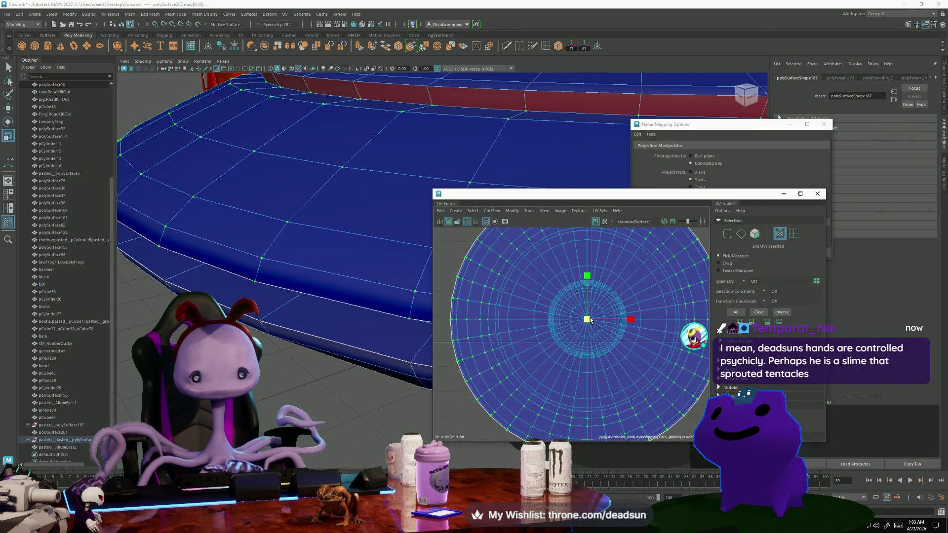
left_click_drag(590, 320, 589, 319)
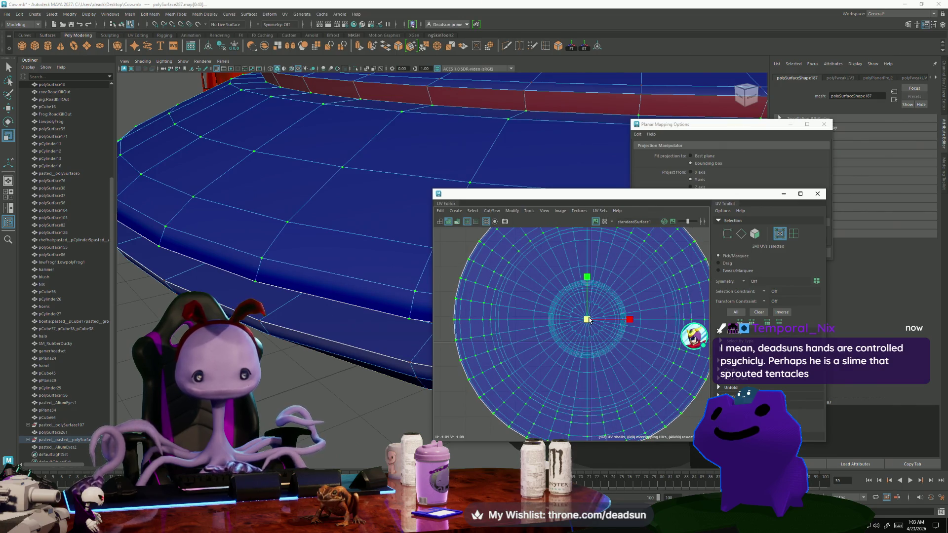
scroll(585, 315, "up", 5)
Return to edge selection, orbit around the saucer's curved wall, and drop the selection.
right_click_drag(556, 322, 551, 302)
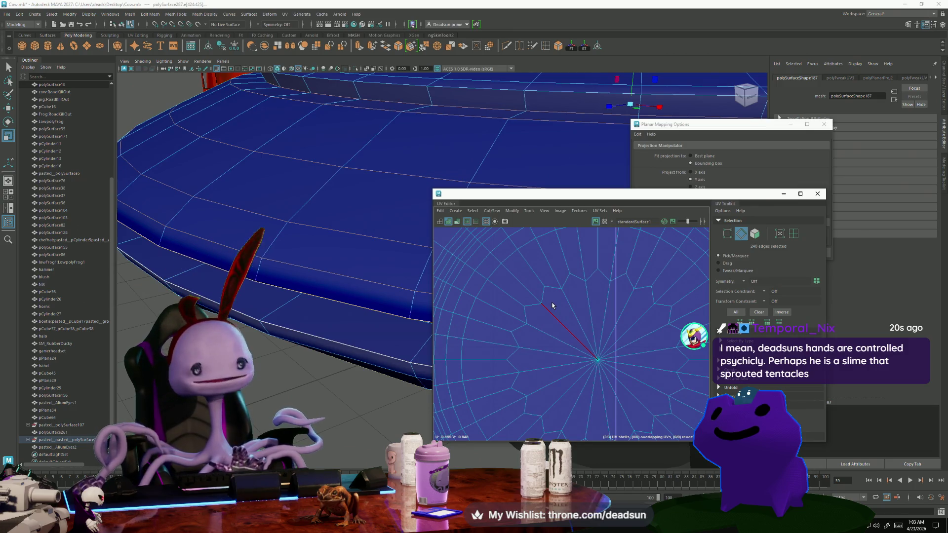
scroll(482, 287, "up", 3)
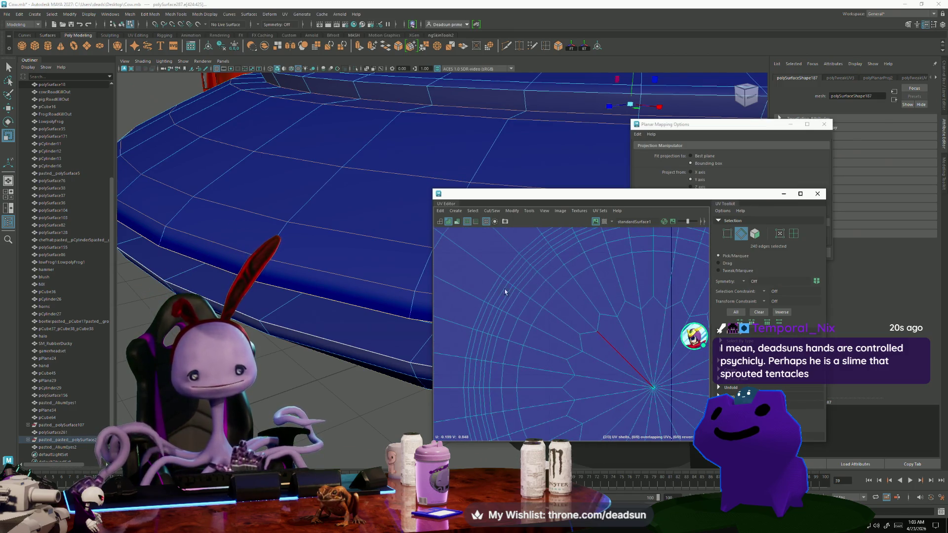
mouse_move(473, 94)
left_mouse_down("alt")
mouse_move(436, 99)
mouse_move(306, 197)
mouse_move(367, 313)
mouse_move(285, 333)
mouse_move(311, 300)
mouse_move(372, 307)
mouse_move(277, 281)
mouse_move(377, 290)
mouse_move(336, 250)
mouse_move(296, 274)
mouse_move(276, 272)
left_mouse_up("alt")
right_click_drag(276, 272, 281, 281)
Select the saucer disc from below and pick an edge loop on it.
mouse_move(281, 281)
left_mouse_down("alt")
mouse_move(288, 233)
mouse_move(281, 257)
mouse_move(381, 290)
left_mouse_up("alt")
left_click(284, 257)
scroll(233, 257, "up", 5)
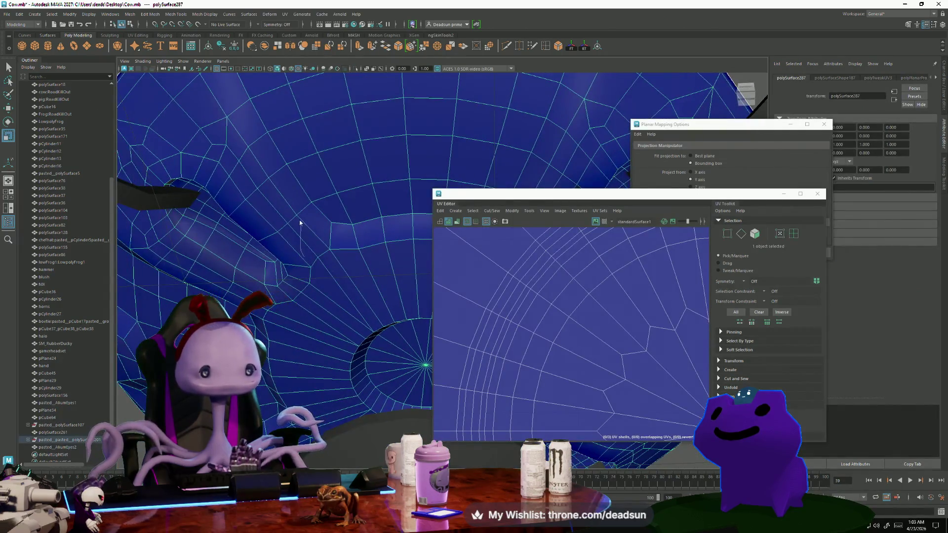
double_click(250, 233)
mouse_move(251, 236)
left_mouse_down("alt")
mouse_move(298, 257)
mouse_move(320, 310)
mouse_move(360, 313)
mouse_move(368, 291)
left_mouse_up("alt")
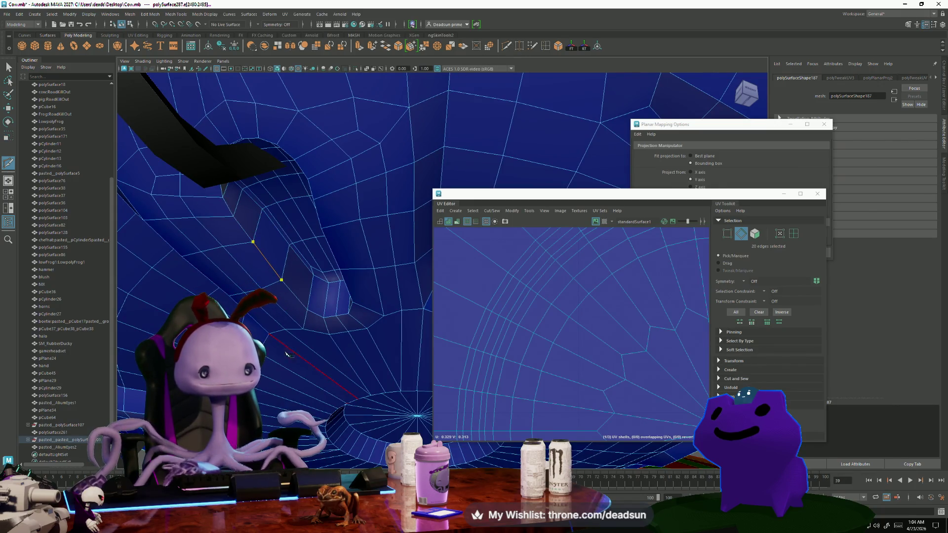
Clear the selection and pick three edge loops around the inner hollow as seams.
left_click(284, 349)
left_click(8, 67)
double_click(259, 252)
mouse_move(259, 253)
left_mouse_down("alt")
mouse_move(289, 251)
mouse_move(276, 307)
mouse_move(302, 295)
left_mouse_up("alt")
double_click(264, 323, "shift")
mouse_move(264, 324)
left_mouse_down("alt")
mouse_move(356, 321)
mouse_move(308, 295)
mouse_move(318, 311)
mouse_move(313, 283)
mouse_move(289, 299)
mouse_move(205, 262)
mouse_move(294, 324)
mouse_move(309, 321)
mouse_move(100, 285)
mouse_move(207, 276)
mouse_move(277, 182)
mouse_move(384, 71)
left_mouse_up("alt")
double_click(286, 267, "shift")
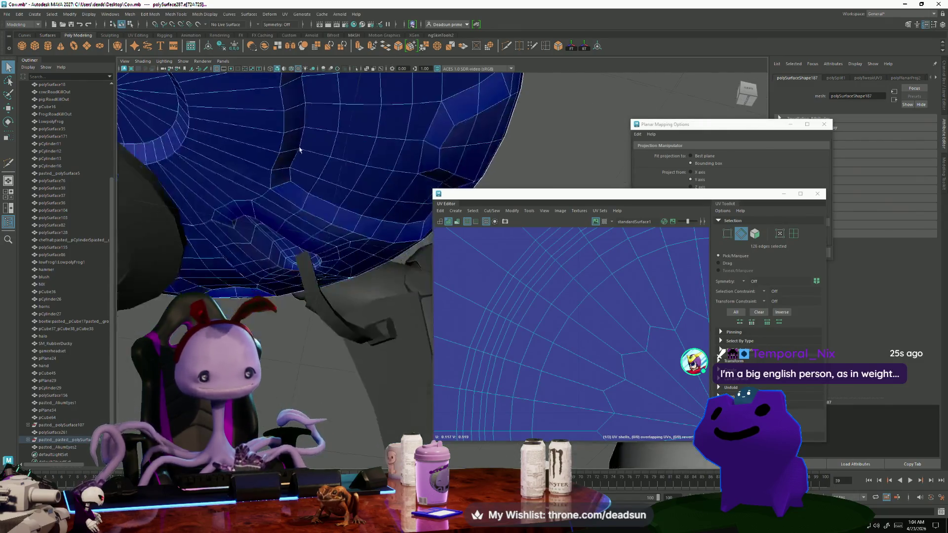